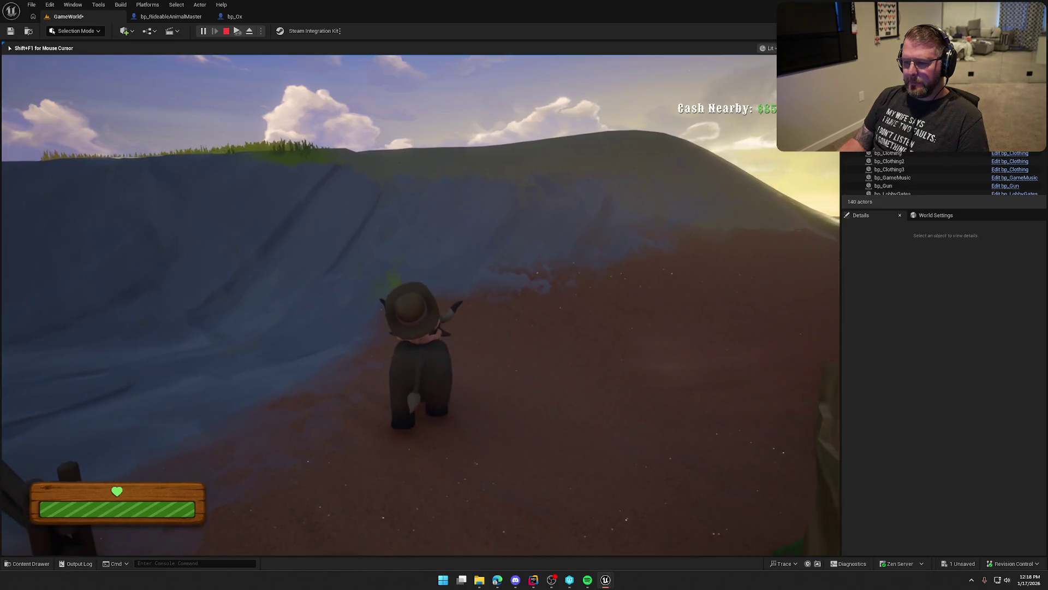
- Ride the ox up the slope, steering as it climbs, then dismount with E
key("w")
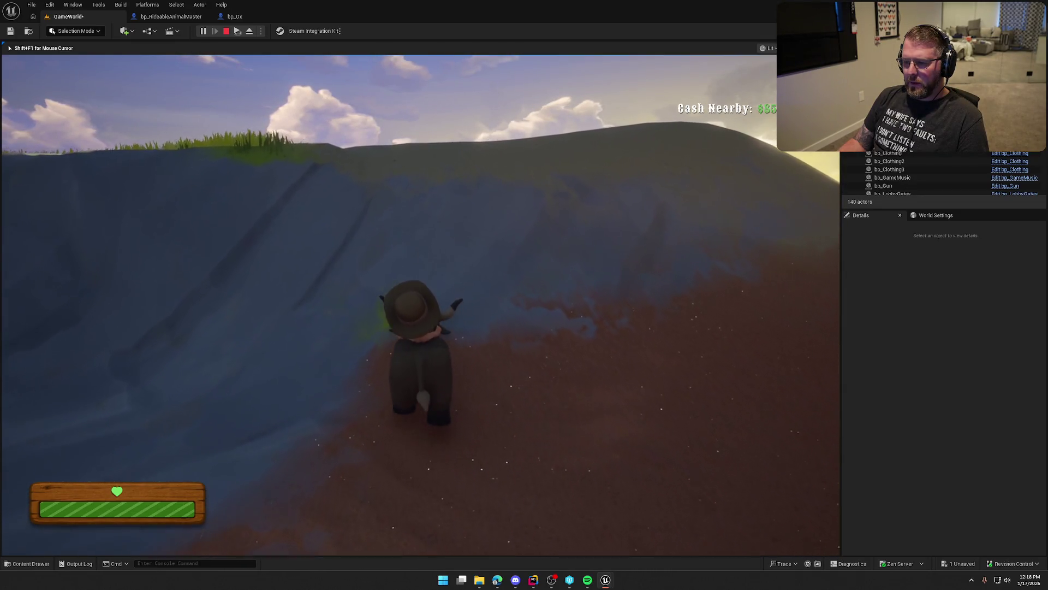
key("w")
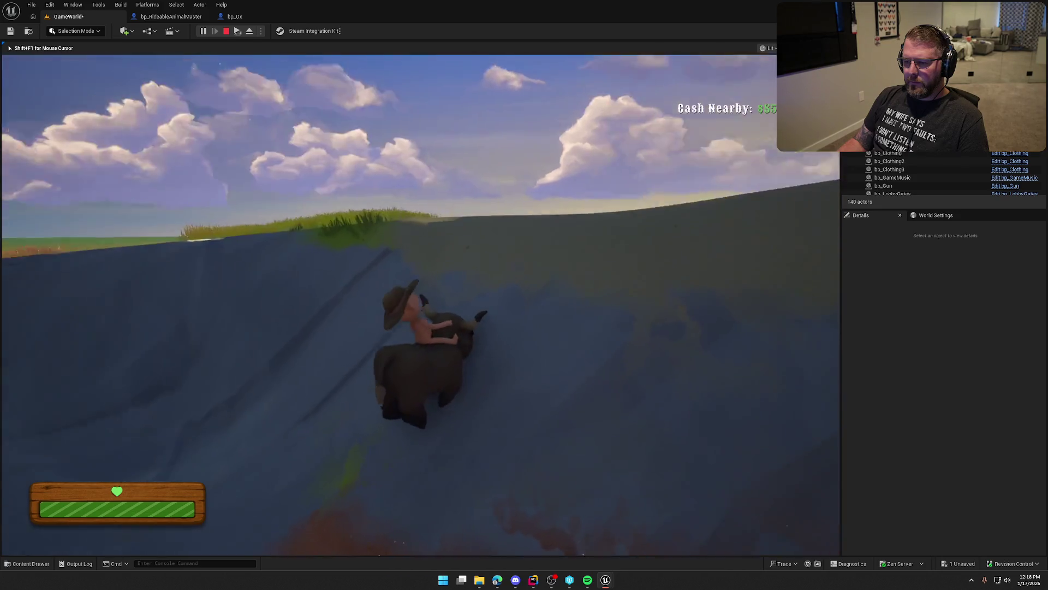
key("w")
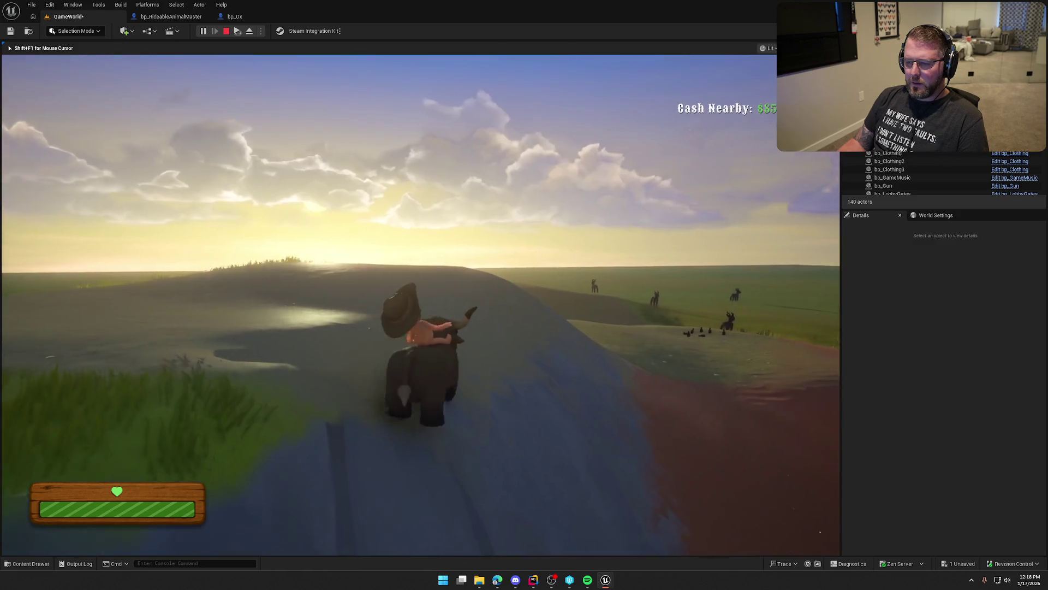
key("e")
- Run back and remount the ox, ride it toward the fence and cabins, dismount, and stop PIE
key("w")
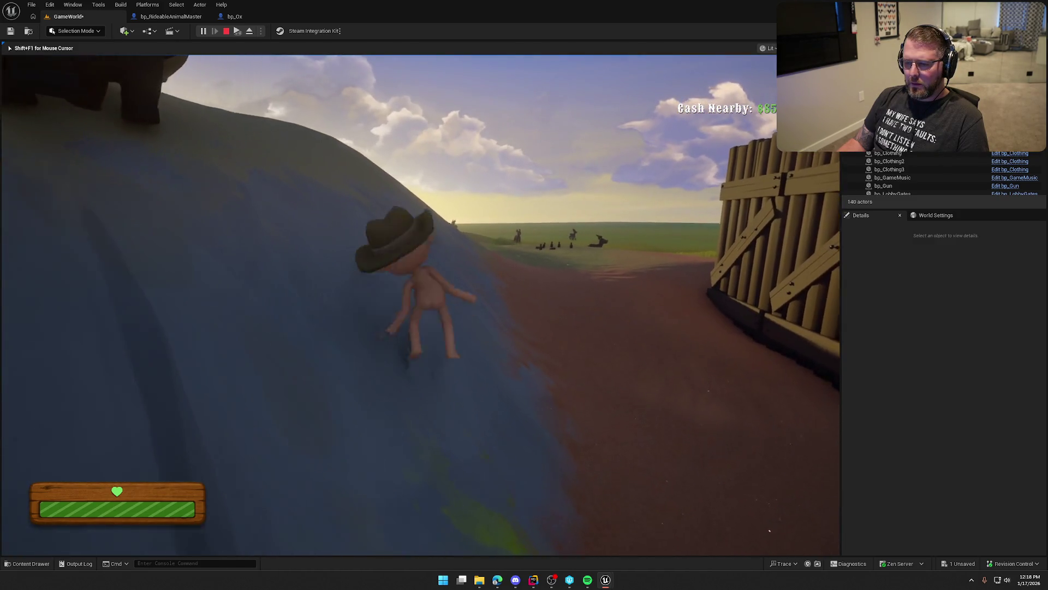
key("shift")
key("e")
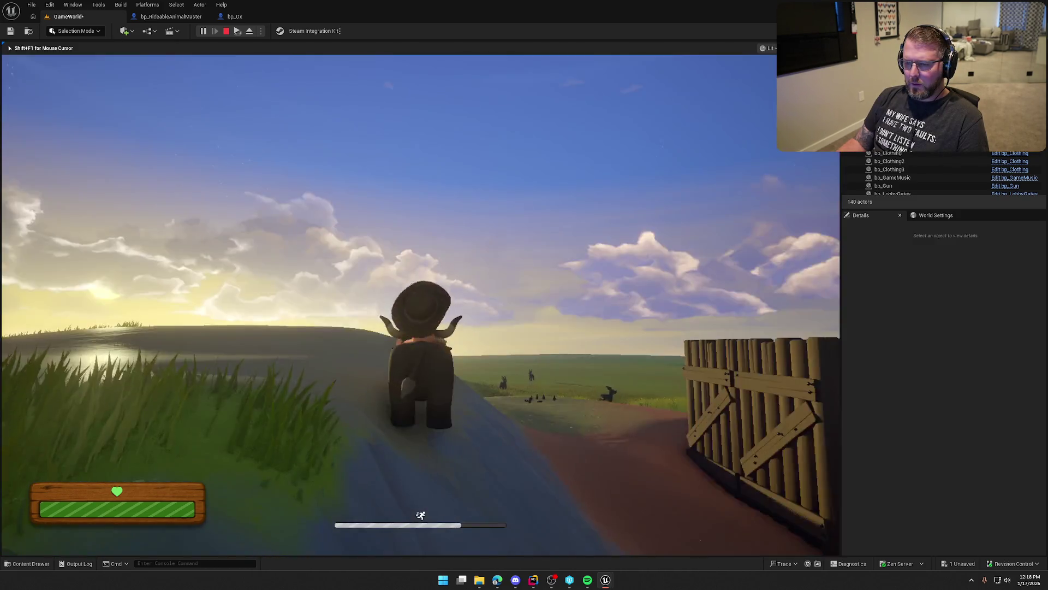
key("w")
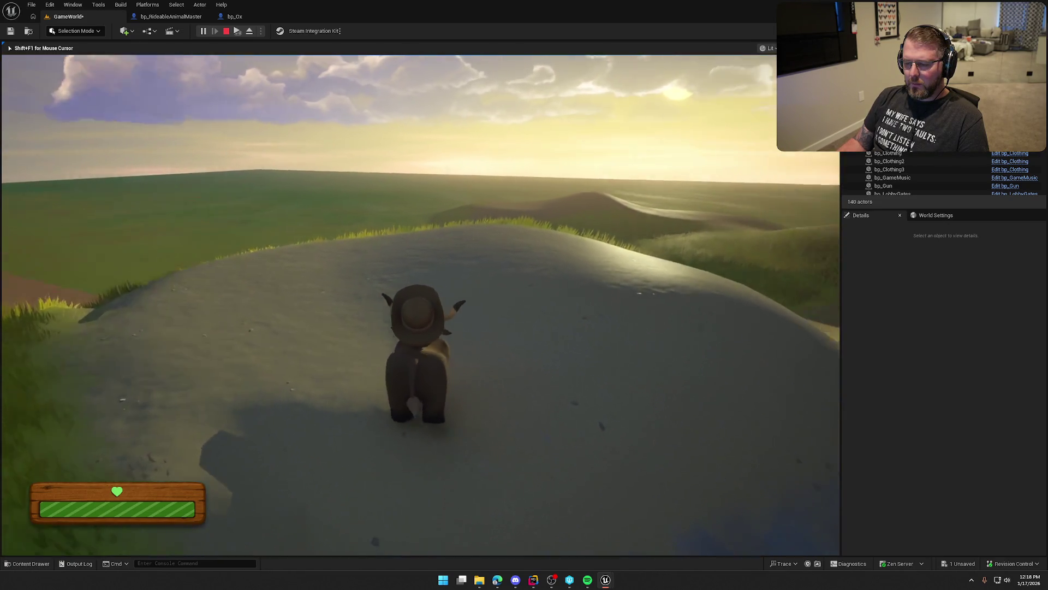
key("d")
key("d")
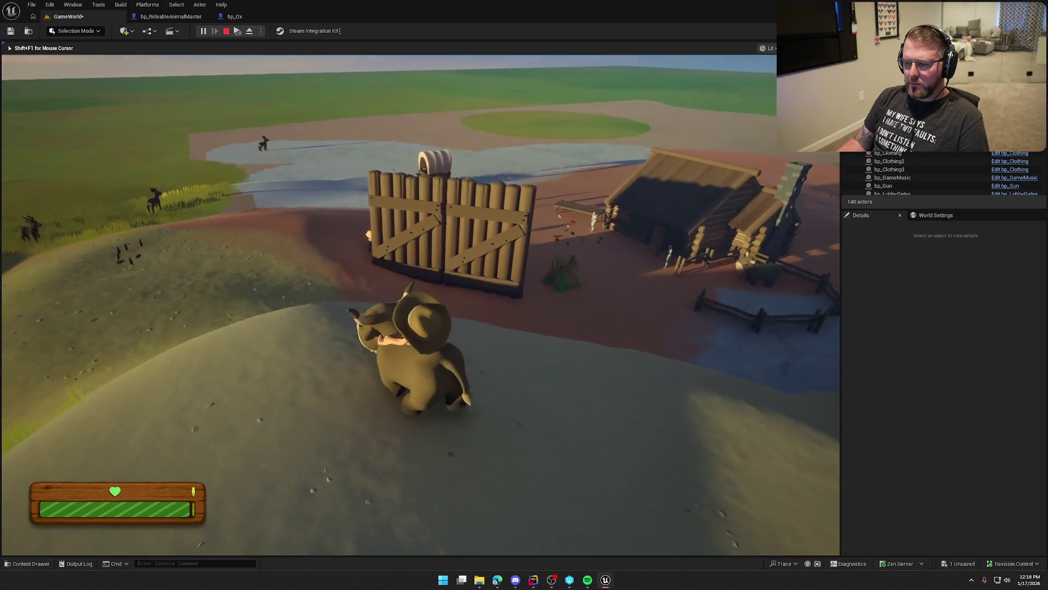
key("e")
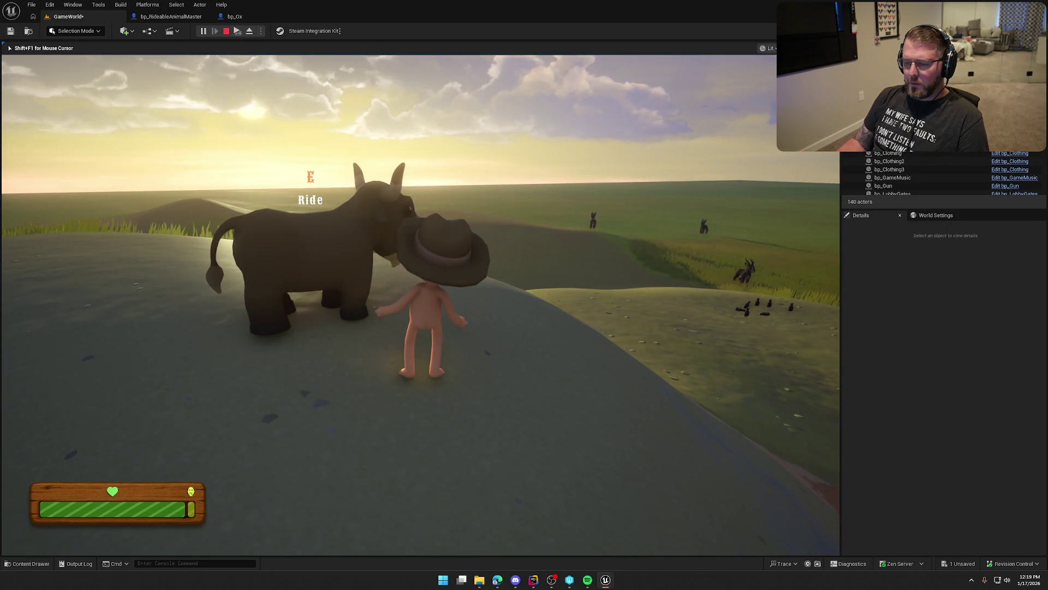
key("Escape")
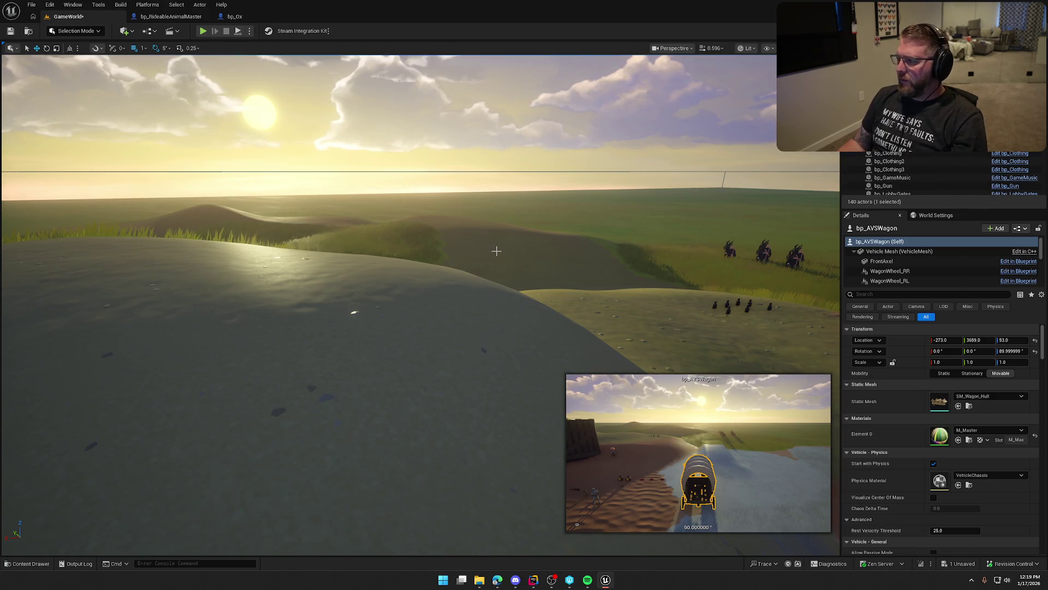
- In bp_RideableAnimalMaster, bring the dismount logic with Line Trace By Channel and Set Actor Location into view
left_click(171, 16)
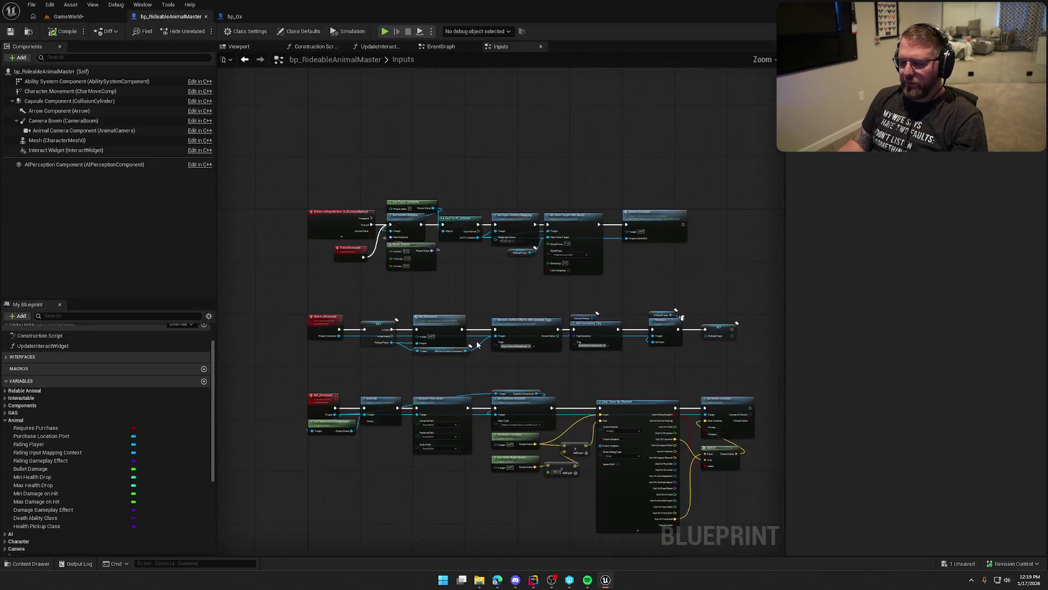
scroll(545, 331, "up", 4)
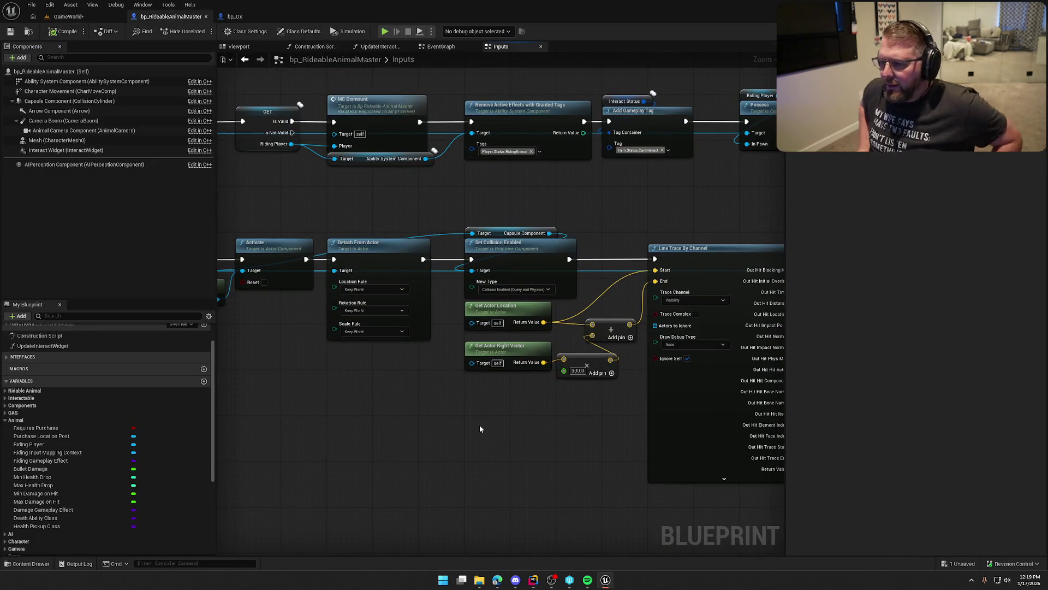
left_click_drag(469, 414, 495, 339)
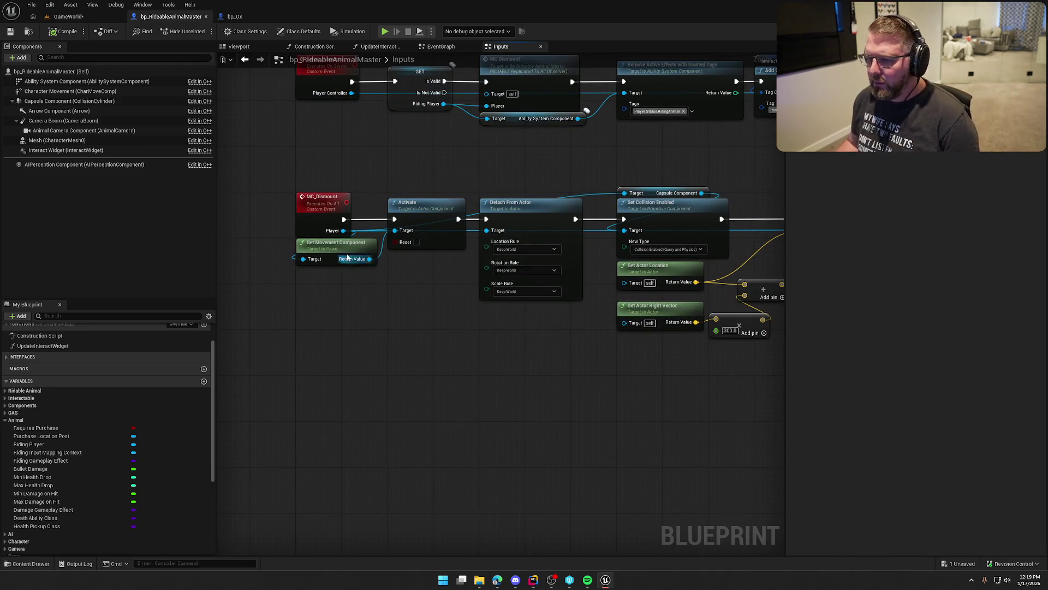
left_click_drag(562, 372, 403, 361)
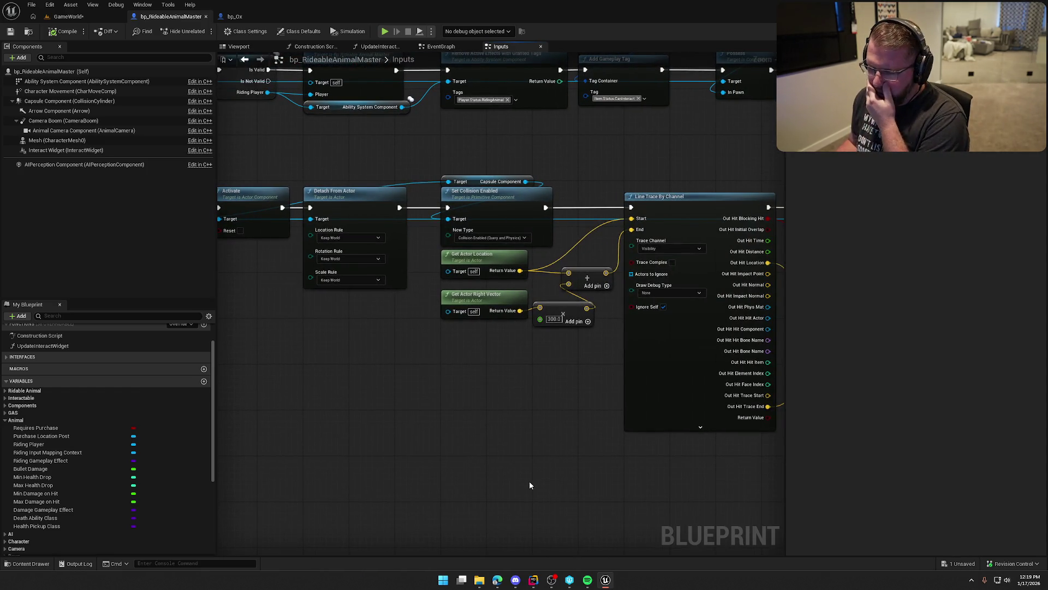
mouse_move(529, 482)
left_mouse_down()
mouse_move(423, 400)
mouse_move(346, 389)
left_mouse_up()
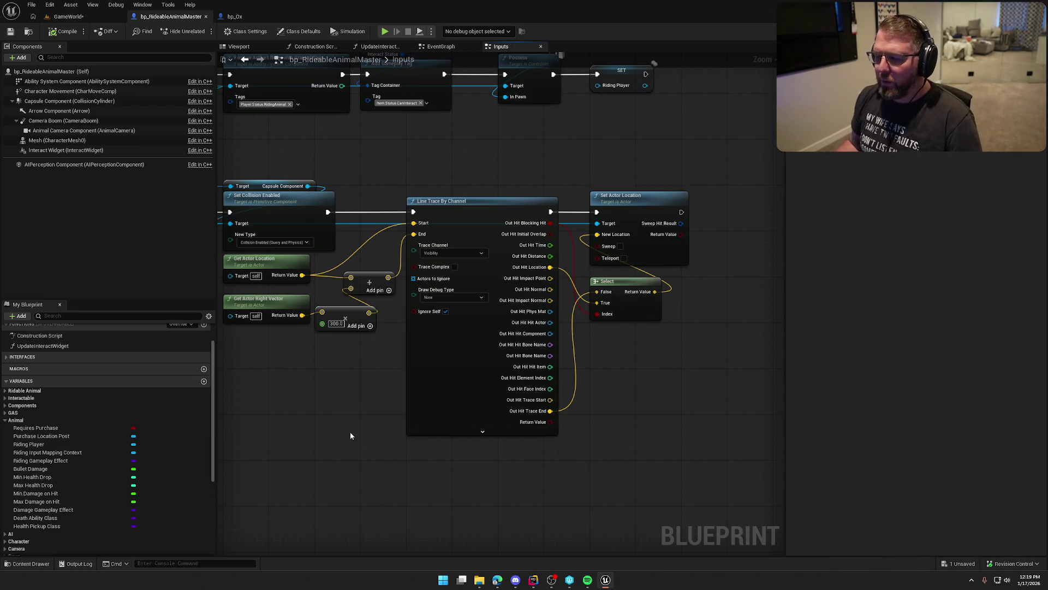
left_click_drag(350, 431, 405, 412)
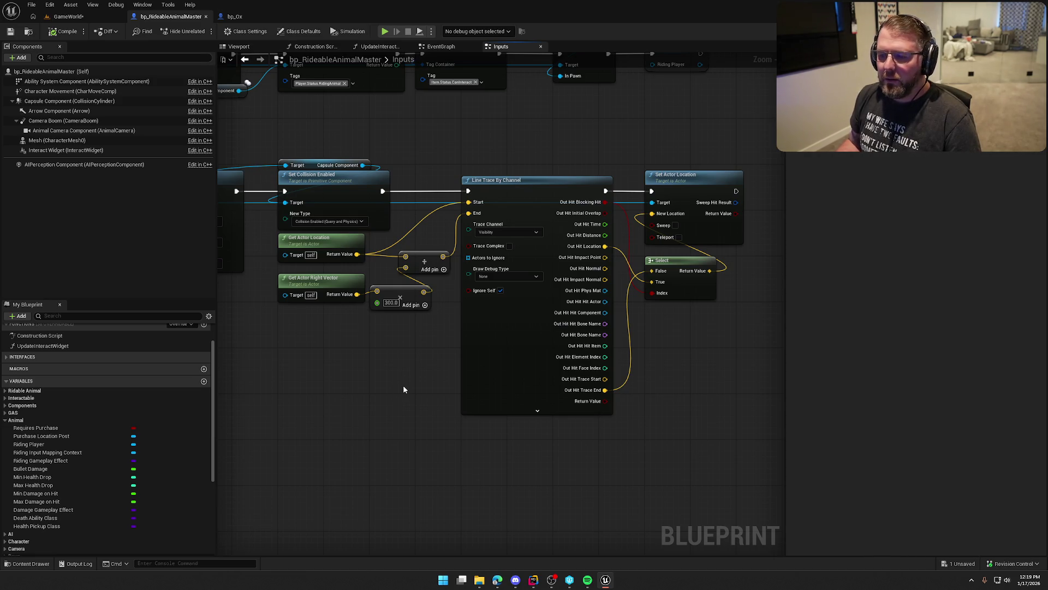
- Select the line trace, location and vector math nodes and move the group lower
left_click_drag(430, 236, 726, 305)
left_click_drag(452, 371, 294, 249, "shift")
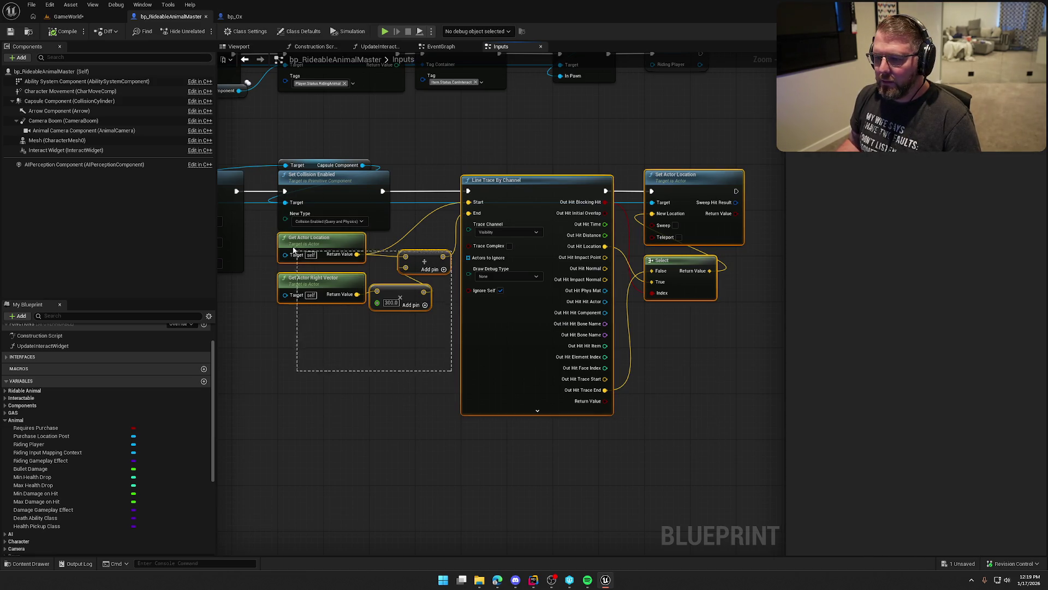
left_click_drag(498, 194, 495, 373)
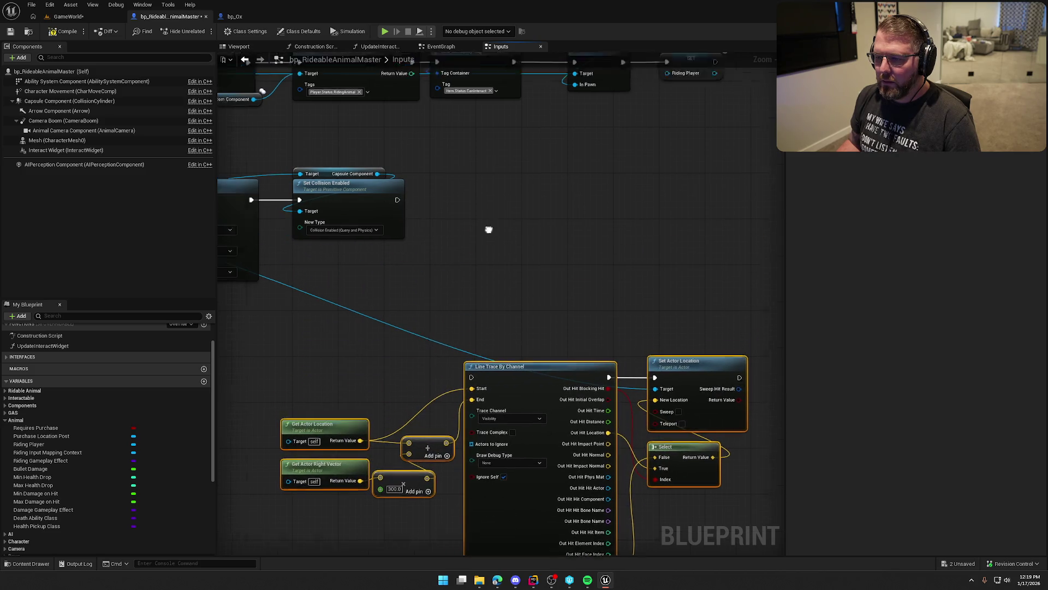
left_click(492, 293)
- From the Player reference, add an Add Impulse node on Character Movement and tidy its placement
left_click_drag(473, 289, 755, 287)
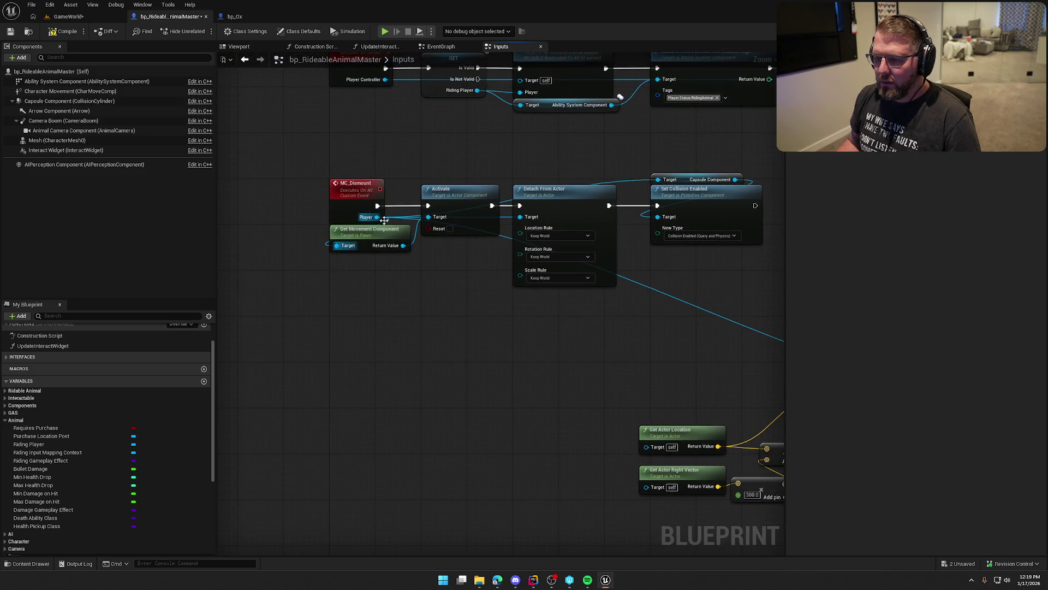
mouse_move(376, 217)
left_mouse_down()
mouse_move(779, 264)
mouse_move(437, 230)
left_mouse_up()
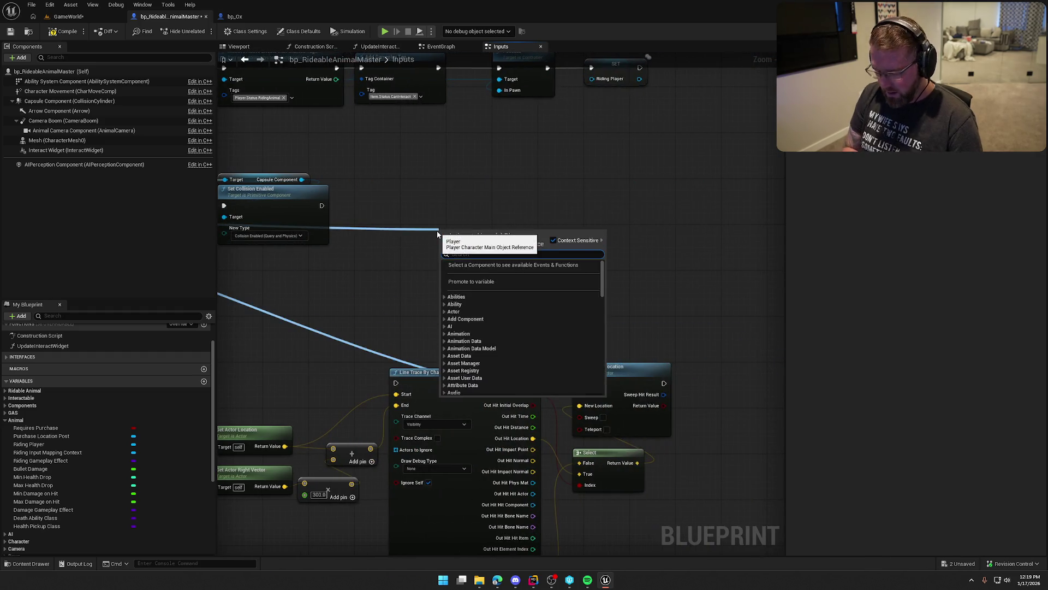
type("add impuls")
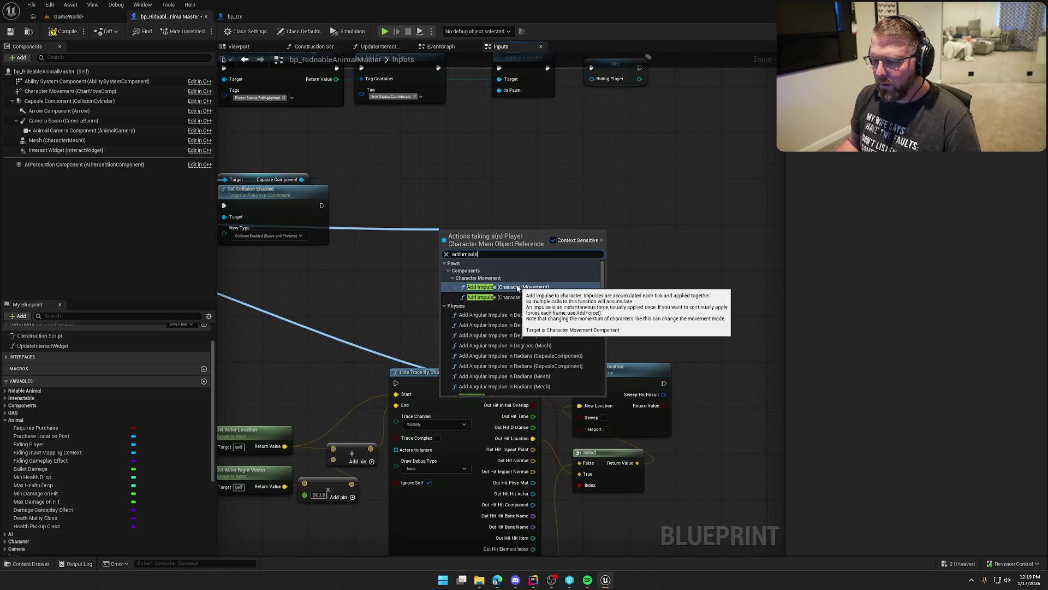
left_click(546, 290)
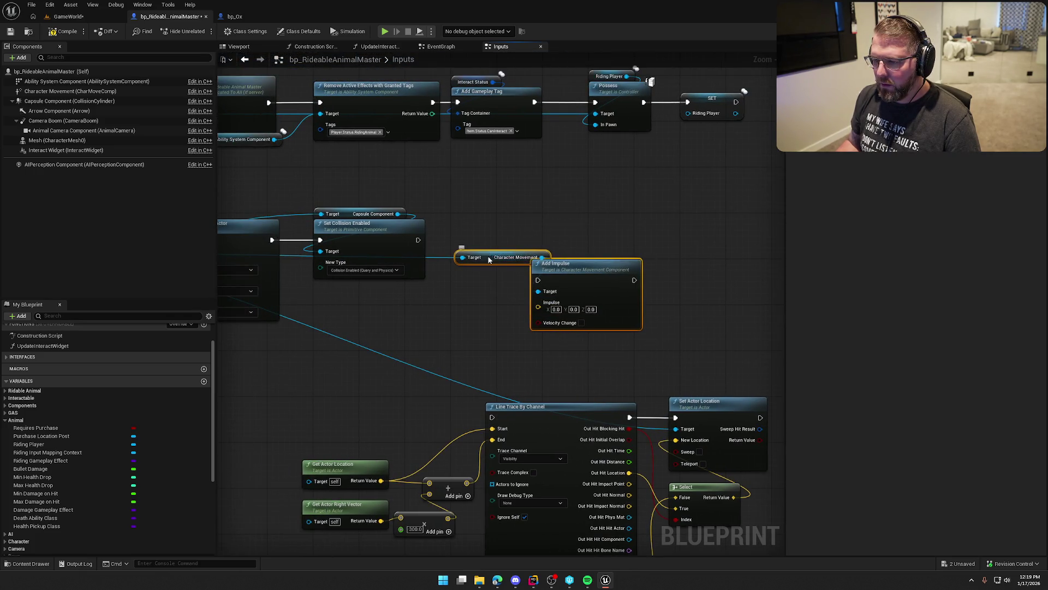
left_click_drag(489, 260, 489, 206)
left_click(576, 220)
left_click_drag(576, 220, 588, 233)
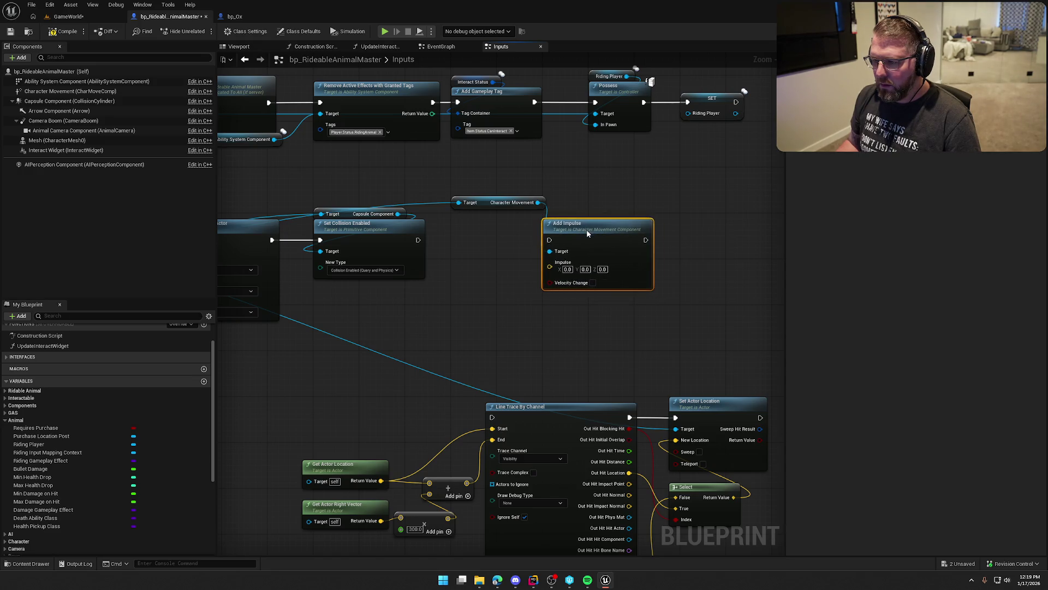
left_click(460, 277)
scroll(444, 312, "up", 2)
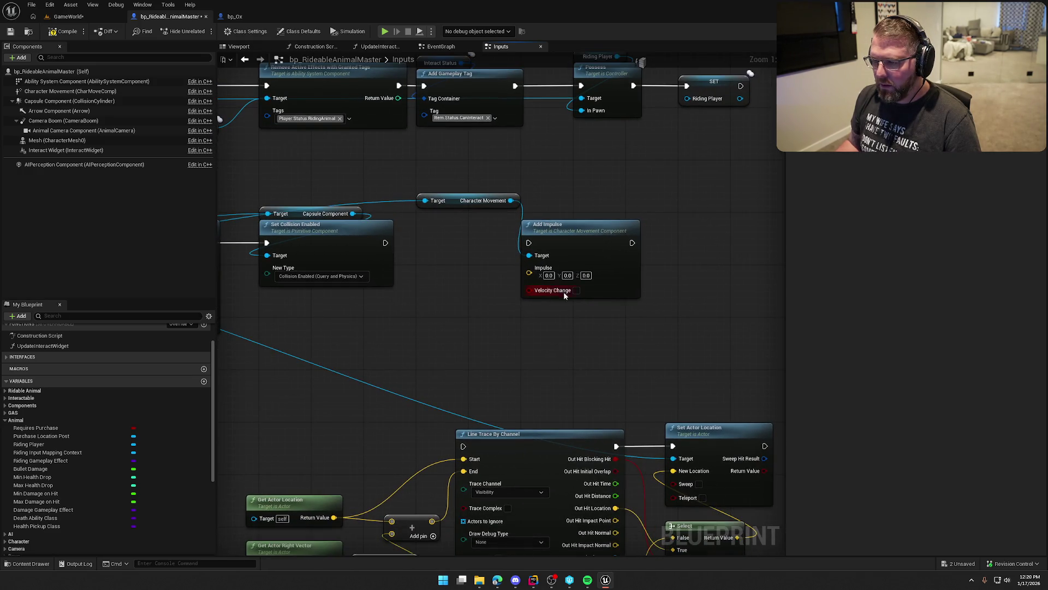
- Run Add Impulse after Set Collision Enabled and set its Impulse Z to 1000
left_click_drag(385, 242, 529, 244)
left_click_drag(451, 280, 487, 238)
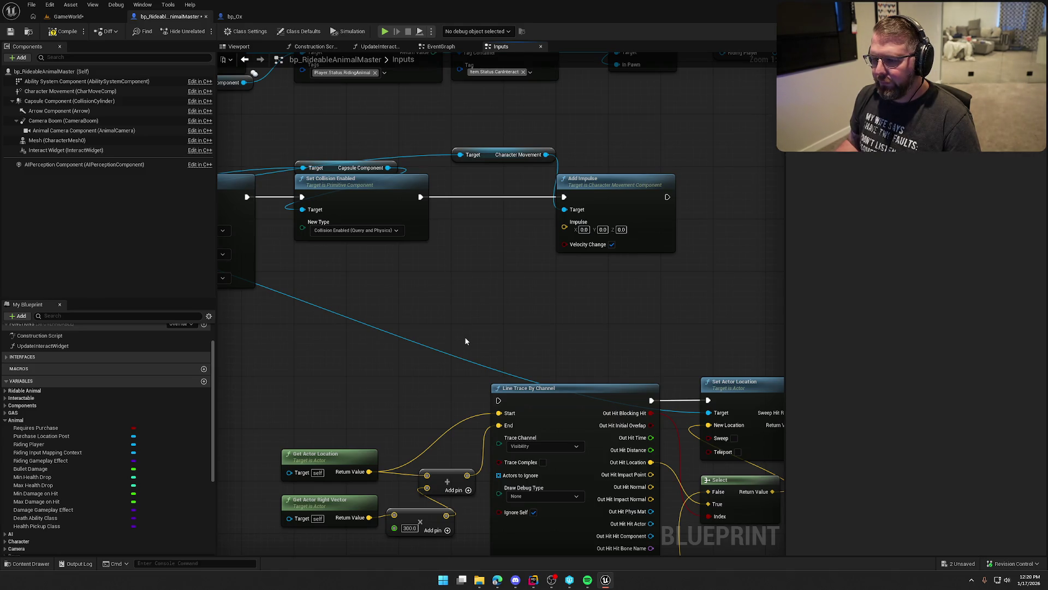
left_click(621, 230)
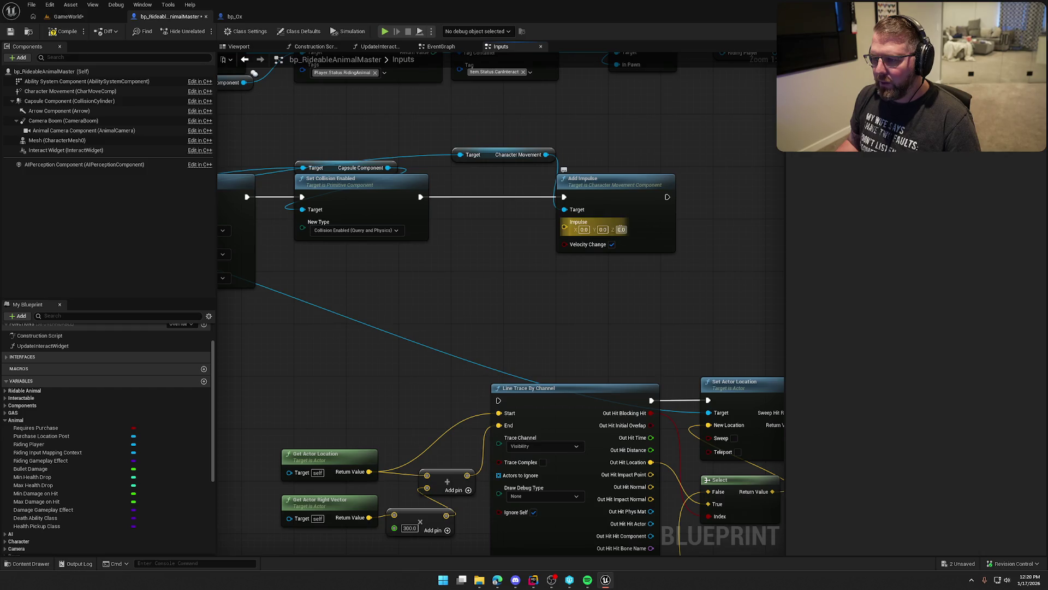
type("1000")
key("Return")
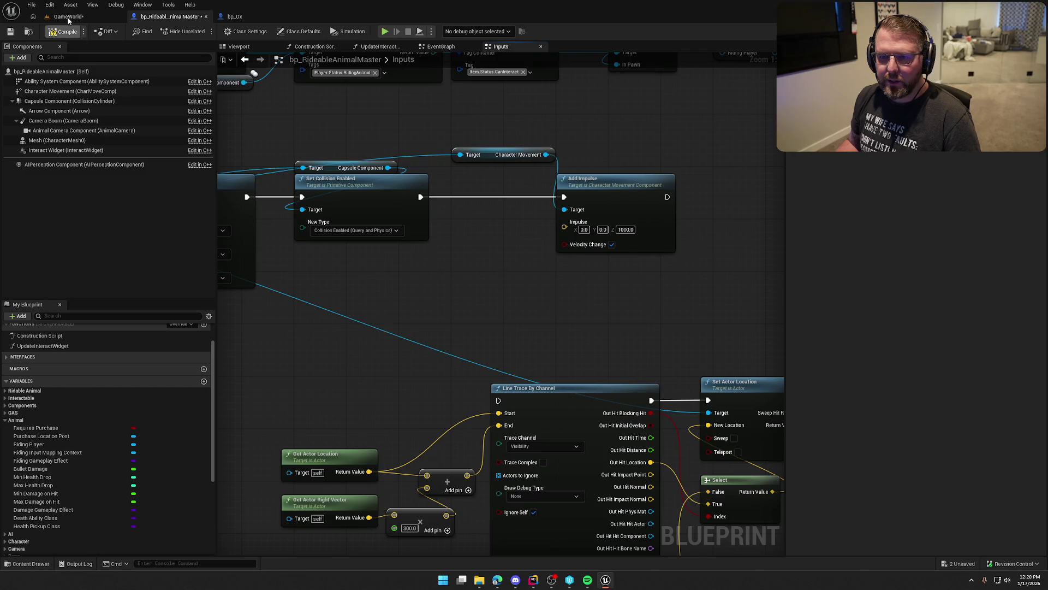
left_click(68, 16)
- Play-test the dismount impulse by mounting the ox, riding toward the trading post, and dismounting
left_click(214, 27)
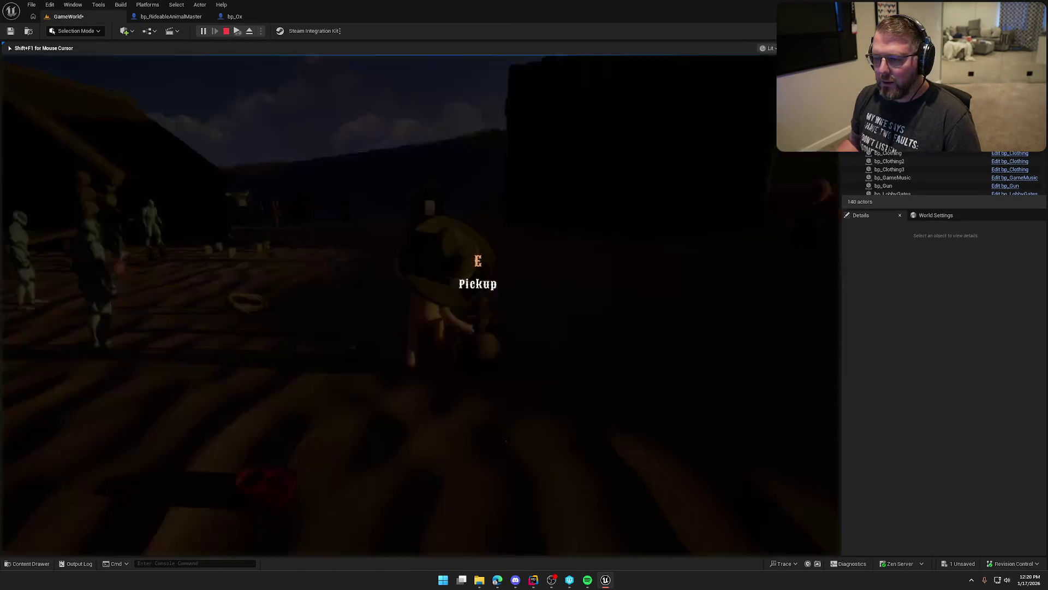
key("shift+w")
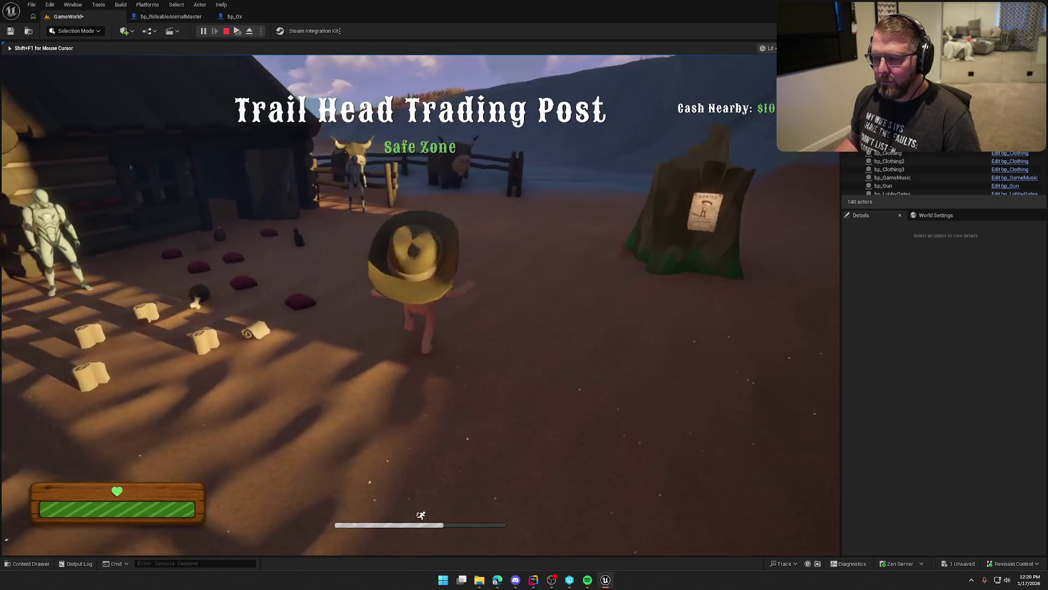
key("a")
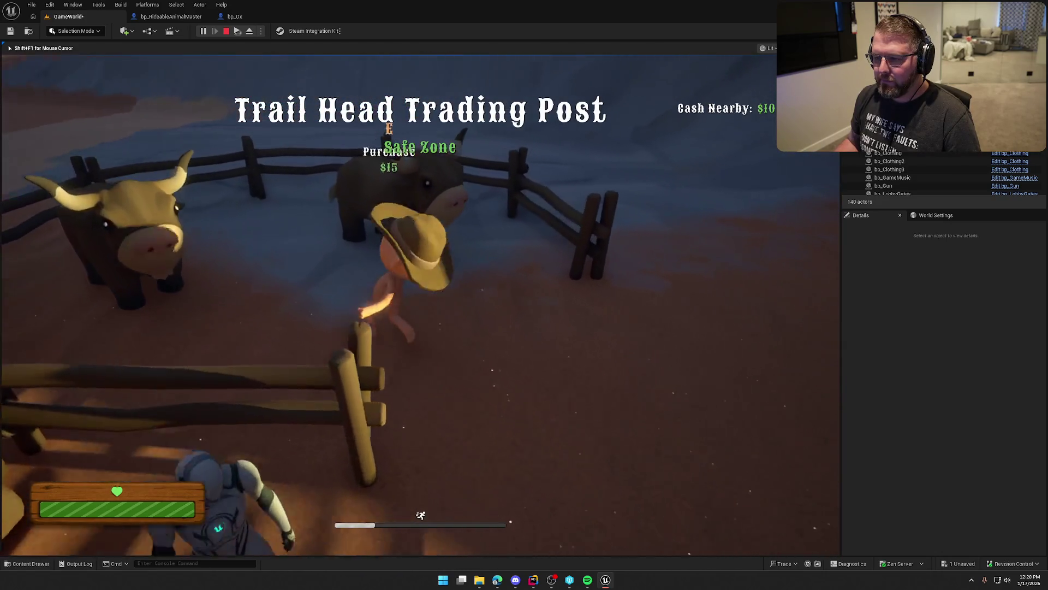
key("e")
key("w")
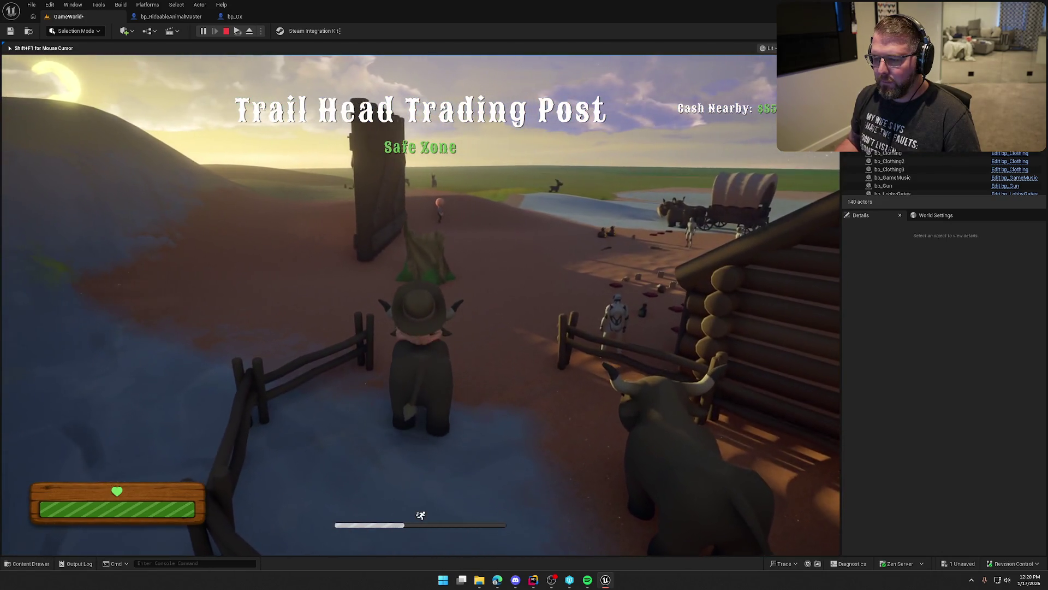
key("e")
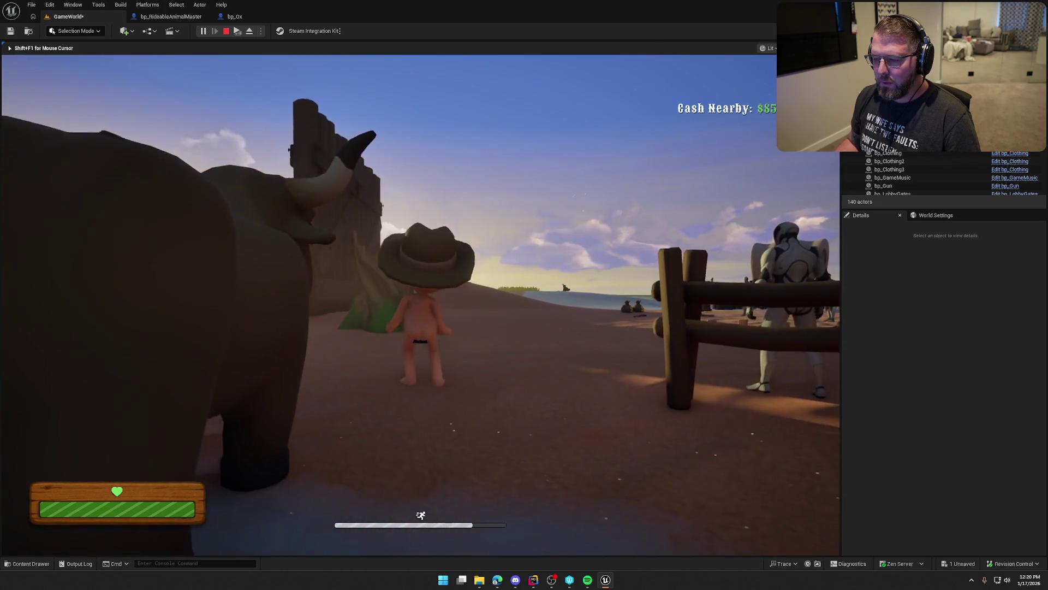
key("Escape")
- Raise the Add Impulse Z value to 5000 and compile bp_RideableAnimalMaster
left_click(172, 17)
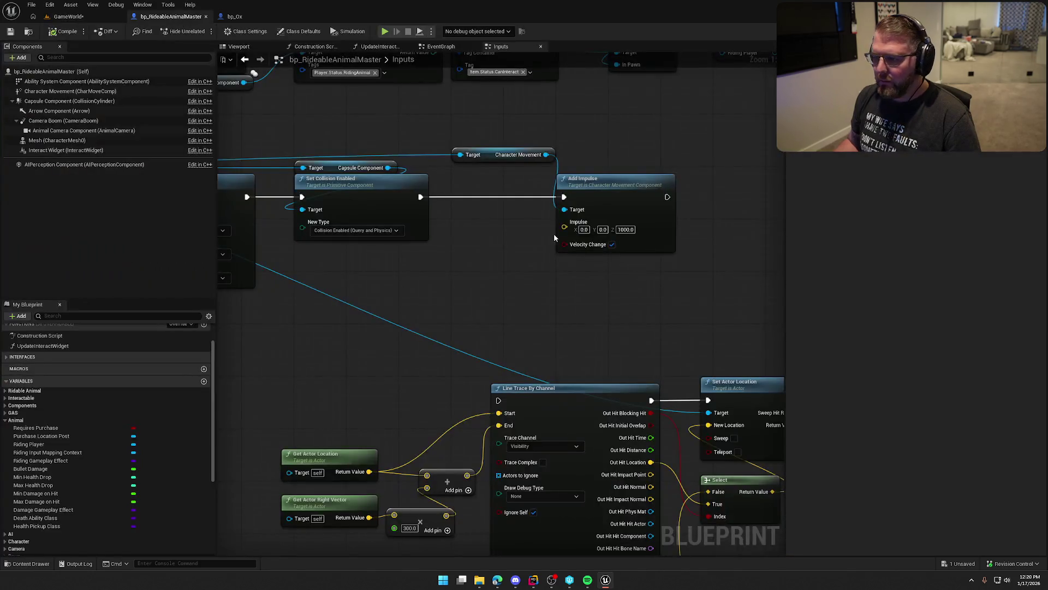
left_click(626, 230)
type("5000")
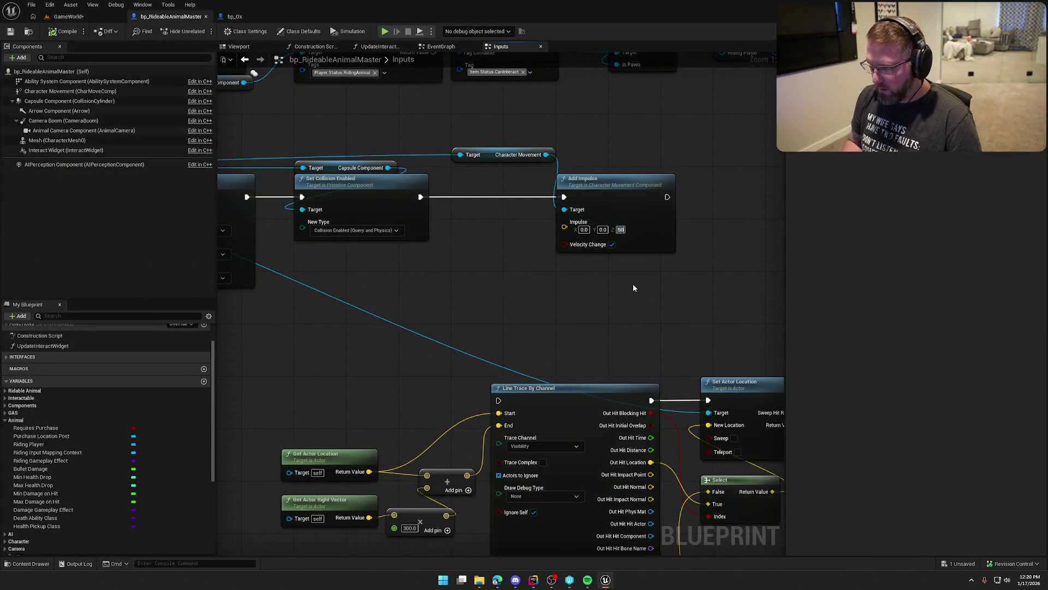
key("Return")
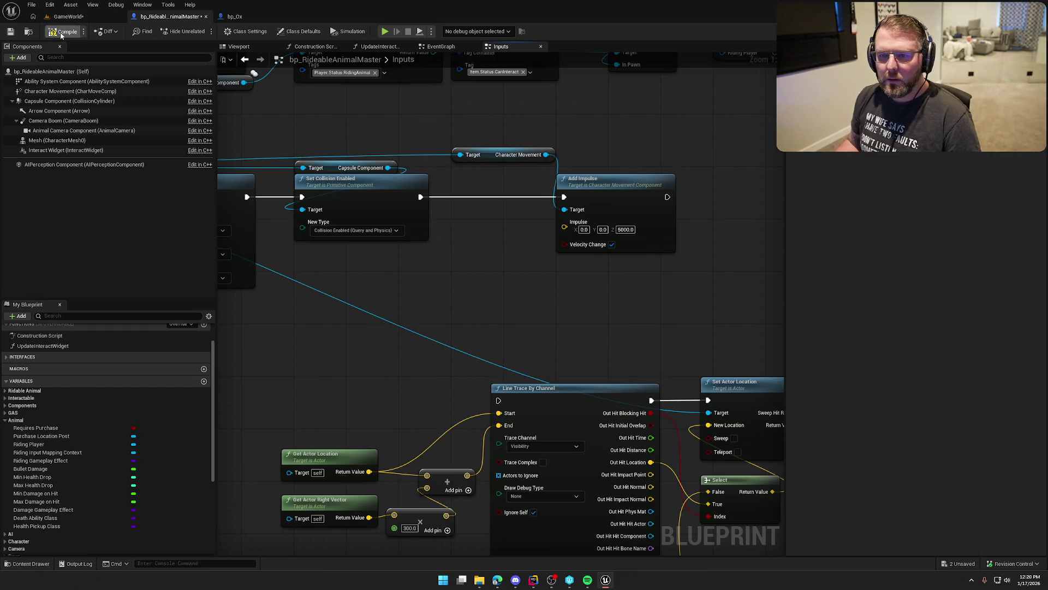
left_click(69, 17)
- Play-test again: climb onto the ox in the pen, ride it, and dismount to test the push-off
left_click(208, 32)
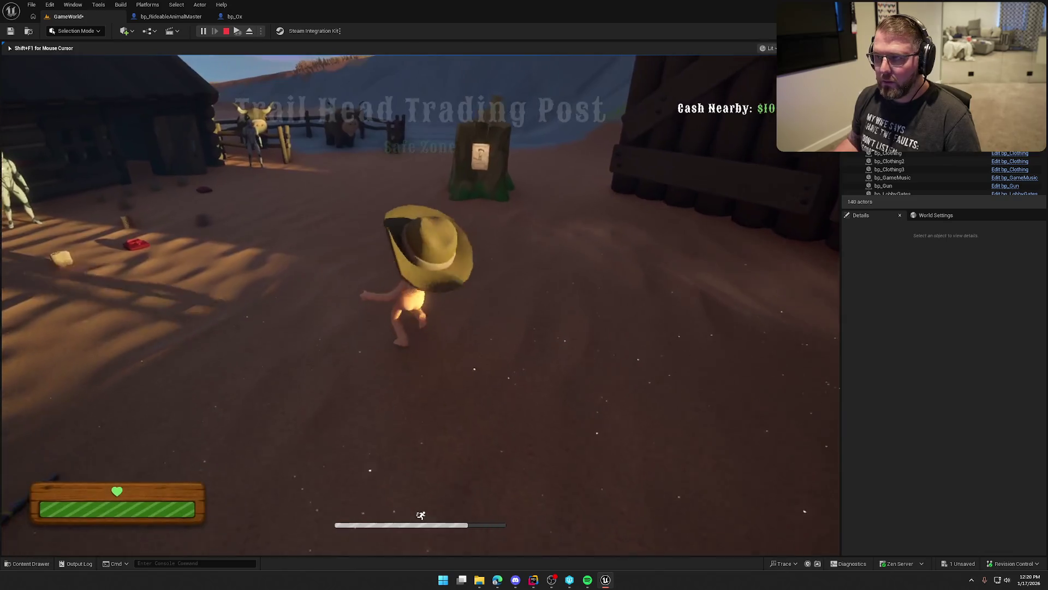
key("w")
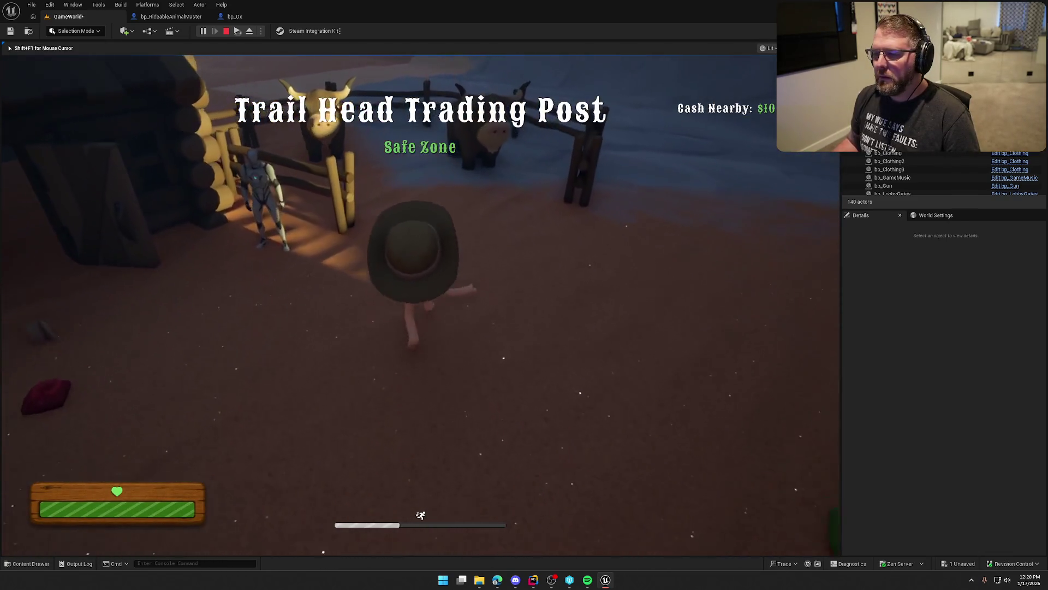
key("e")
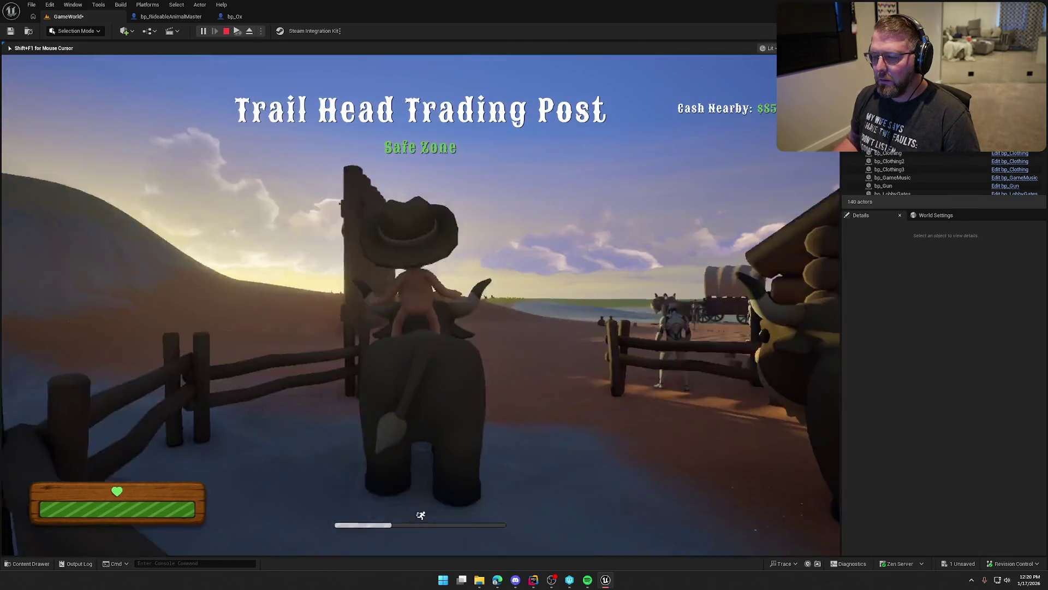
key("w")
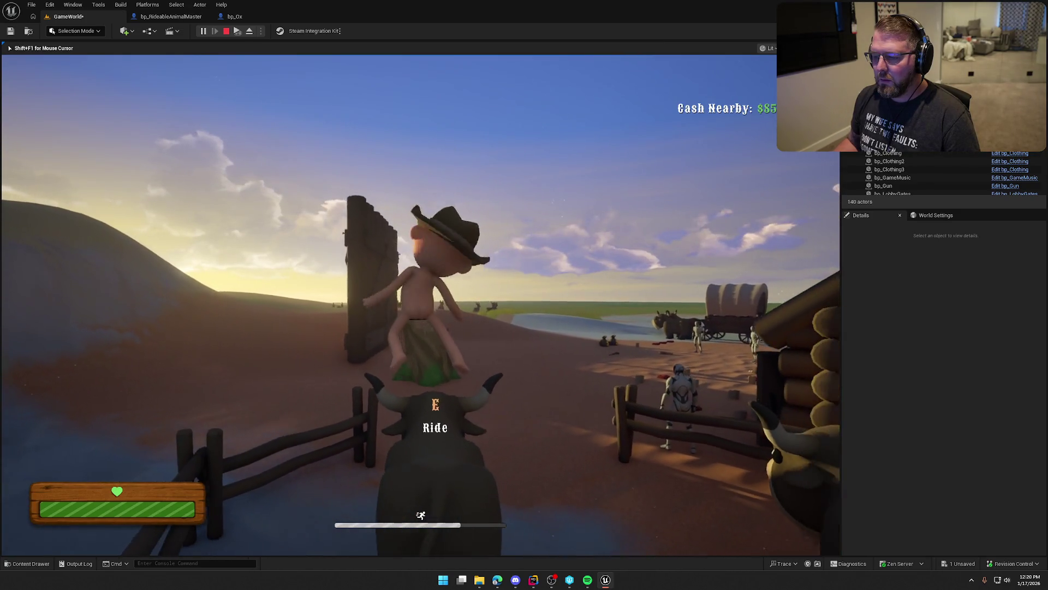
key("w")
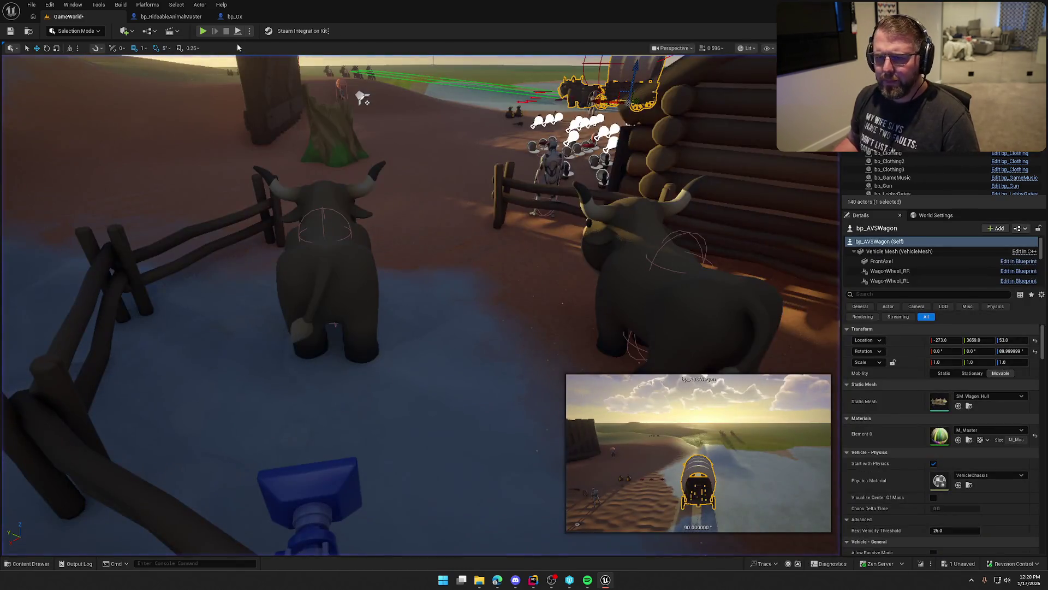
left_click(234, 16)
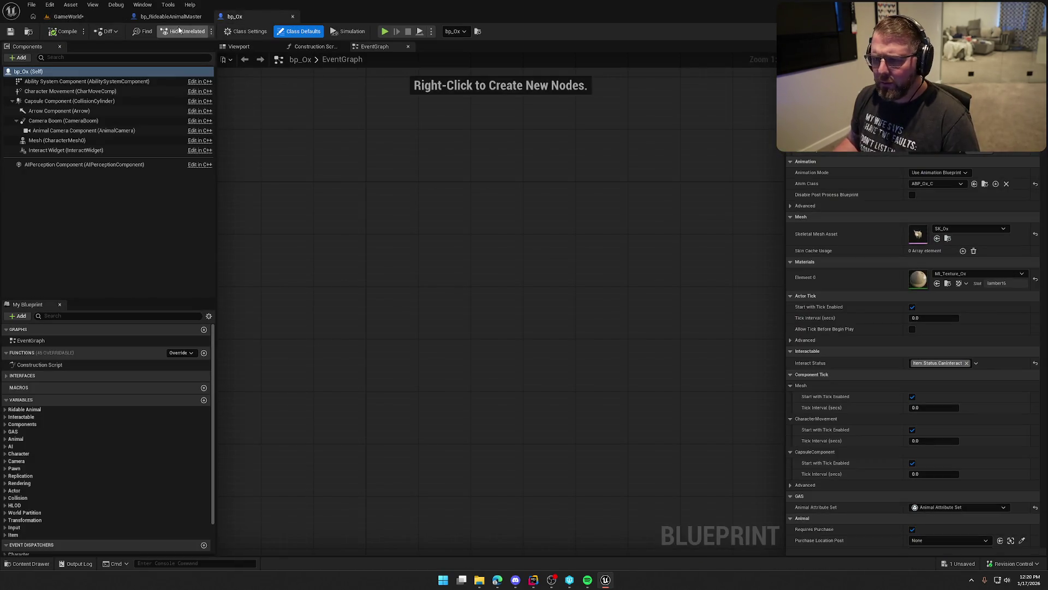
- Back in bp_RideableAnimalMaster, browse node actions from the movement, player and capsule references
left_click(170, 17)
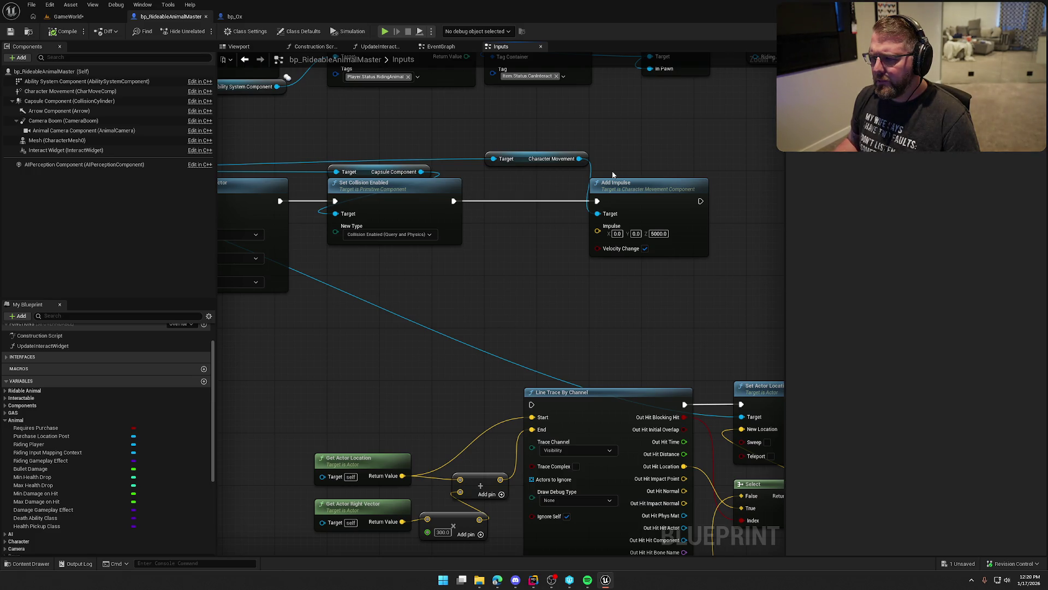
left_click_drag(597, 213, 533, 243)
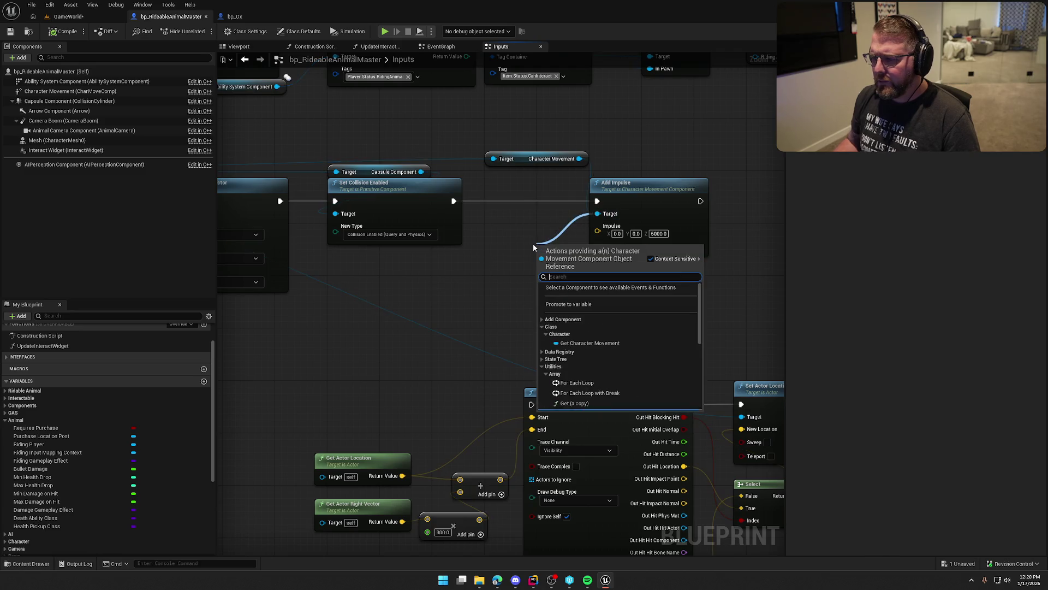
left_click_drag(296, 214, 584, 267)
left_click_drag(369, 167, 545, 210)
key("Escape")
- Add an Add Impulse node for the Capsule Component, chained after Set Collision Enabled
left_click_drag(369, 167, 479, 253)
type("add impu")
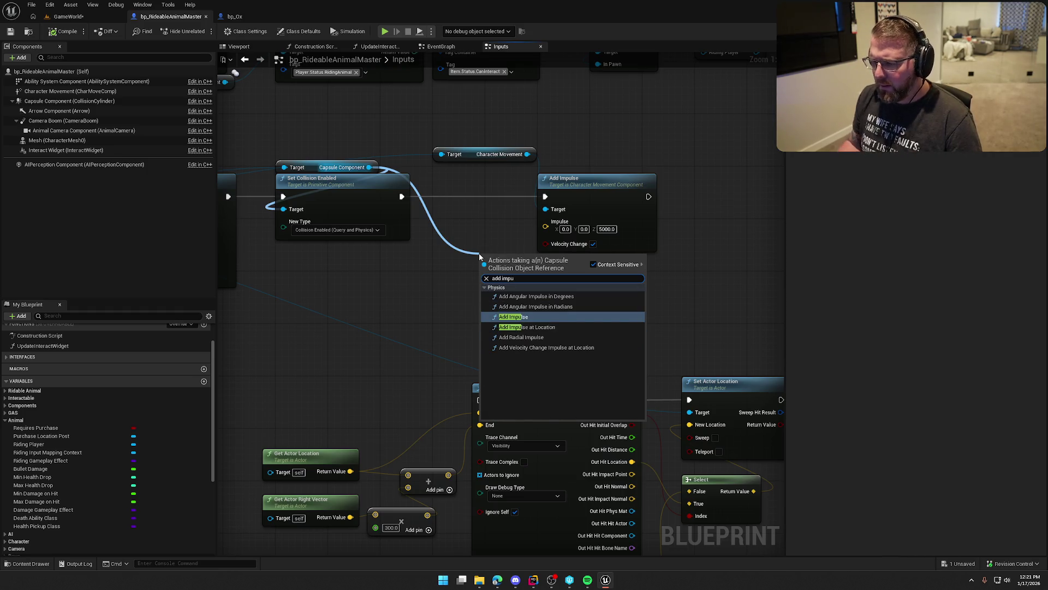
left_click(513, 317)
mouse_move(522, 265)
left_mouse_down()
mouse_move(477, 206)
mouse_move(477, 186)
left_mouse_up()
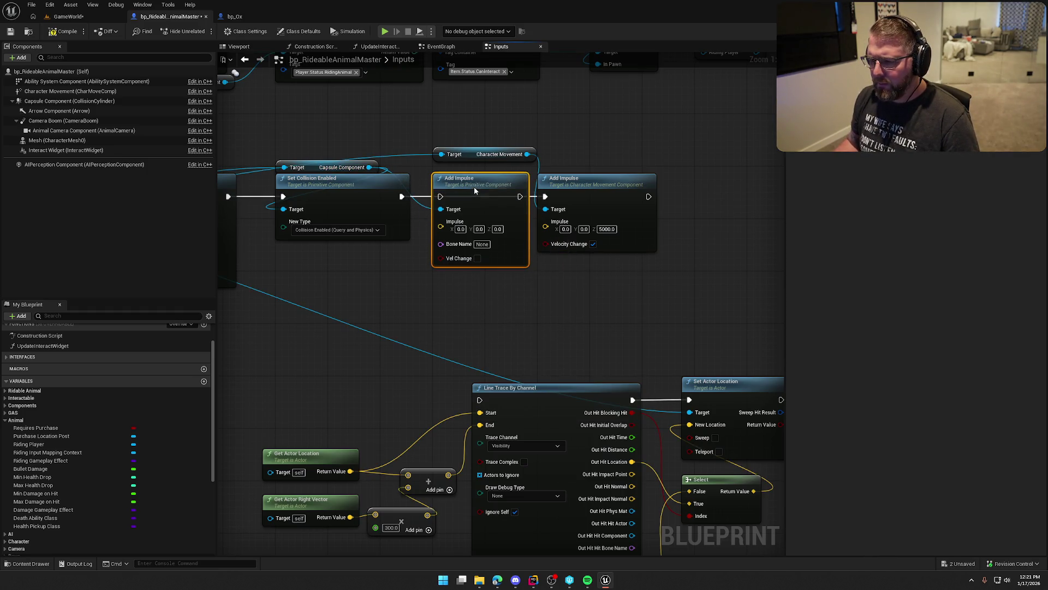
left_click_drag(402, 196, 441, 197)
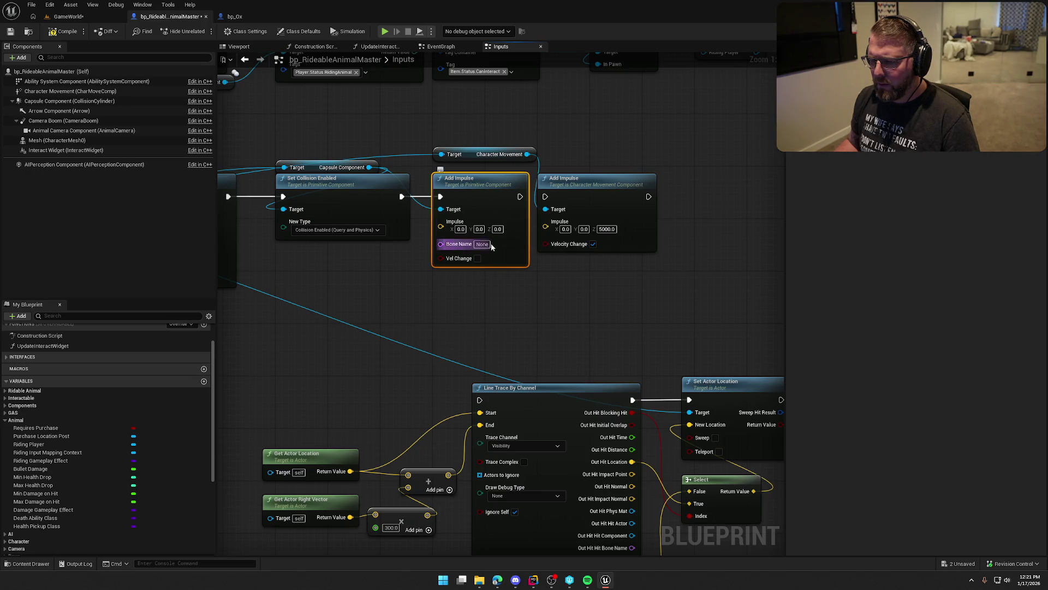
- Turn on Vel Change for the capsule impulse and set its Z to 1000
left_click(477, 259)
left_click(497, 228)
type("1000")
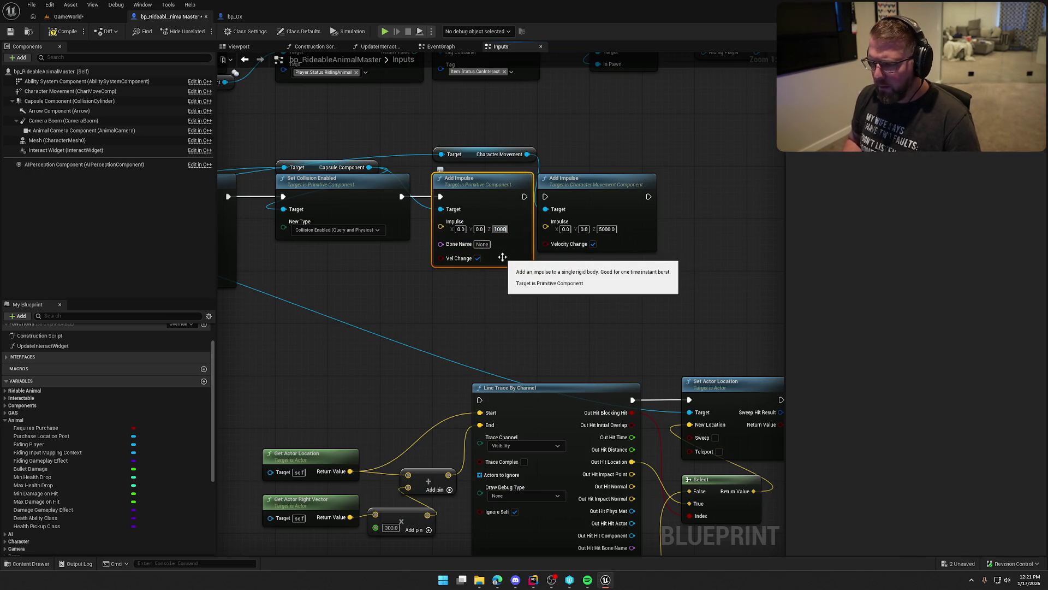
key("Return")
left_click(421, 219)
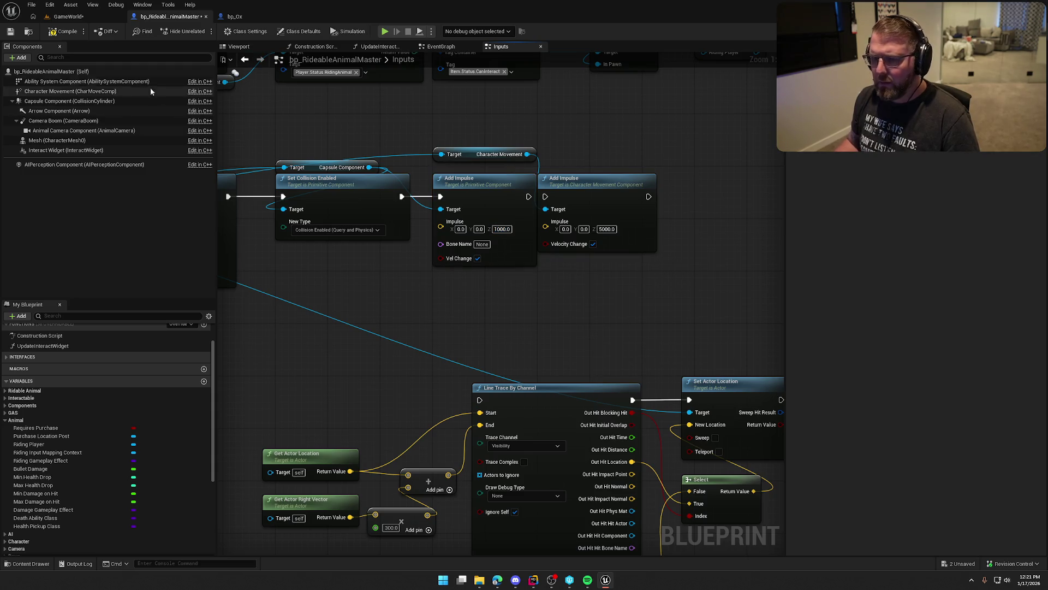
left_click(73, 17)
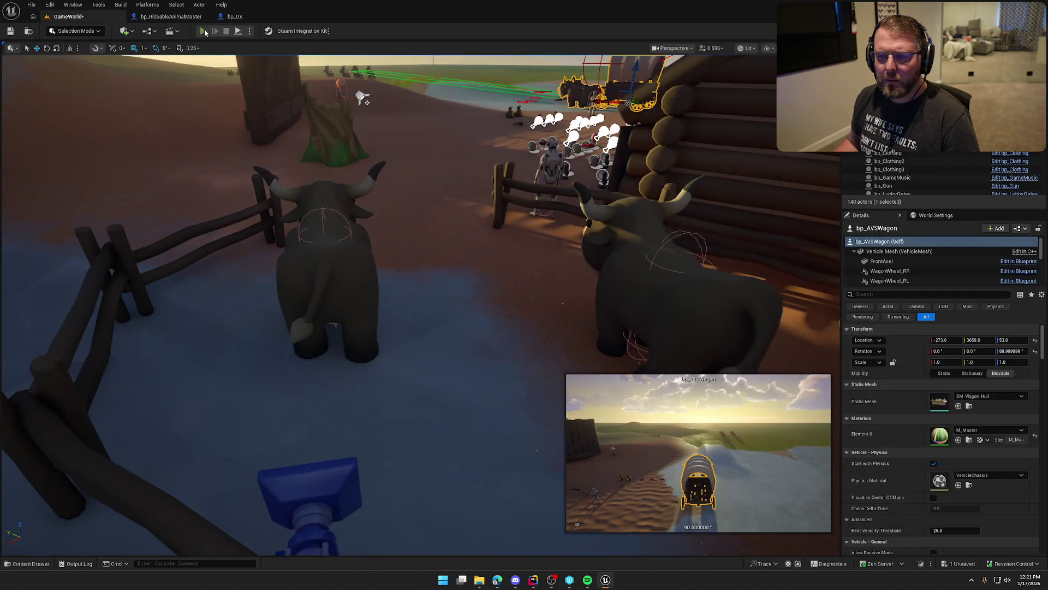
- Play-test by running into the ox pen, buying the ox, approaching to ride it, then stopping
left_click(363, 93)
key("w")
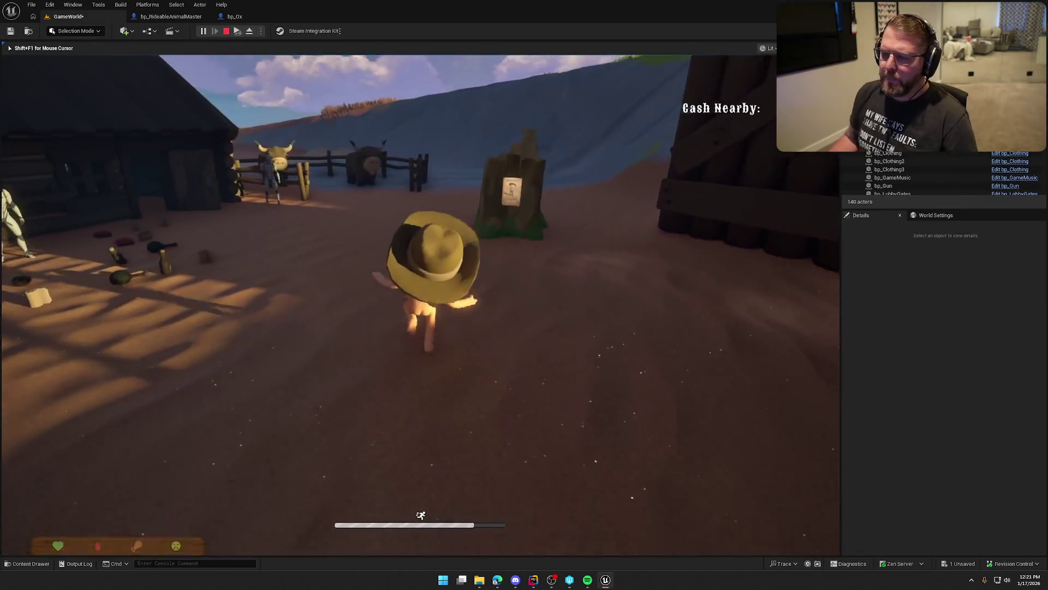
key("w")
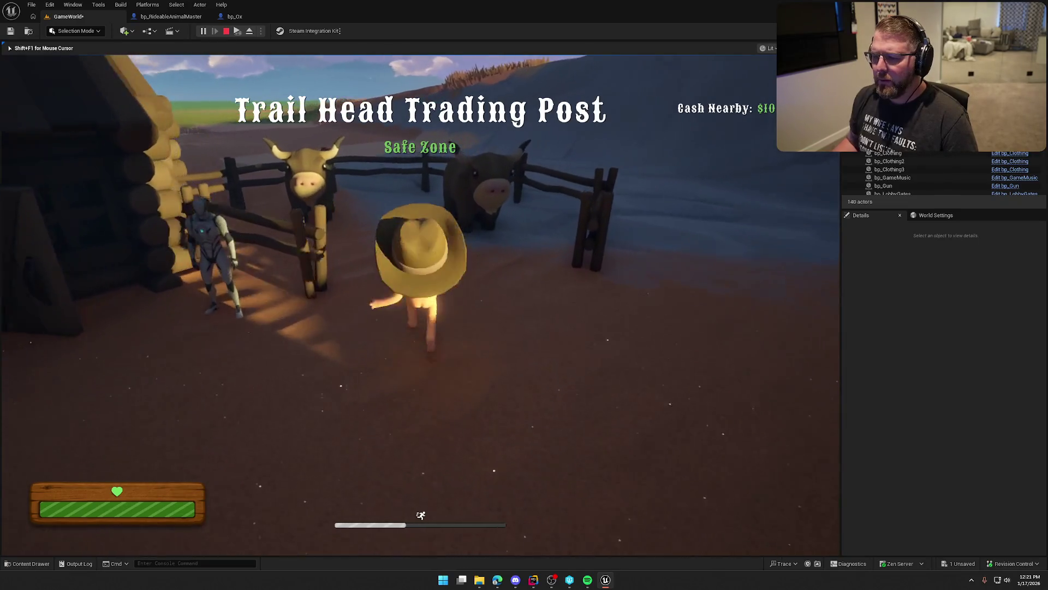
key("e")
key("w")
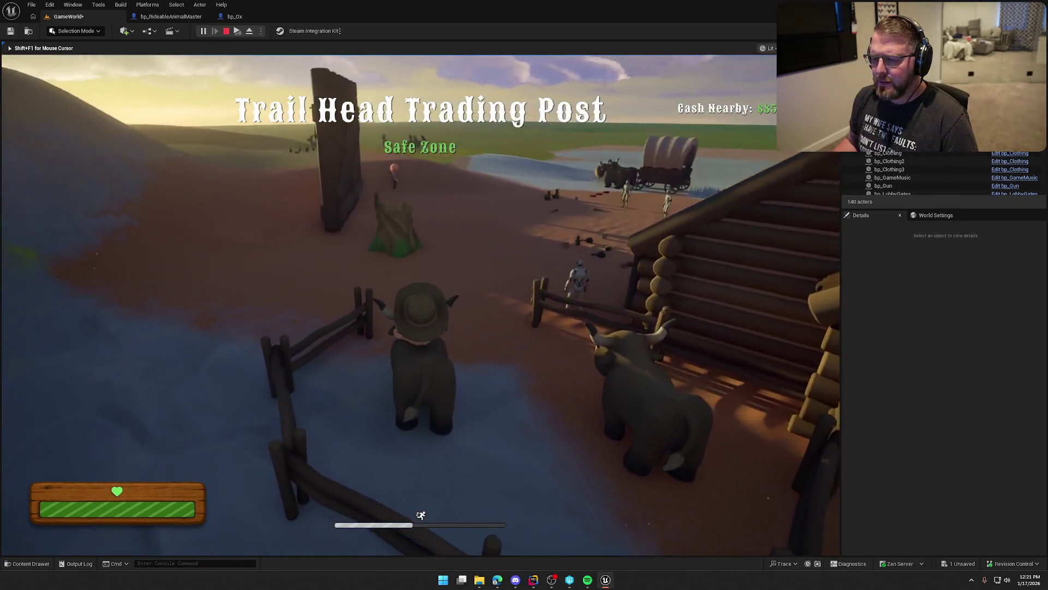
key("w")
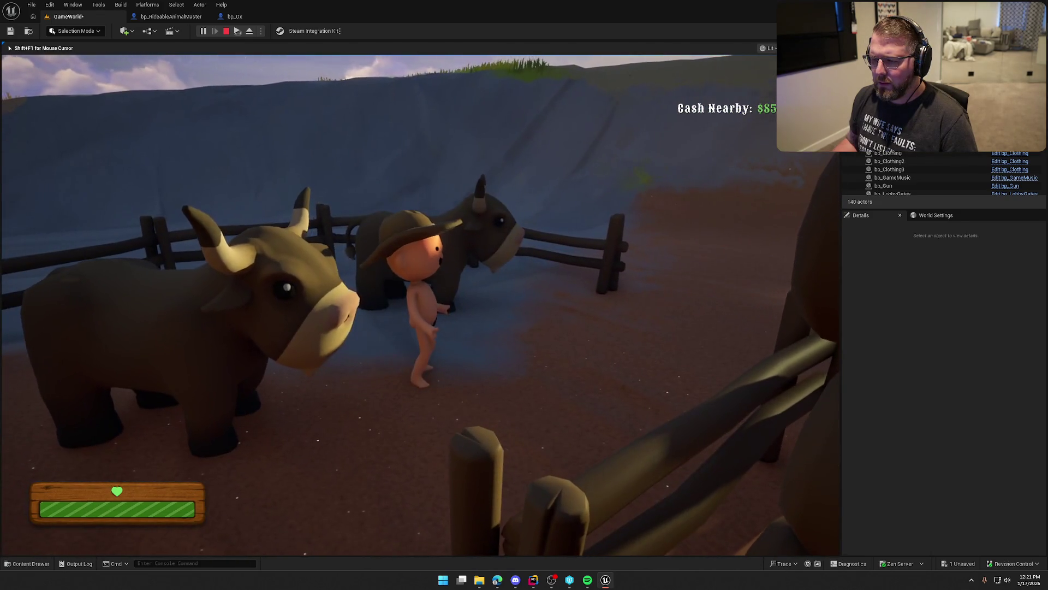
key("Escape")
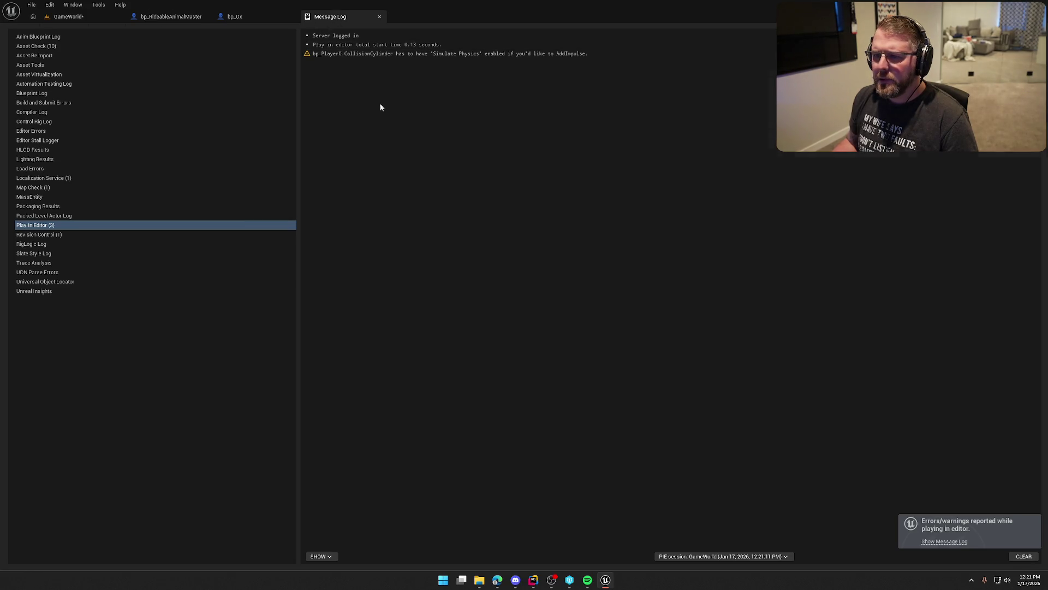
- Close the message log and place a Launch Character node in bp_RideableAnimalMaster
key("ctrl+w")
left_click(172, 16)
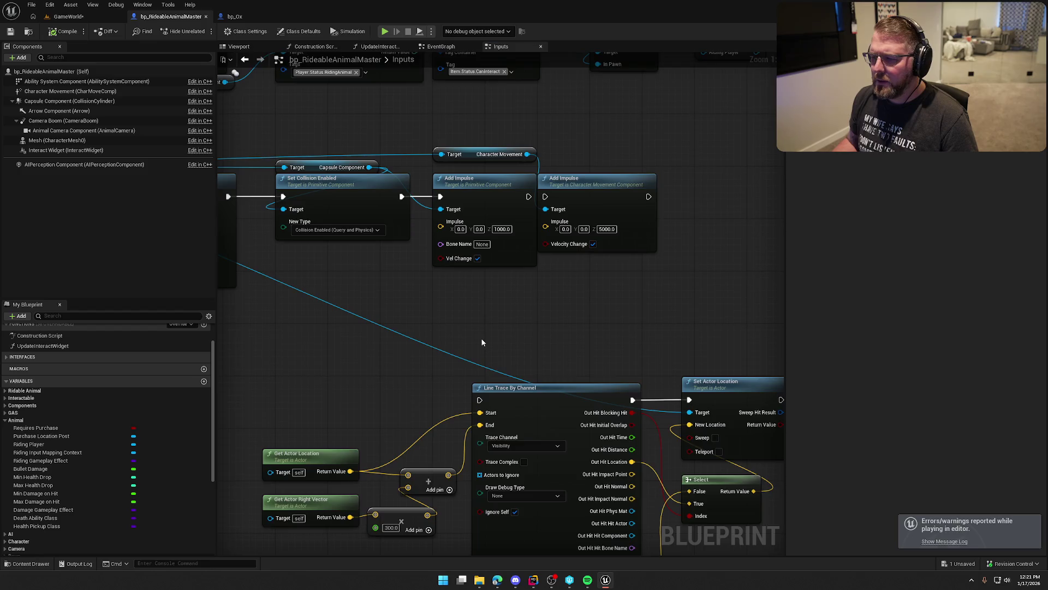
scroll(588, 316, "up", 2)
left_click_drag(710, 161, 758, 161)
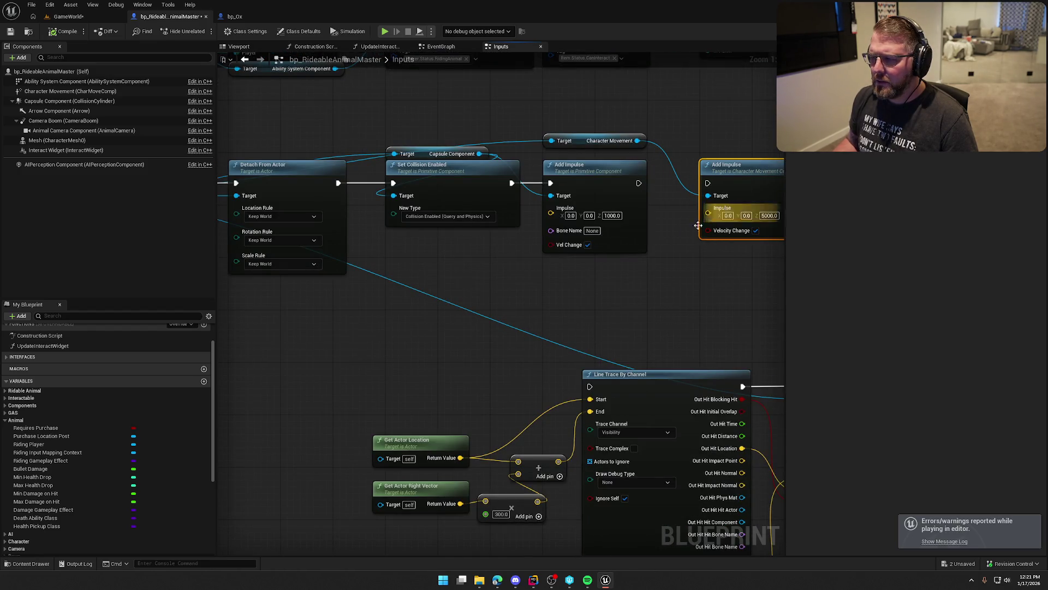
right_click(451, 289)
type("launch")
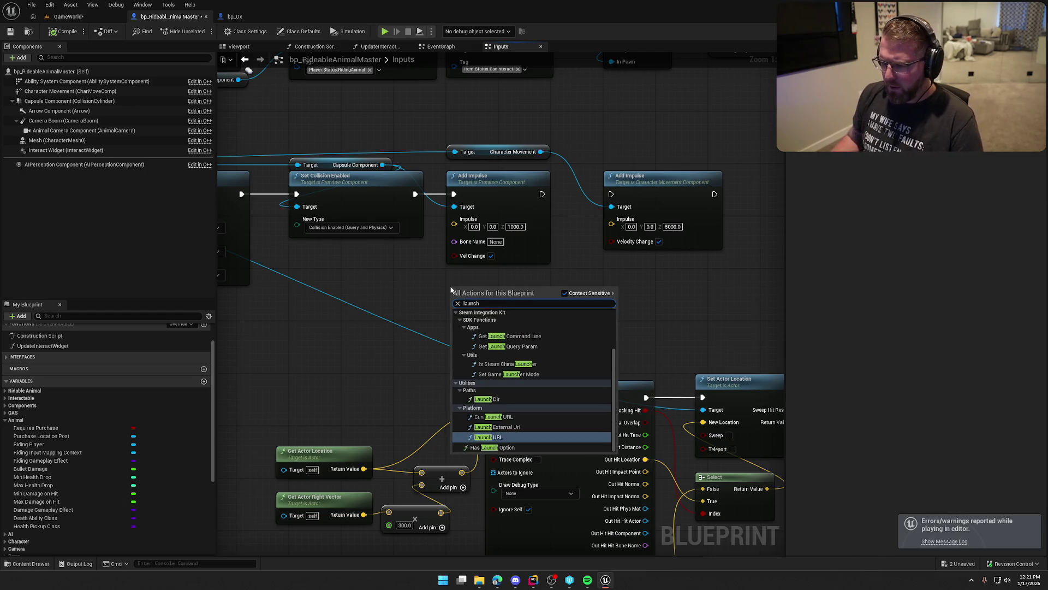
type(" char")
key("Return")
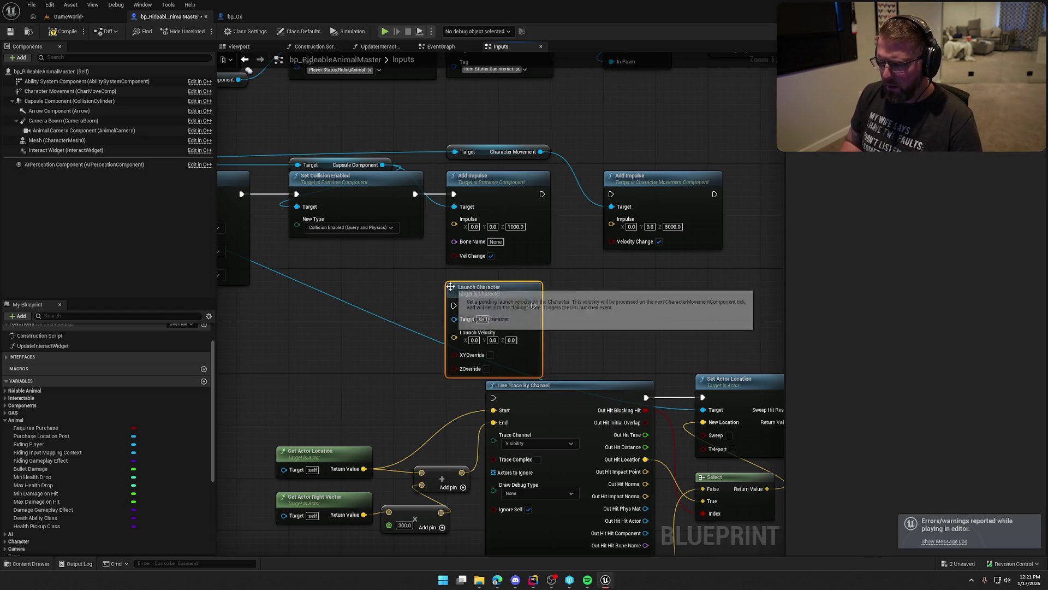
- Delete both Add Impulse nodes and connect Set Collision Enabled to Launch Character
left_click_drag(481, 132, 663, 224)
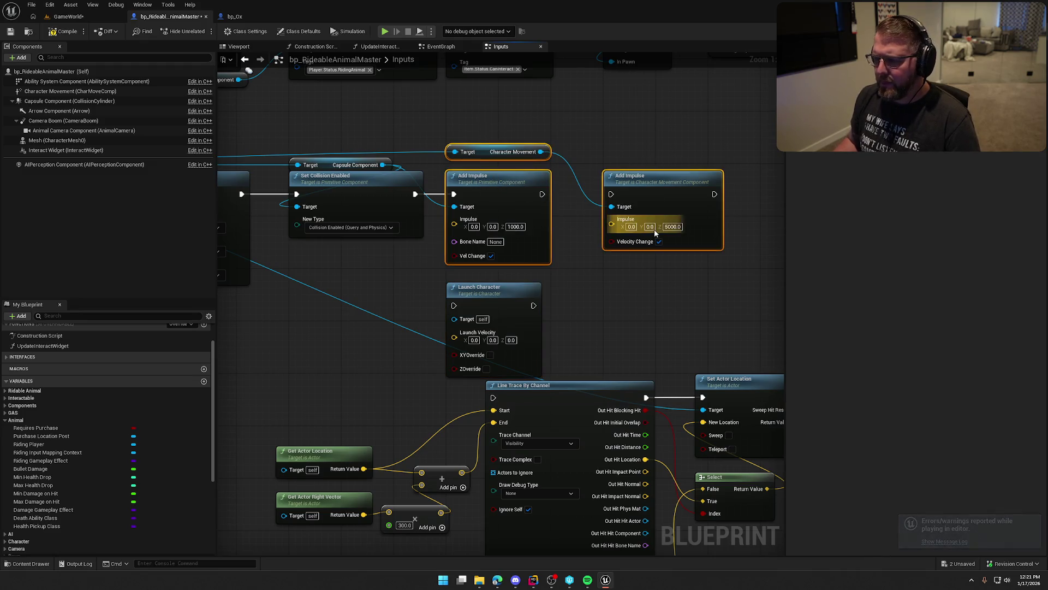
key("Delete")
mouse_move(454, 305)
left_mouse_down()
mouse_move(445, 210)
mouse_move(415, 194)
left_mouse_up()
mouse_move(494, 294)
left_mouse_down()
mouse_move(510, 194)
mouse_move(487, 187)
mouse_move(493, 177)
left_mouse_up()
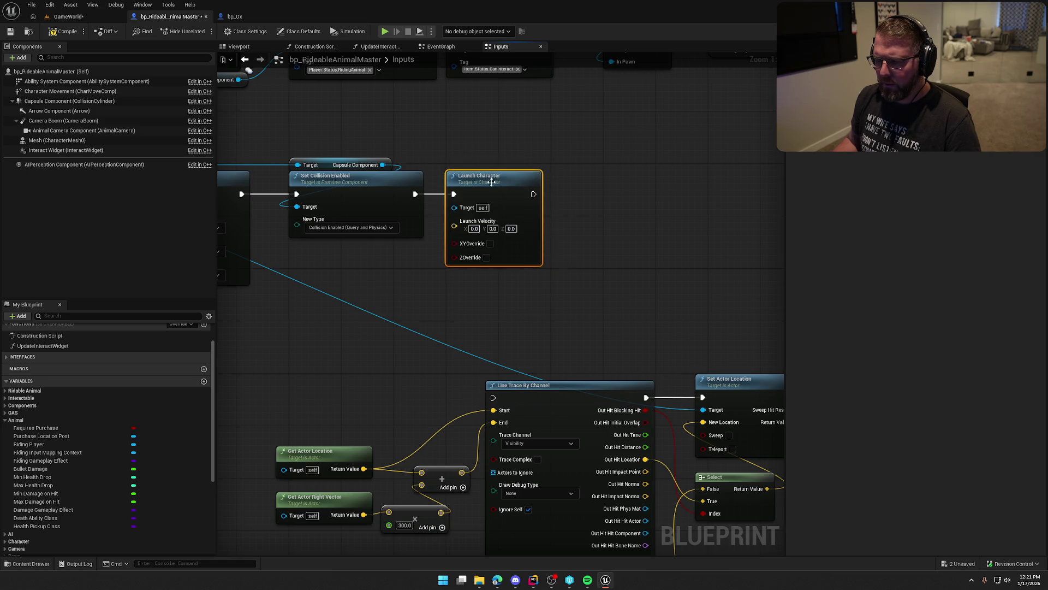
- Set the Launch Character launch velocity Z to 1000
scroll(543, 300, "down", 2)
left_click(542, 300)
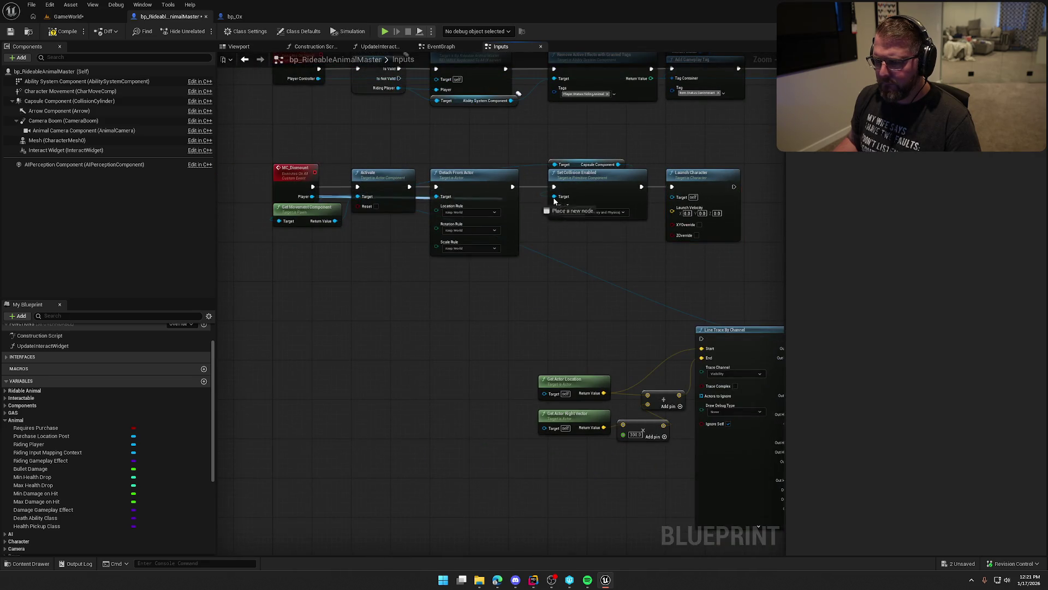
scroll(490, 274, "up", 2)
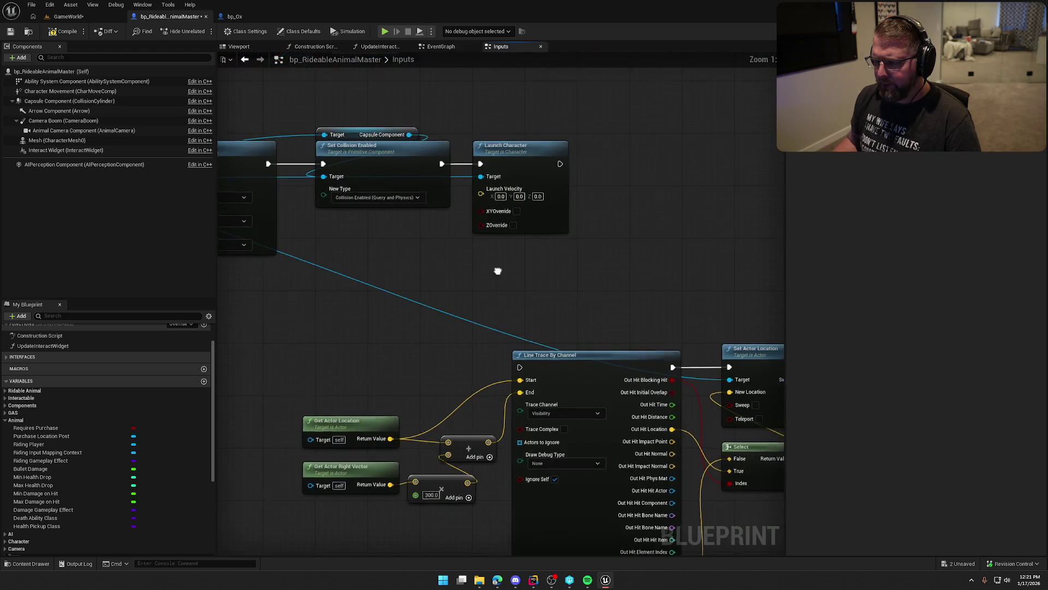
left_click_drag(490, 274, 474, 315)
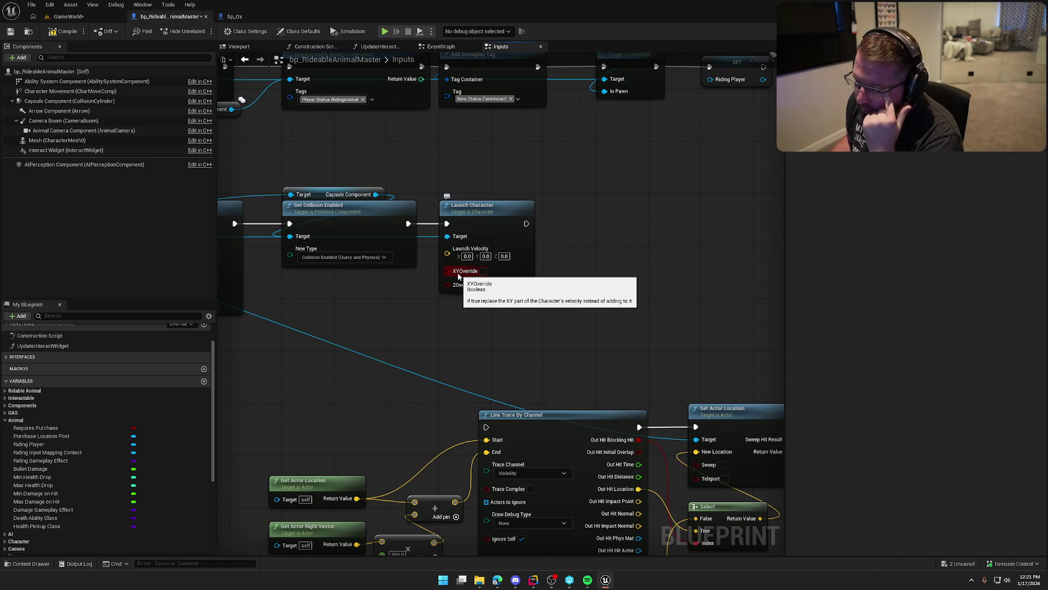
left_click(503, 256)
type("10")
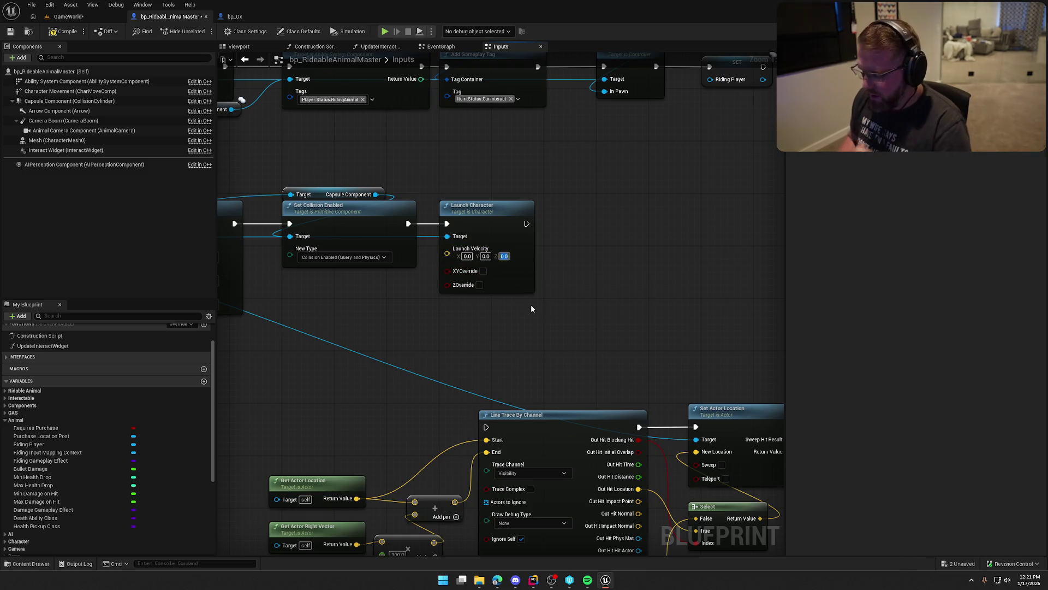
type("00")
key("Return")
- Compile, then play-test sprinting to the pen, buying and riding the ox, and return to the blueprint
left_click(65, 31)
left_click(68, 16)
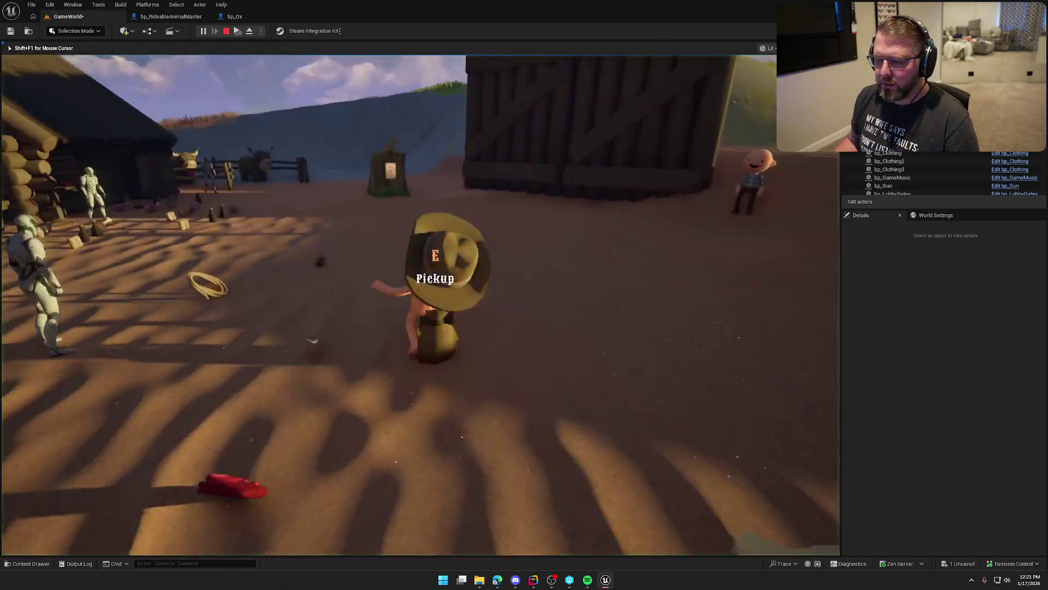
key("w")
key("shift+w")
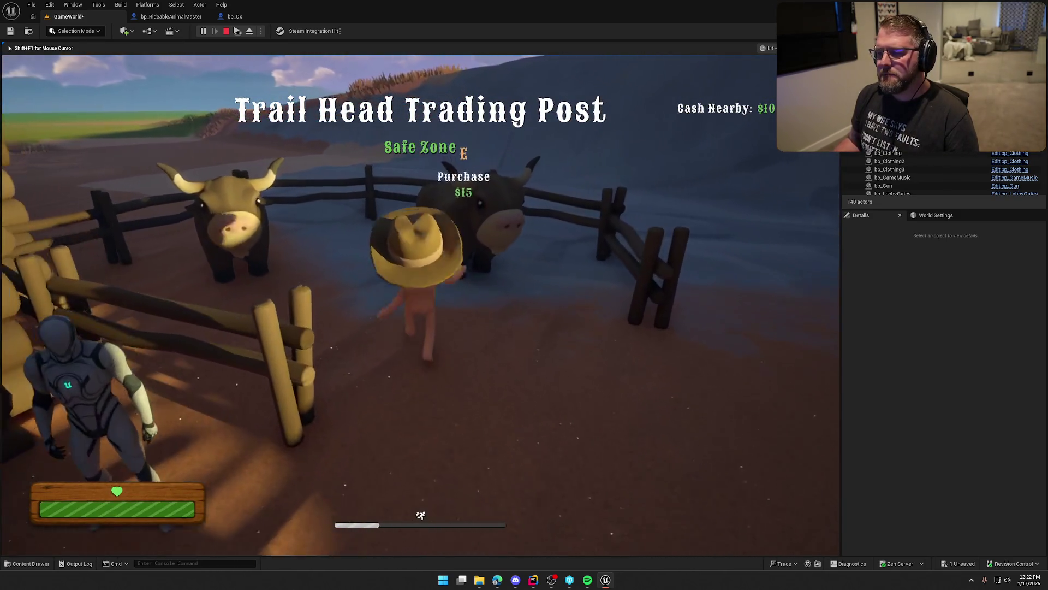
key("e")
key("w")
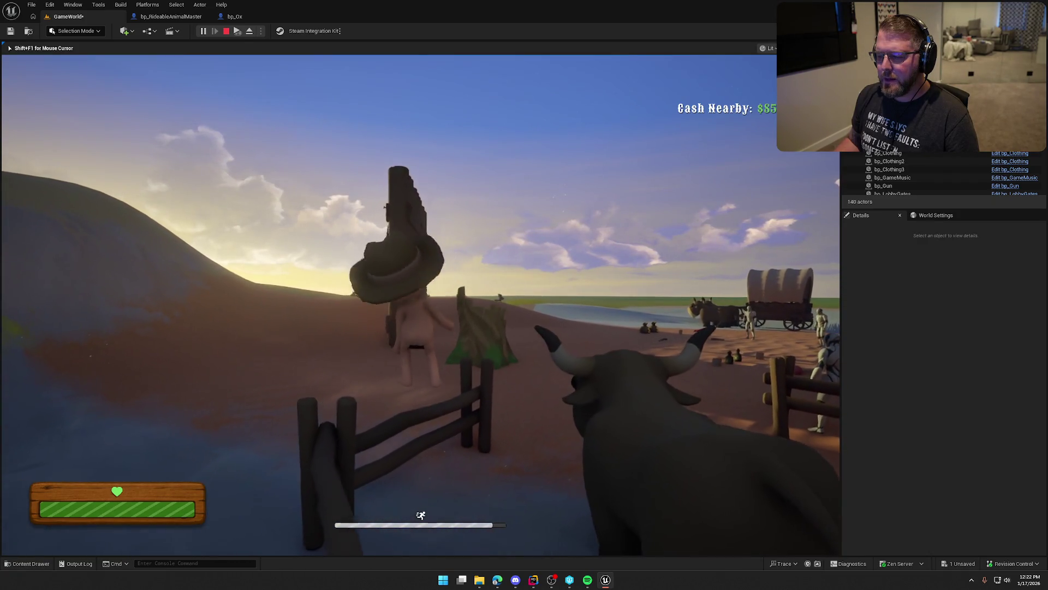
key("Escape")
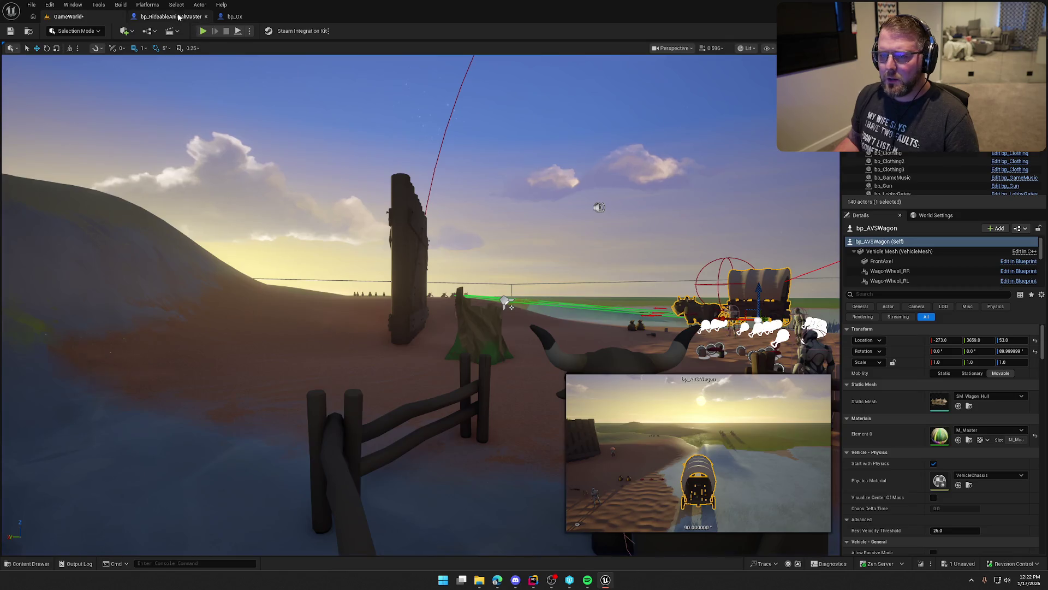
left_click(178, 17)
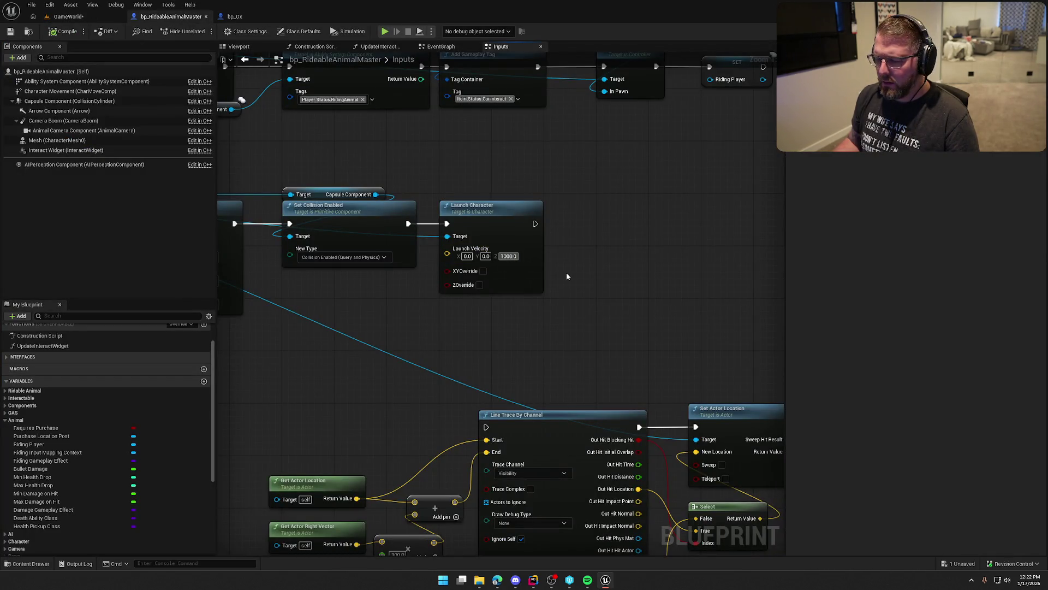
- Enable ZOverride on Launch Character and raise launch velocity Z to 10000
key("Return")
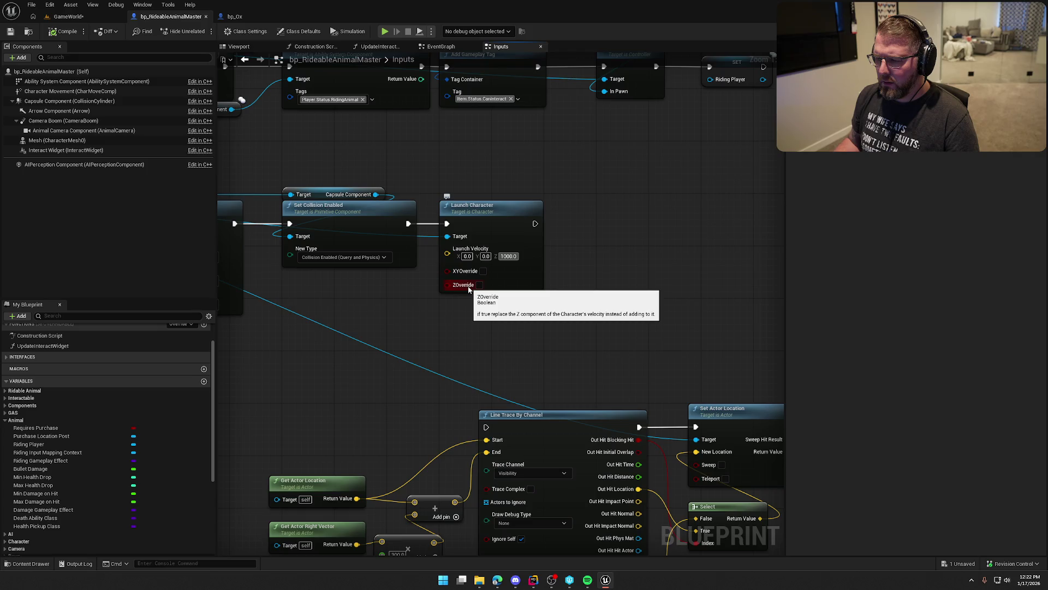
left_click(479, 285)
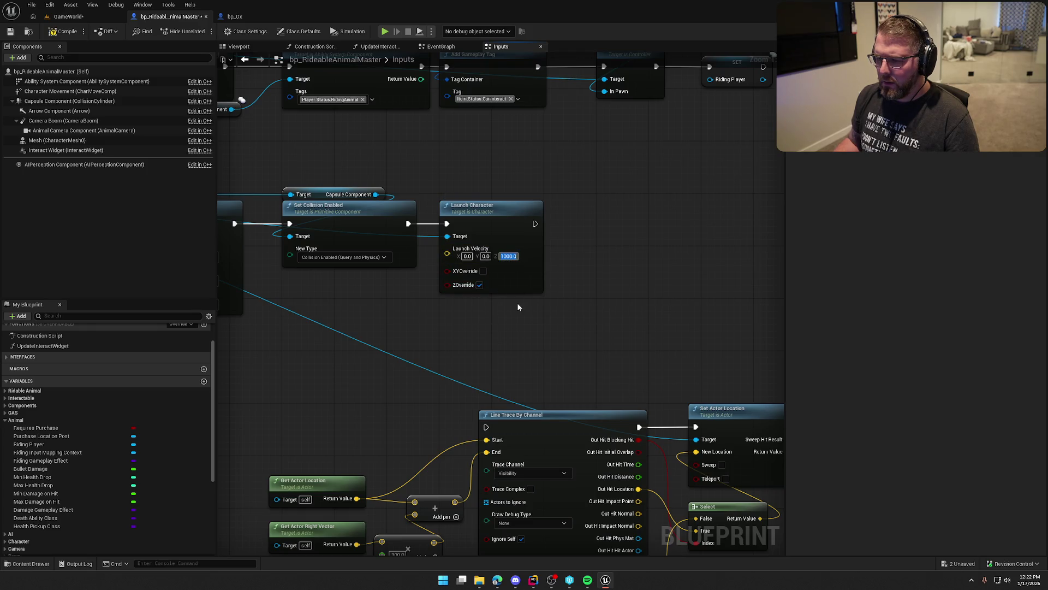
key("End")
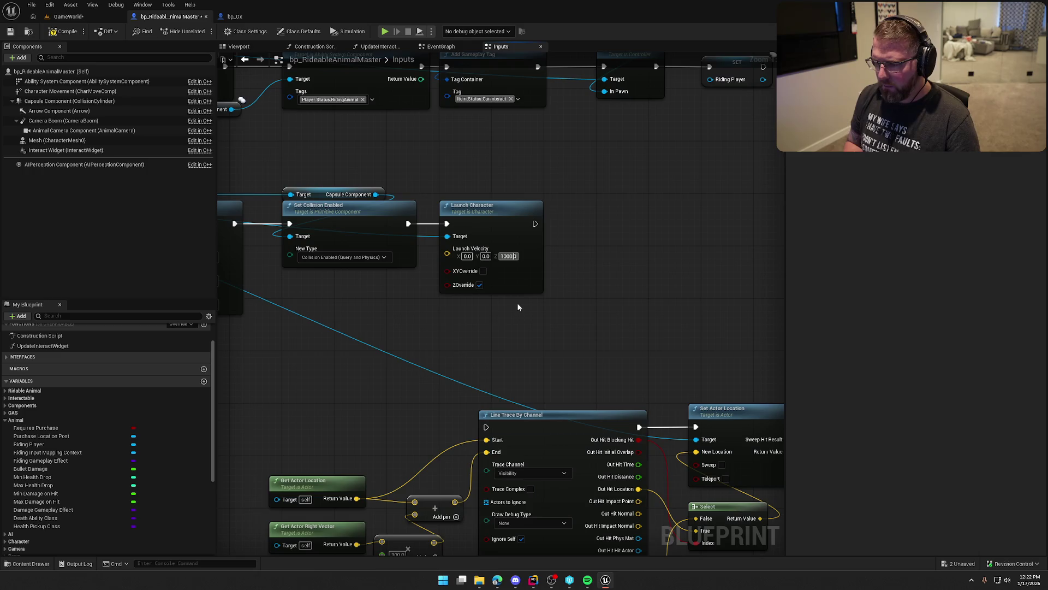
type("0")
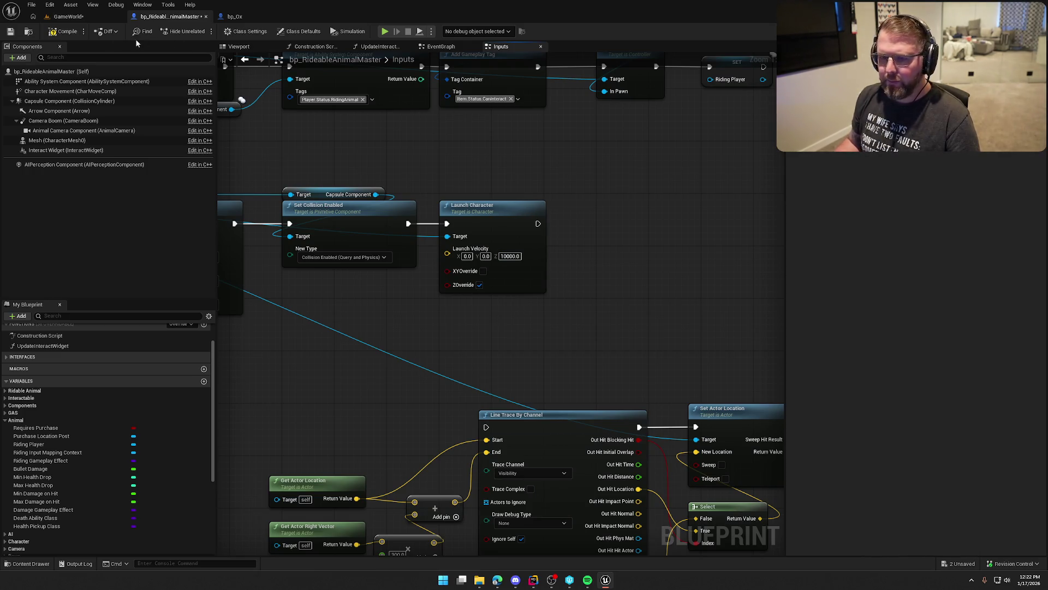
- Start a play test and run the character toward the trading post
key("alt+p")
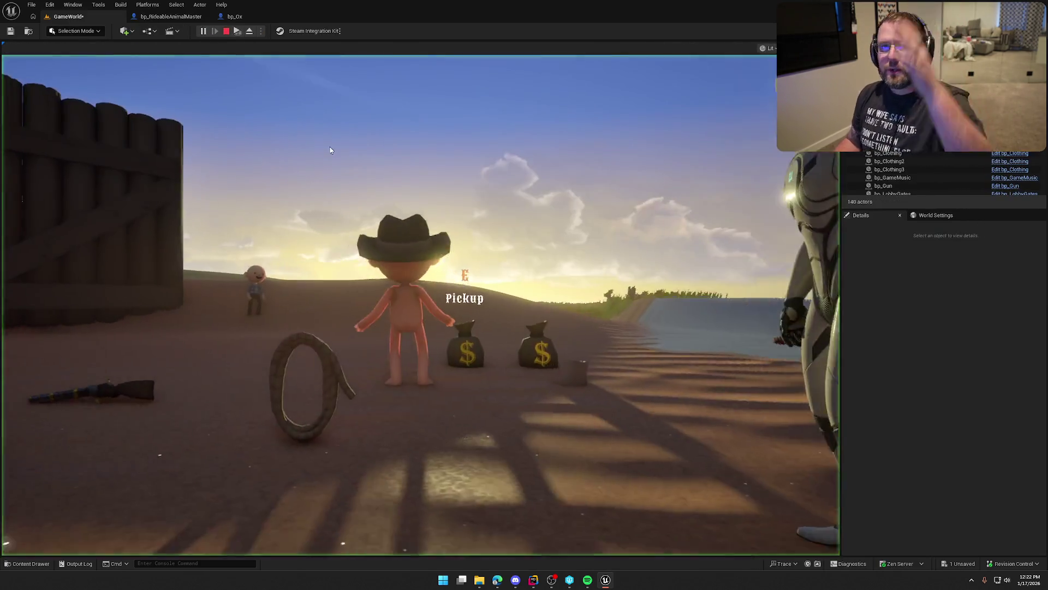
left_click(330, 151)
key("w")
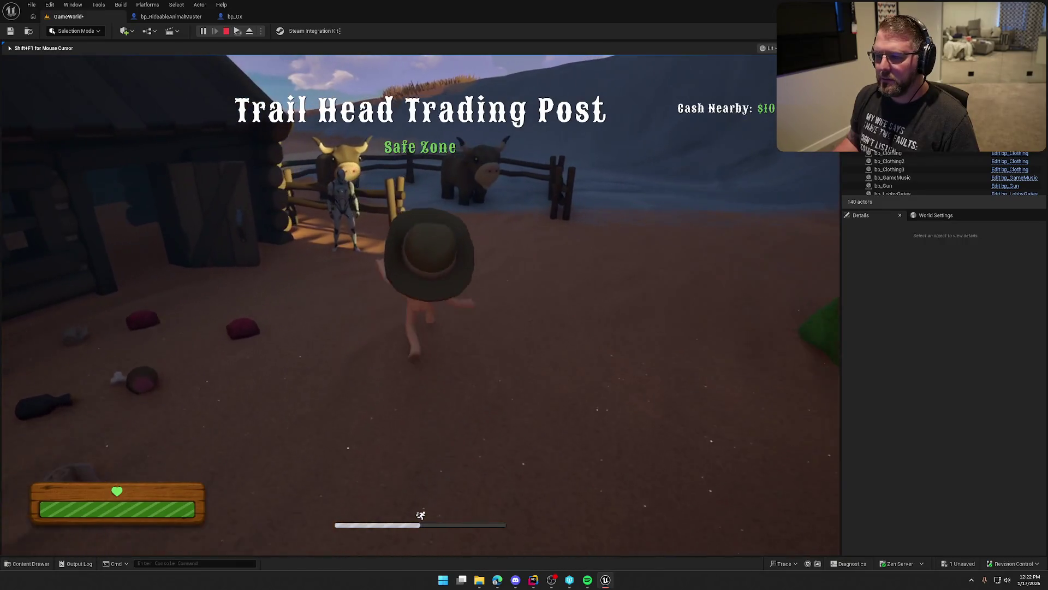
- Mount the ox, stop the test, and lower Launch Velocity Z to 2000
key("e")
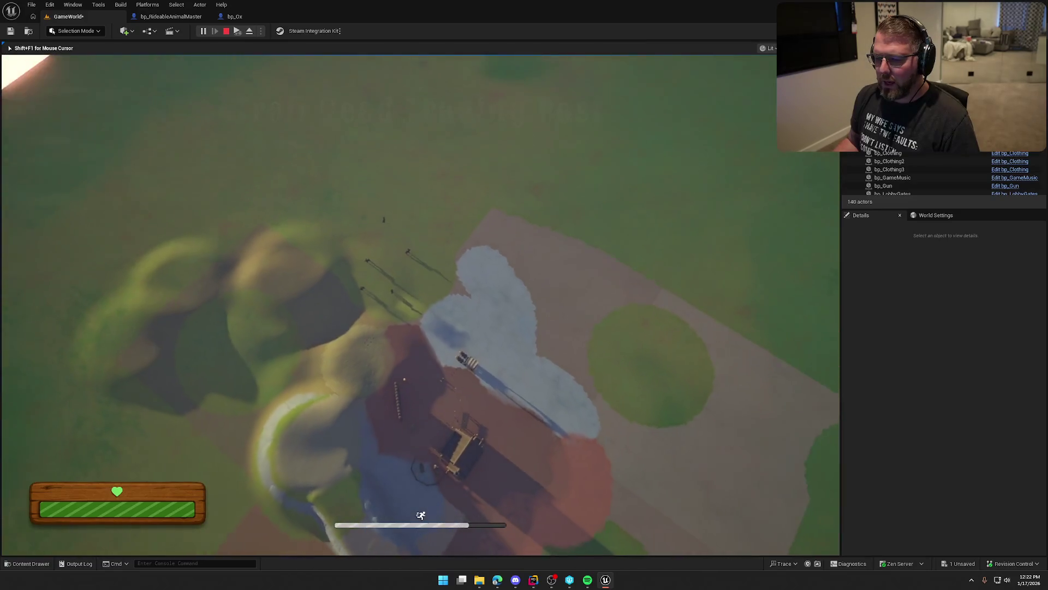
key("Escape")
left_click(179, 17)
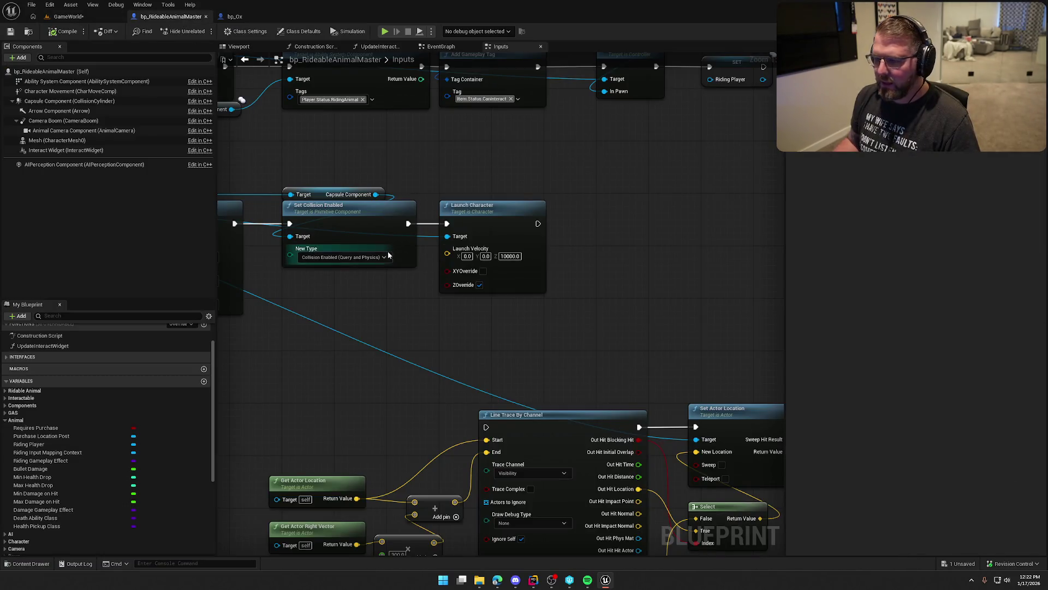
type("2000")
key("Return")
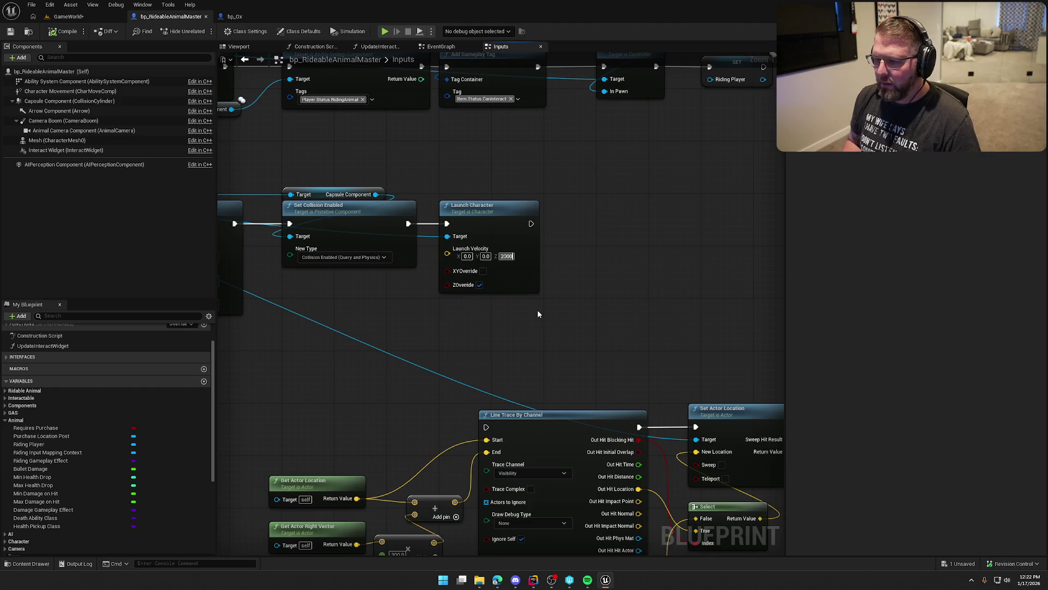
- Compile the blueprint and start a new play-in-editor test from the level
left_click(68, 29)
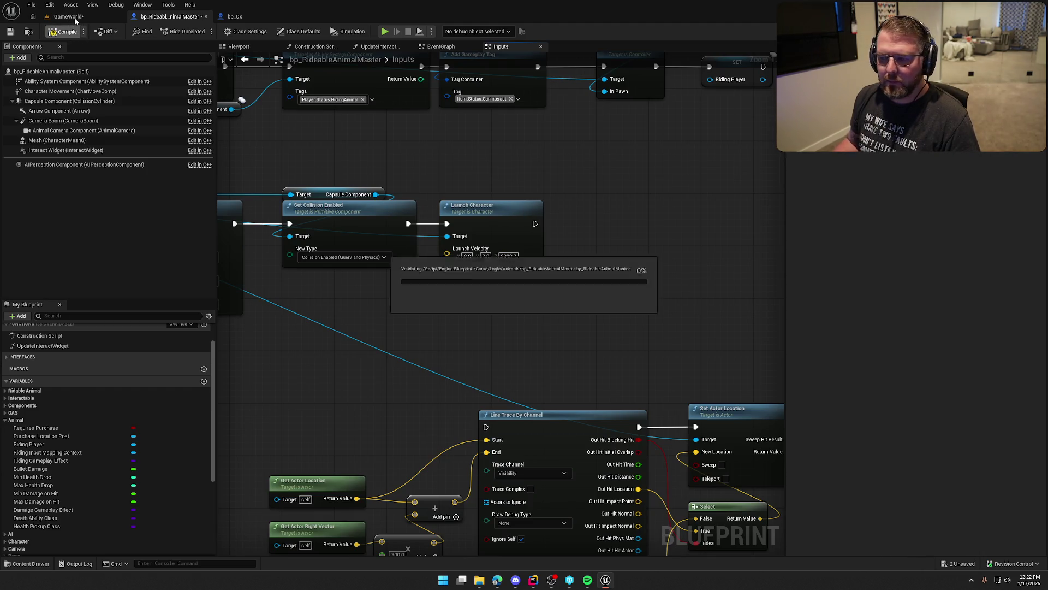
left_click(70, 17)
left_click(204, 31)
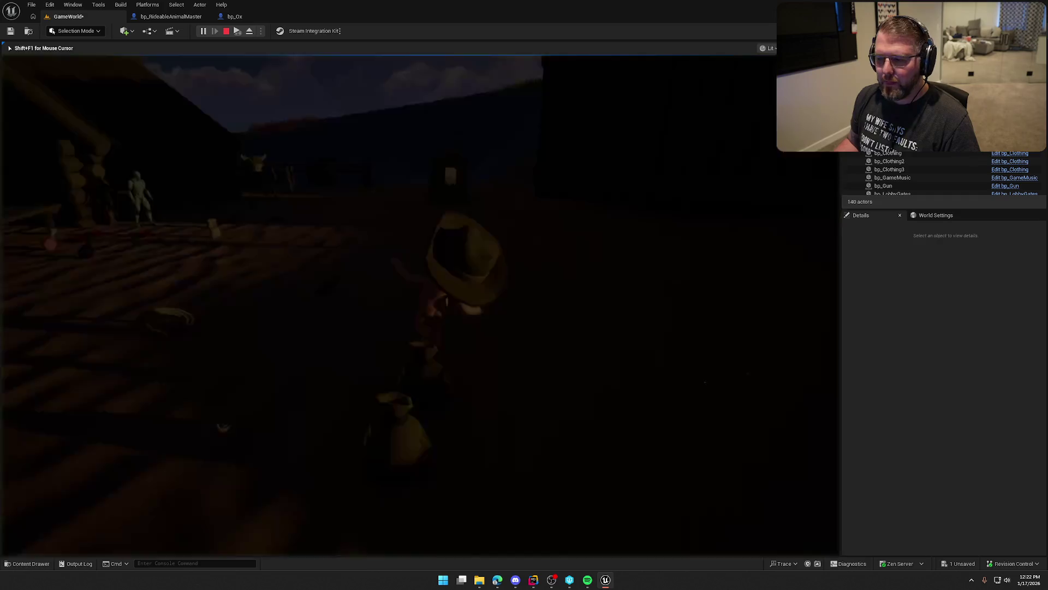
- Run to the ox corral, buy the ox, and repeatedly mount and dismount it
key("w")
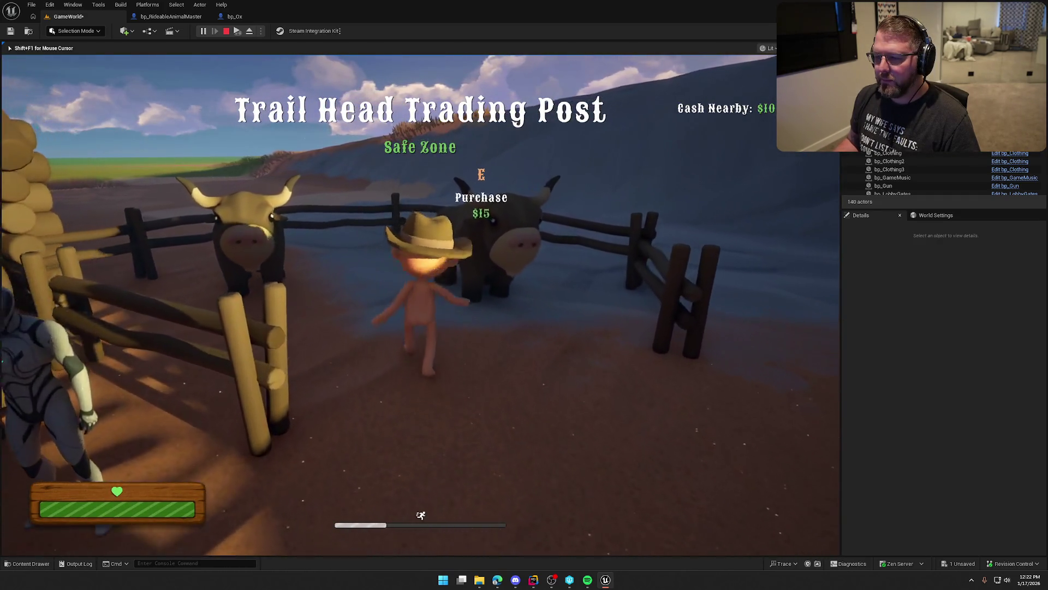
key("e")
key("e")
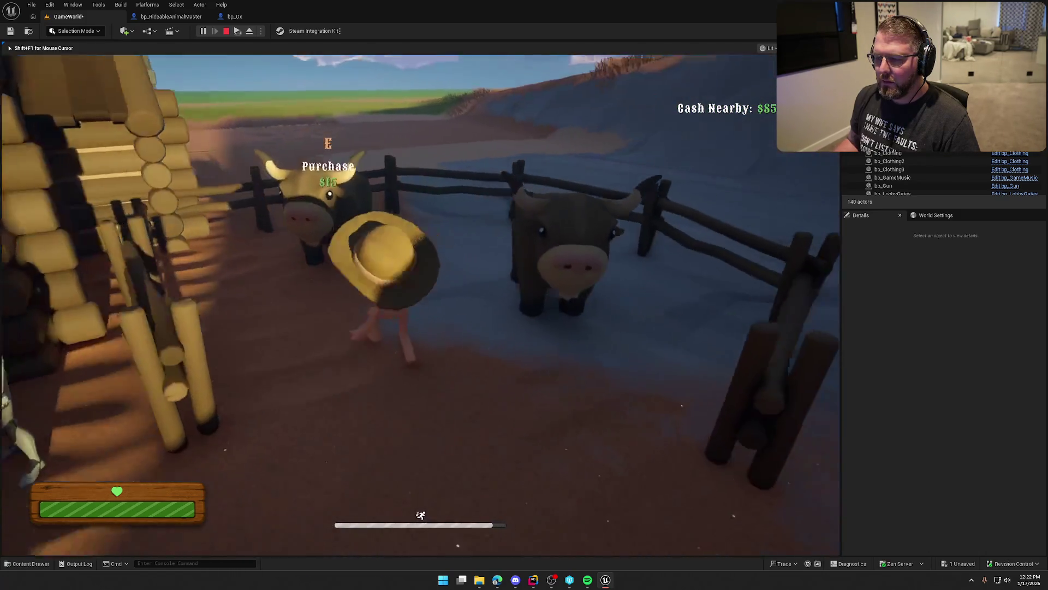
key("e")
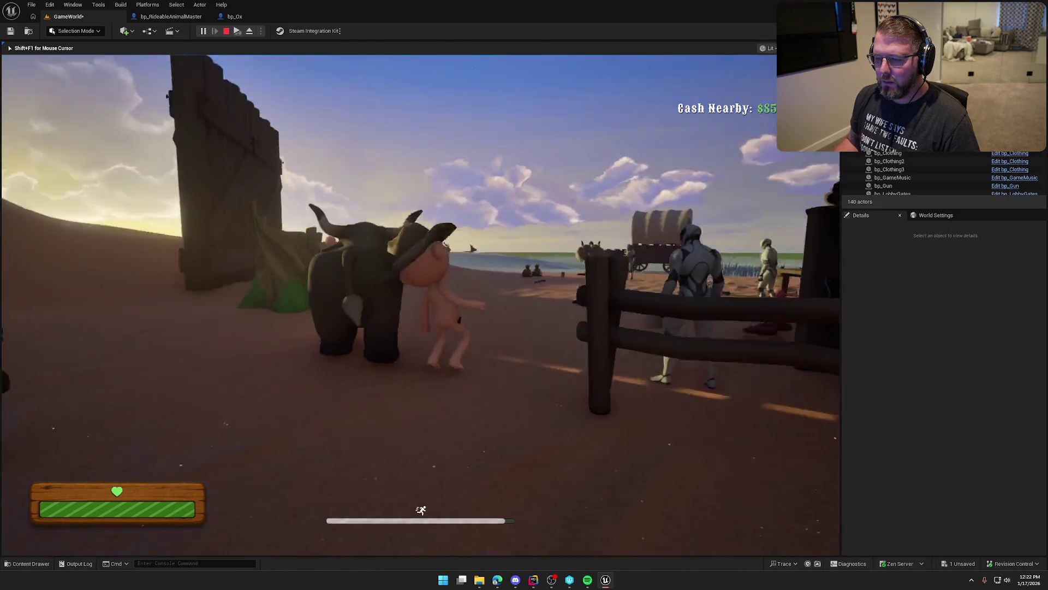
key("e")
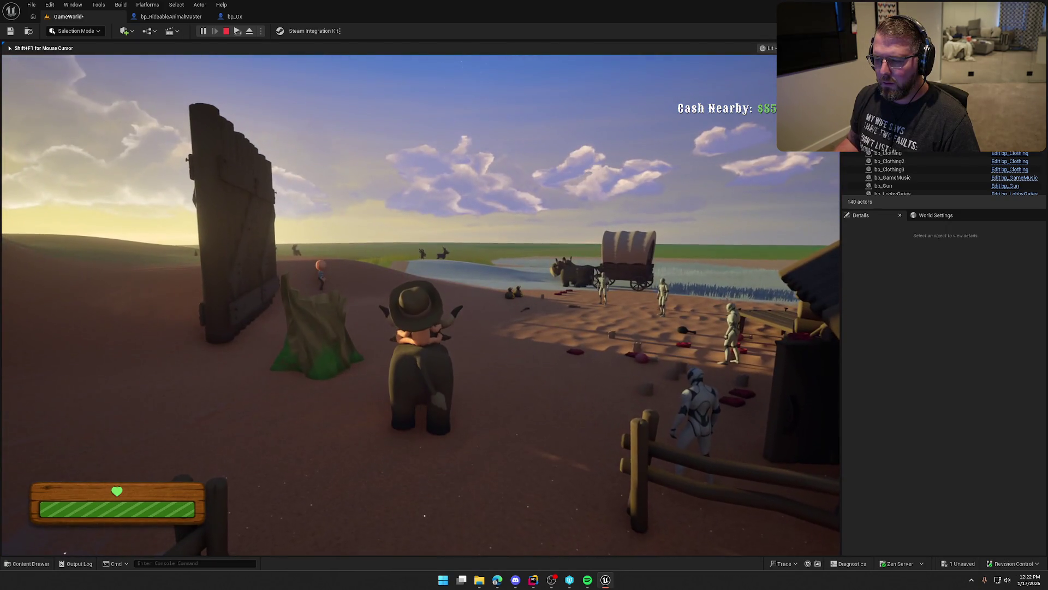
key("e")
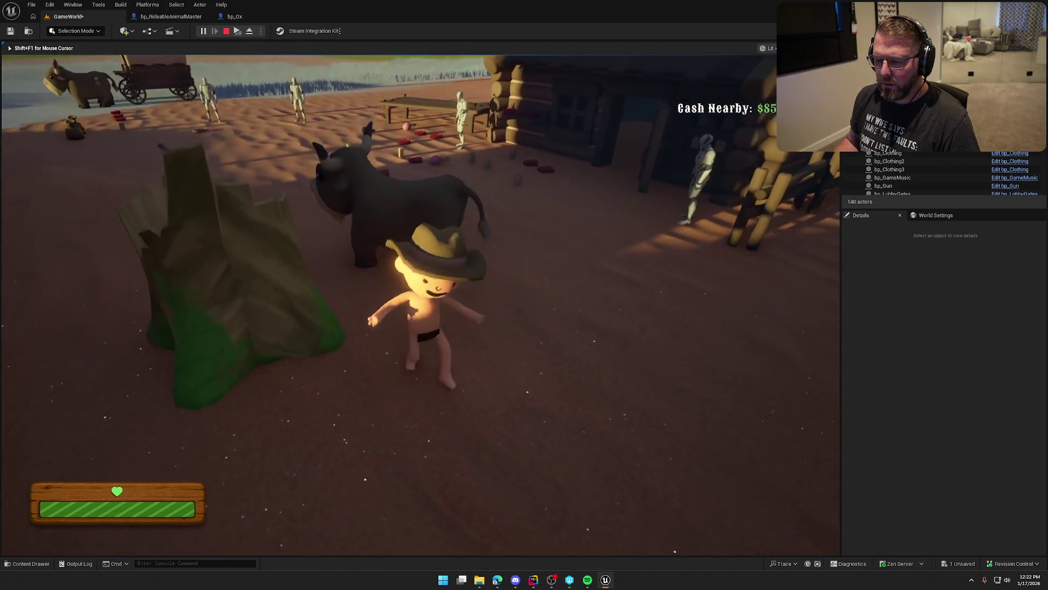
key("e")
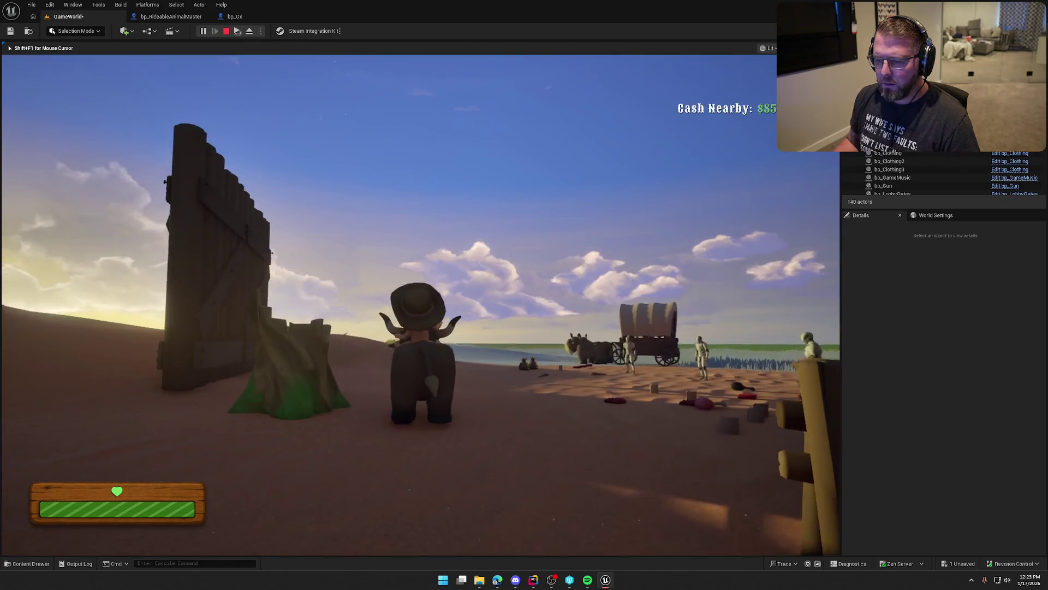
key("e")
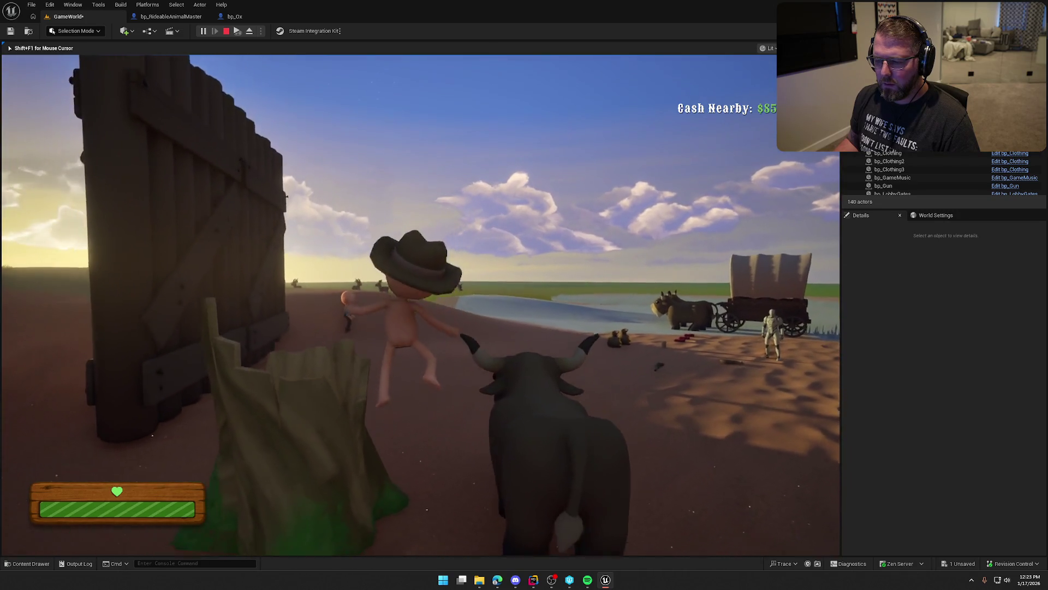
- Sprint back, remount and dismount the ox twice more, then stop the 2000.0 launch test
key("shift+w")
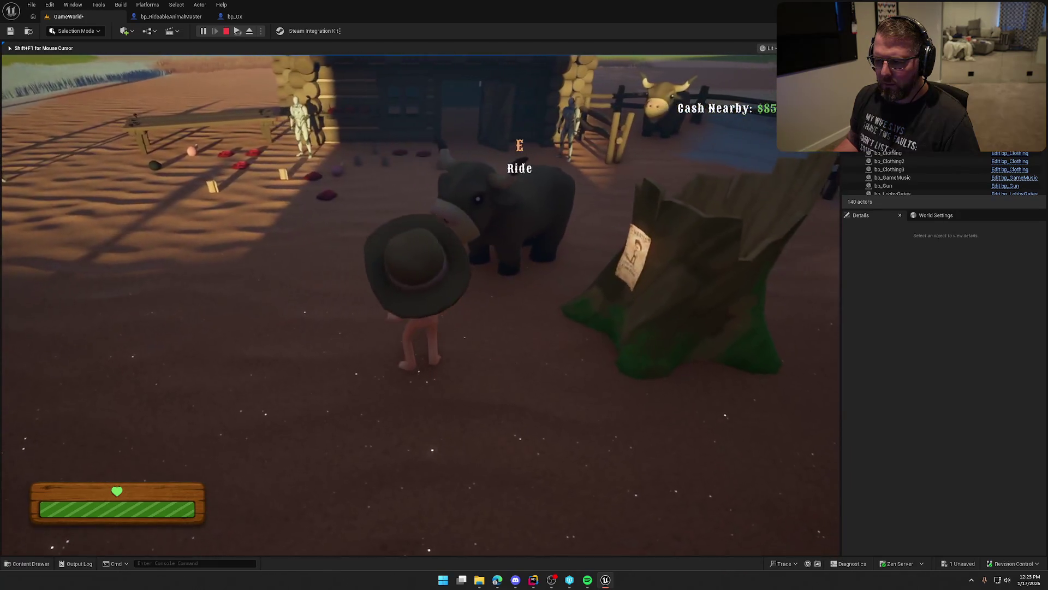
key("e")
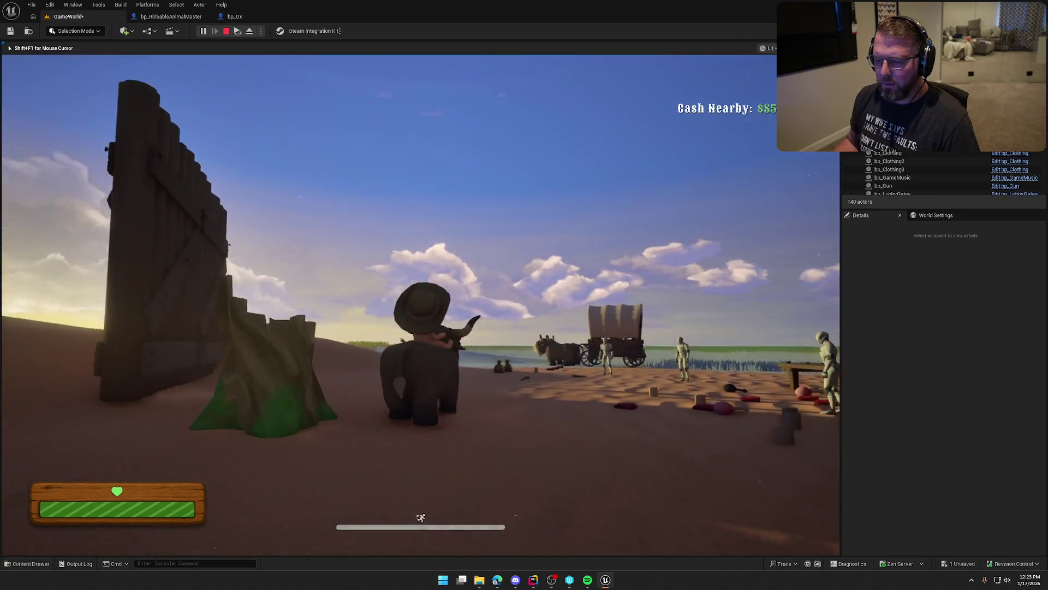
key("e")
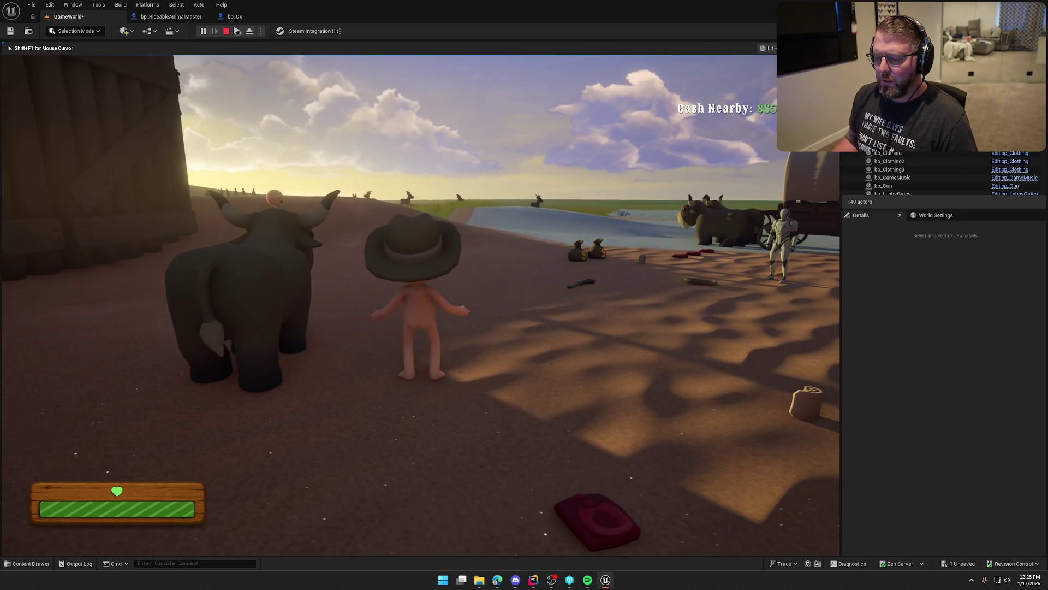
key("e")
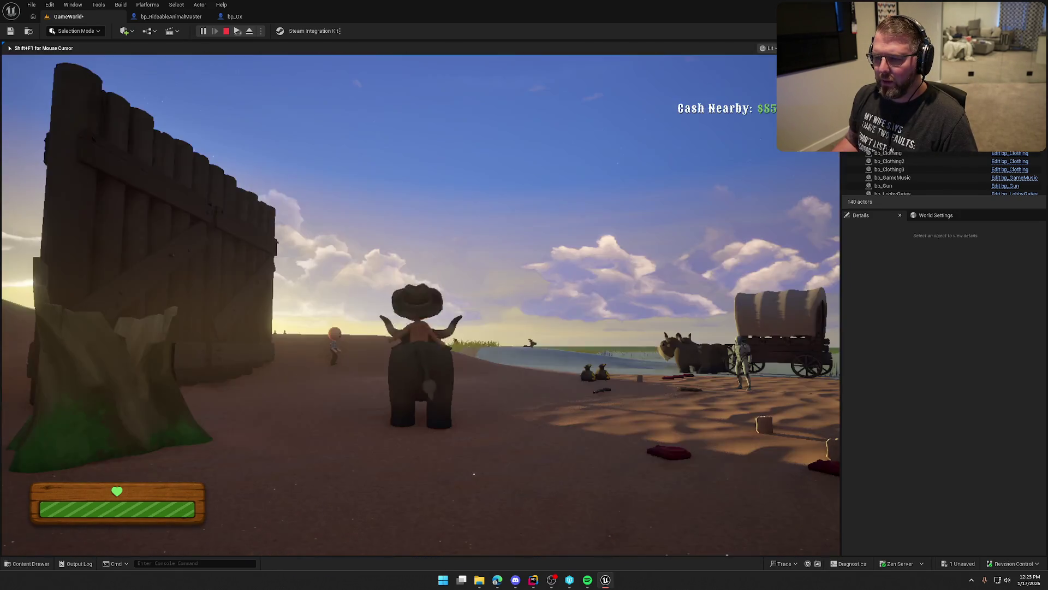
key("e")
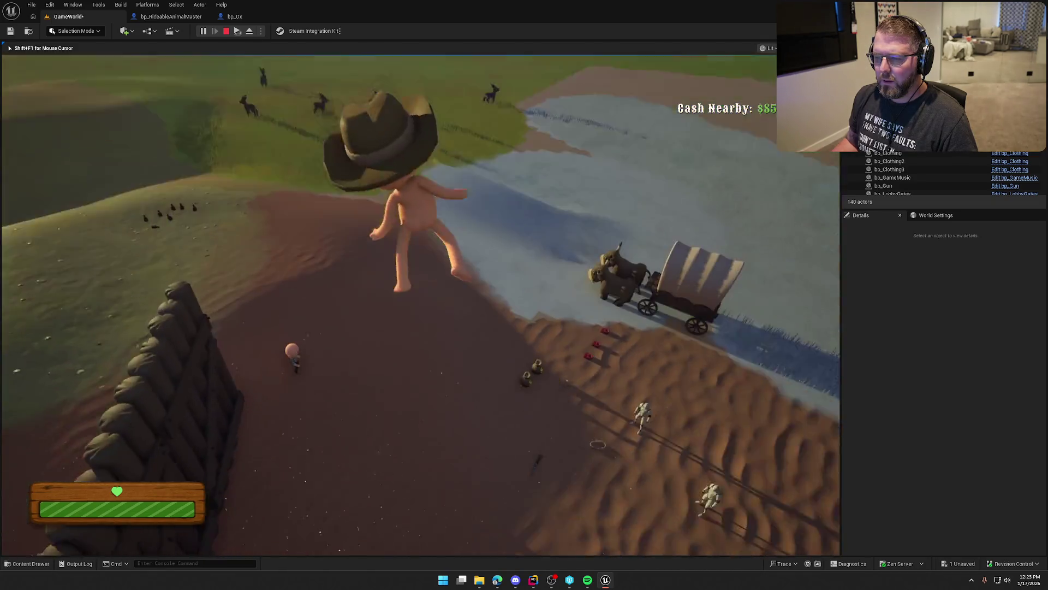
key("Escape")
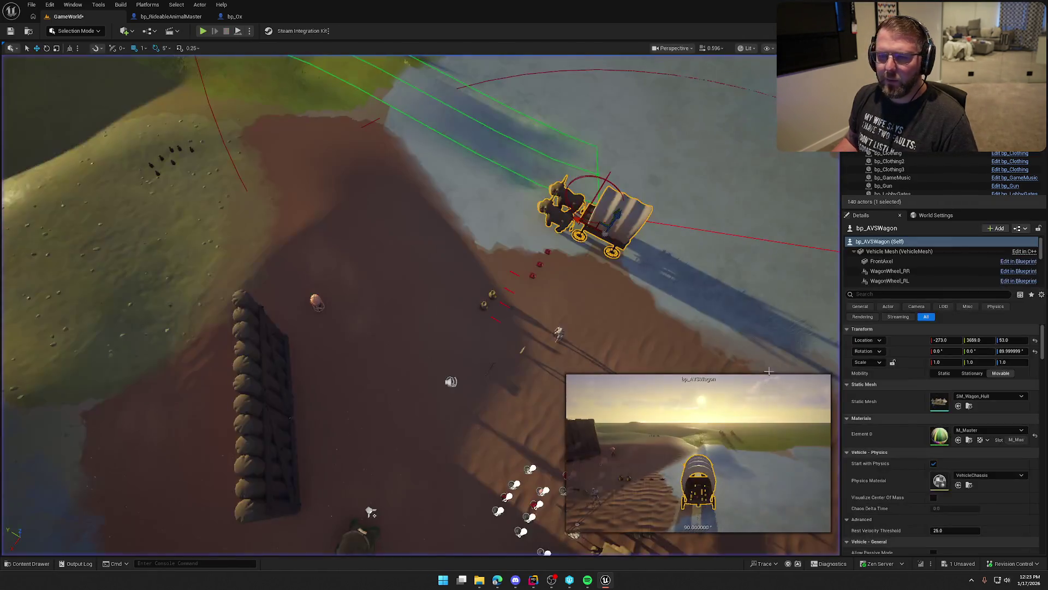
left_click(163, 17)
- Delete the Launch Character node from the dismount graph and bring the Line Trace nodes into view
left_click_drag(468, 335, 504, 337)
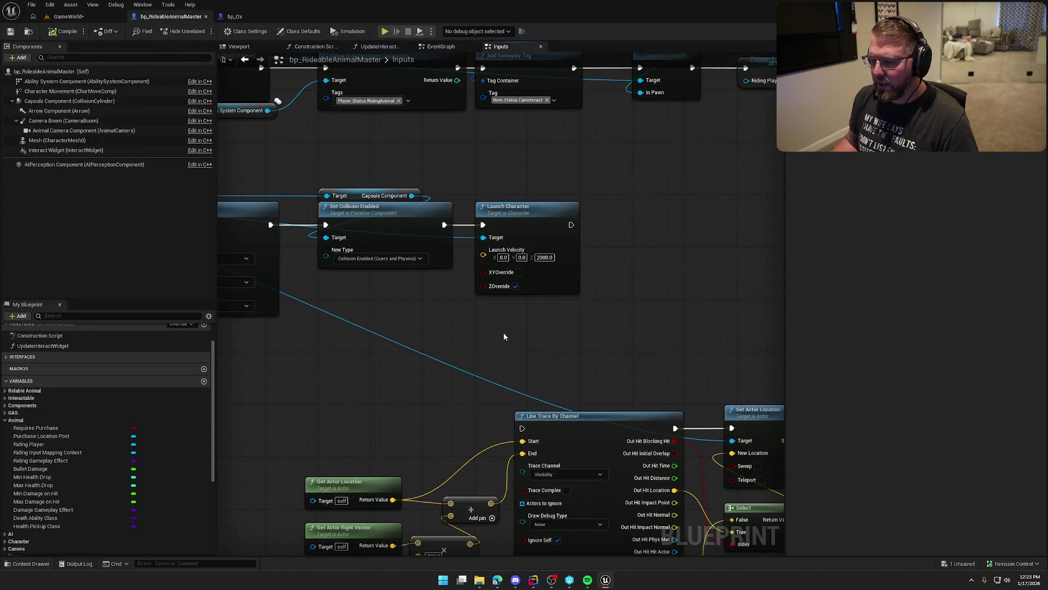
key("Delete")
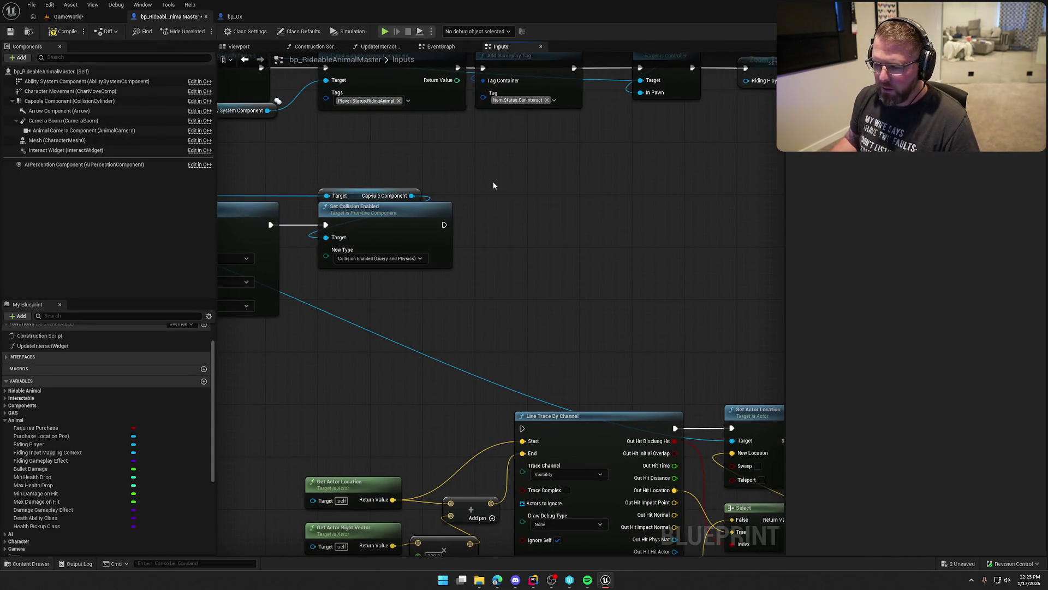
scroll(530, 183, "down", 2)
left_click_drag(531, 184, 488, 261)
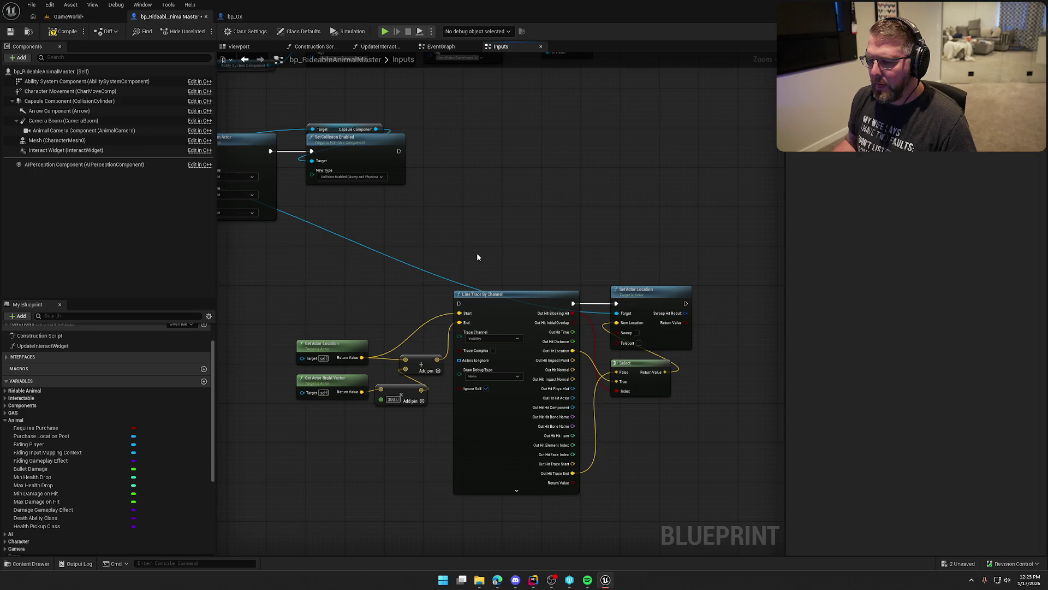
- Move the Line Trace By Channel node group up beside Set Collision Enabled
left_click_drag(341, 245, 631, 439)
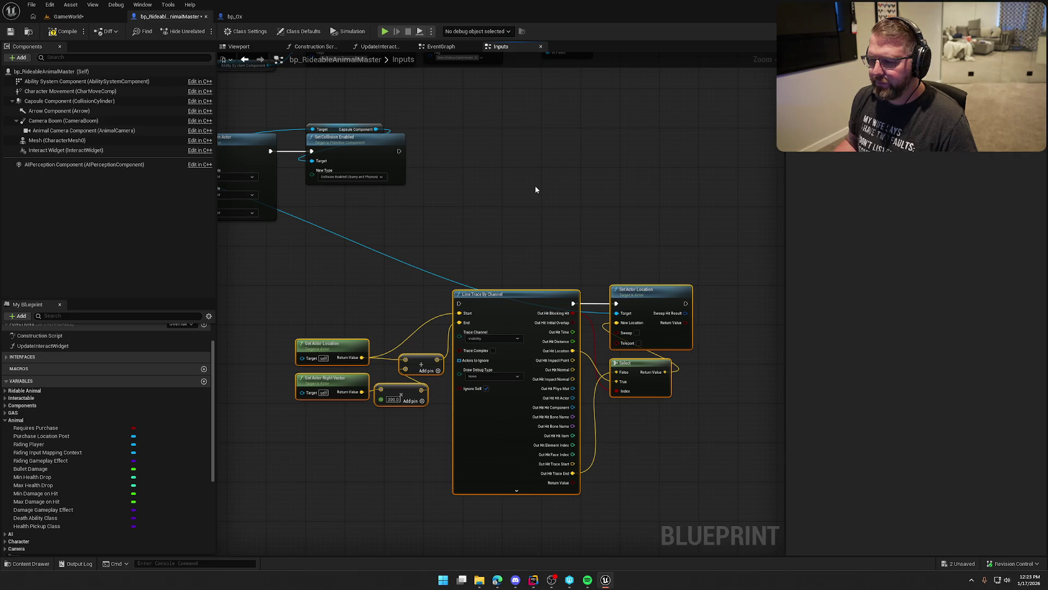
left_click(529, 239)
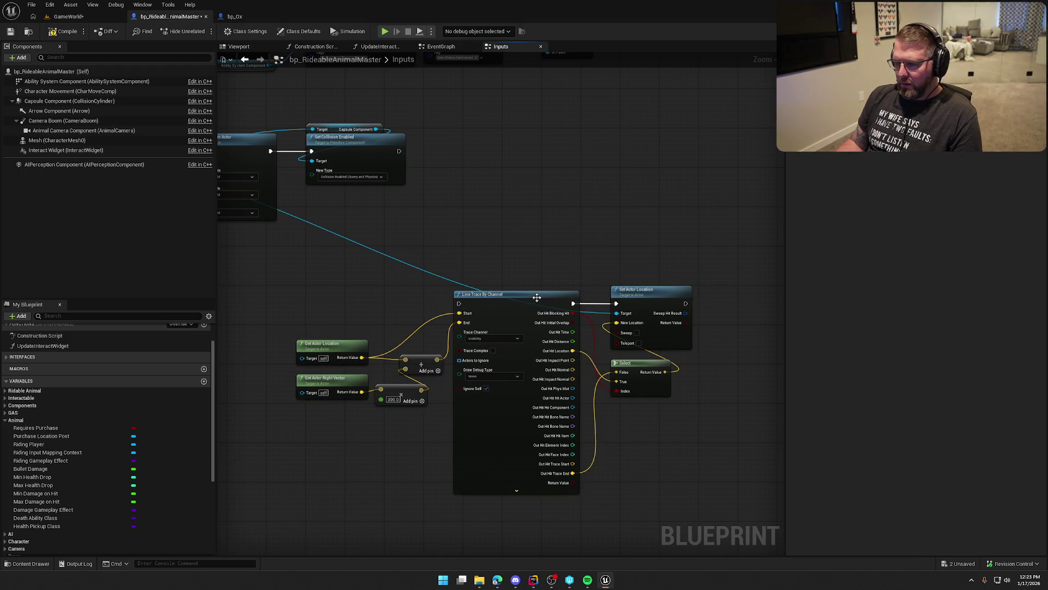
scroll(363, 417, "up", 1)
left_click_drag(325, 248, 715, 508)
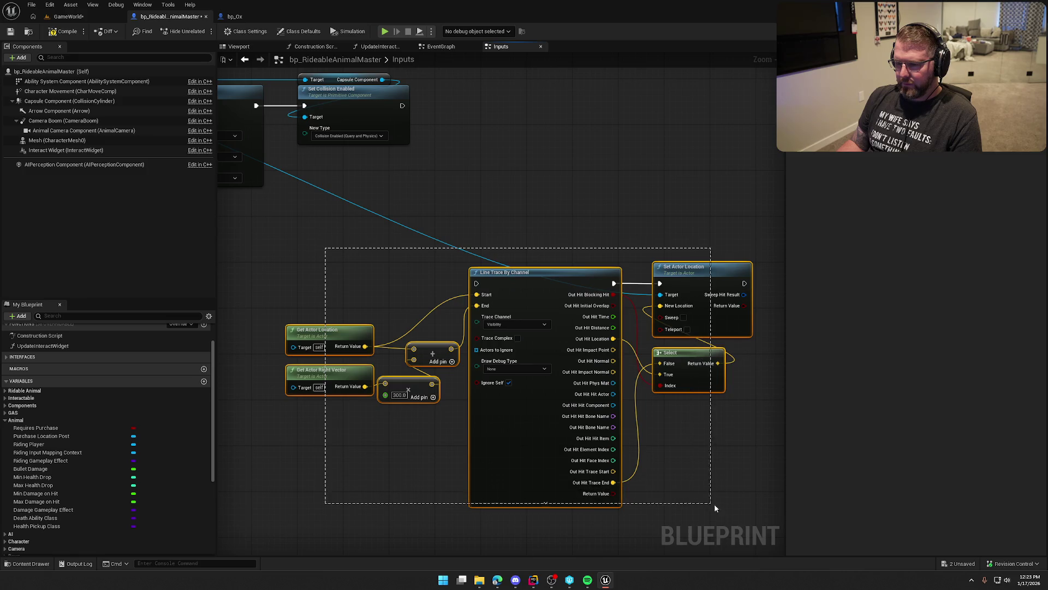
mouse_move(524, 287)
left_mouse_down()
mouse_move(545, 160)
mouse_move(535, 102)
left_mouse_up()
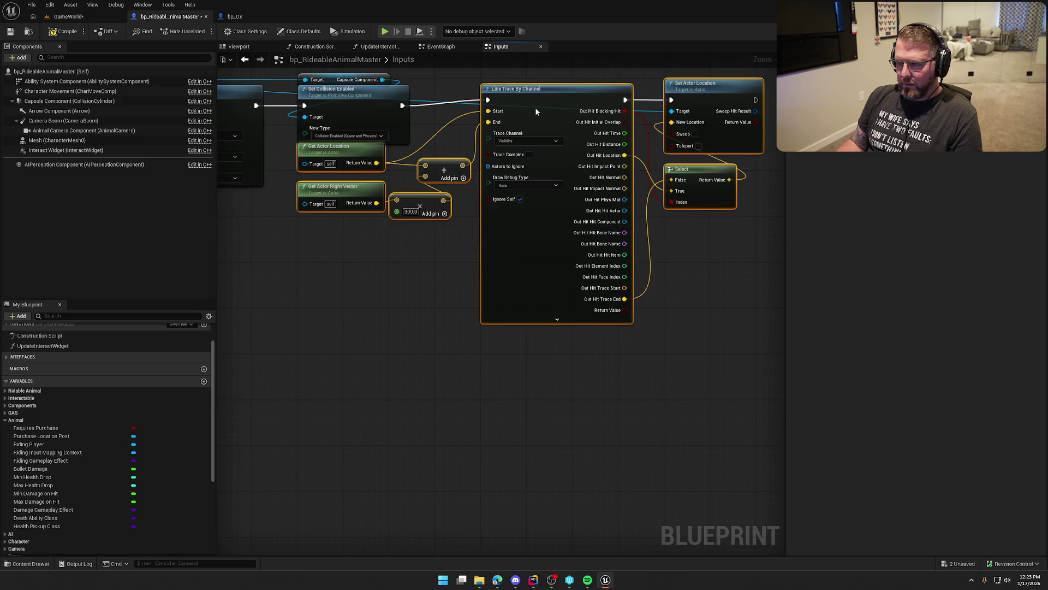
left_click(386, 357)
scroll(393, 363, "up", 1)
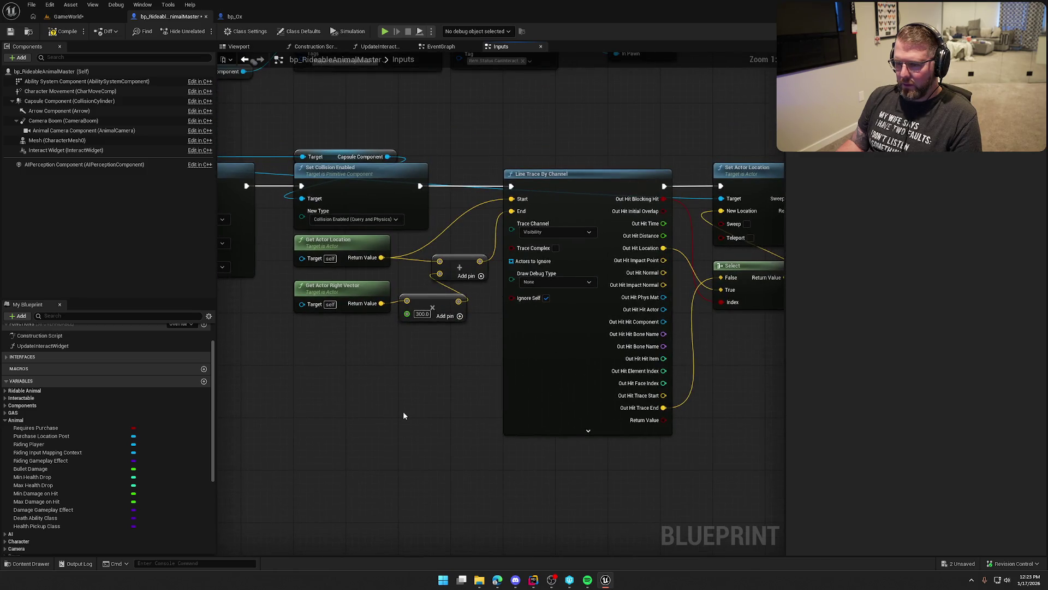
- Add a Get Actor Up Vector node and place it under Get Actor Right Vector
right_click(306, 331)
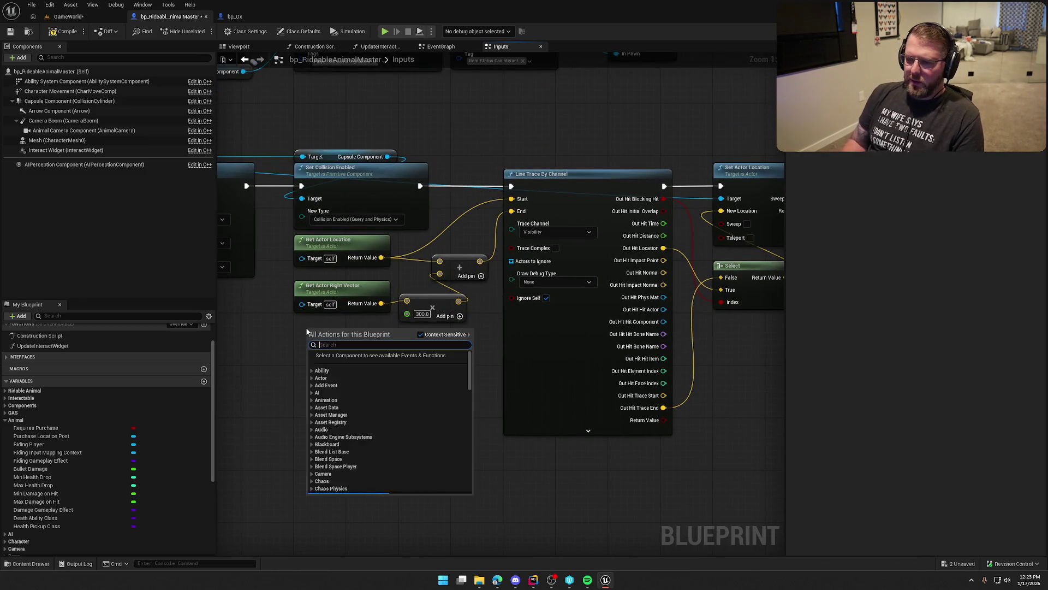
type("get actorup")
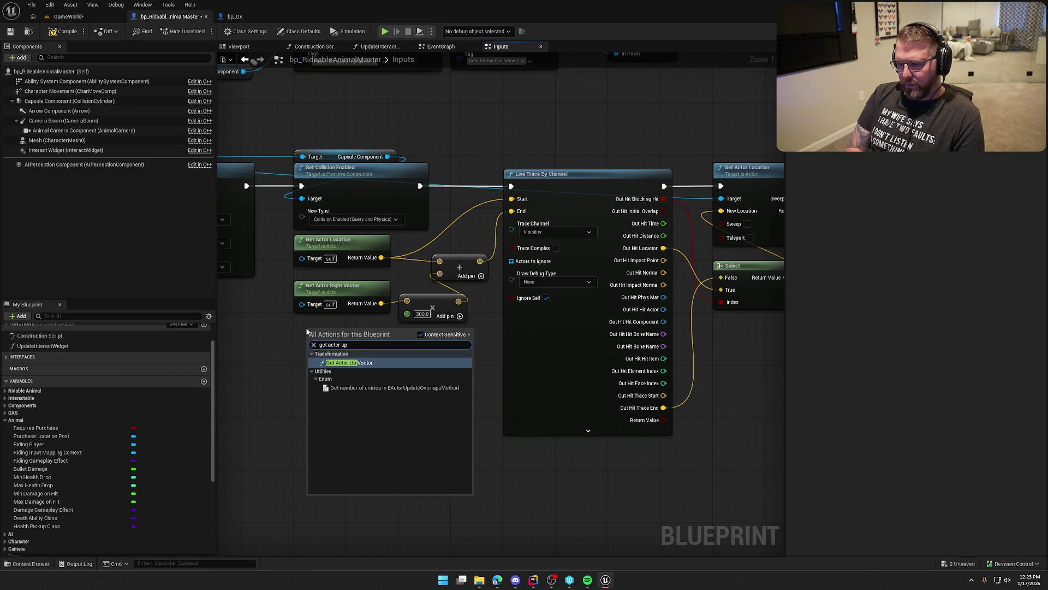
left_click(355, 356)
mouse_move(452, 388)
left_mouse_down()
mouse_move(506, 379)
mouse_move(465, 408)
mouse_move(489, 452)
left_mouse_up()
left_click_drag(426, 369, 432, 422)
left_click_drag(475, 360, 407, 328)
left_click_drag(406, 330, 301, 337)
left_click_drag(421, 437, 310, 397)
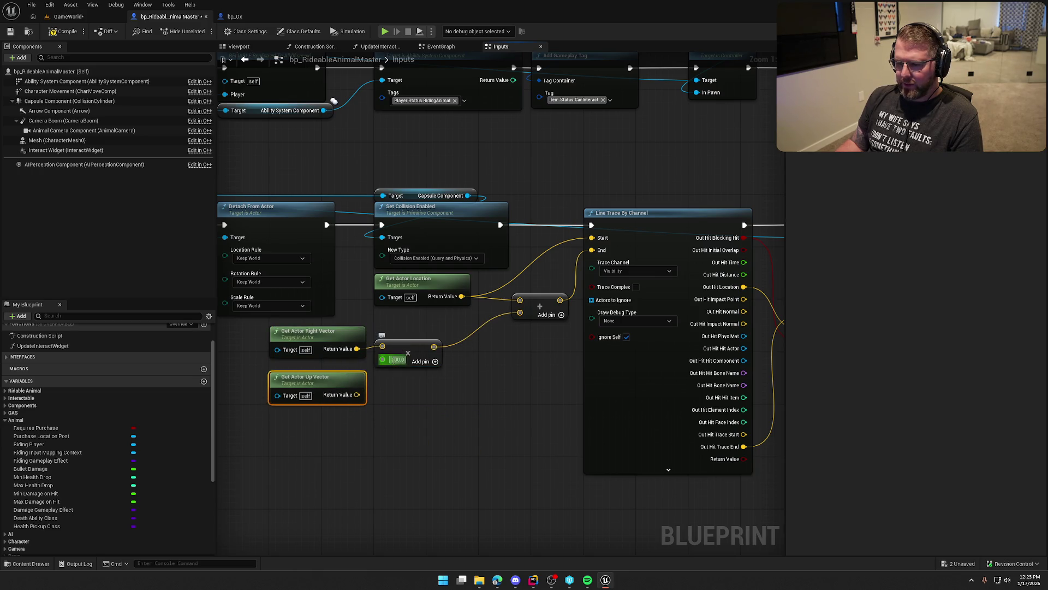
- Scale the up vector by 50.0 and add it to the right-vector offset with a vector + node
type("50")
left_click(411, 415)
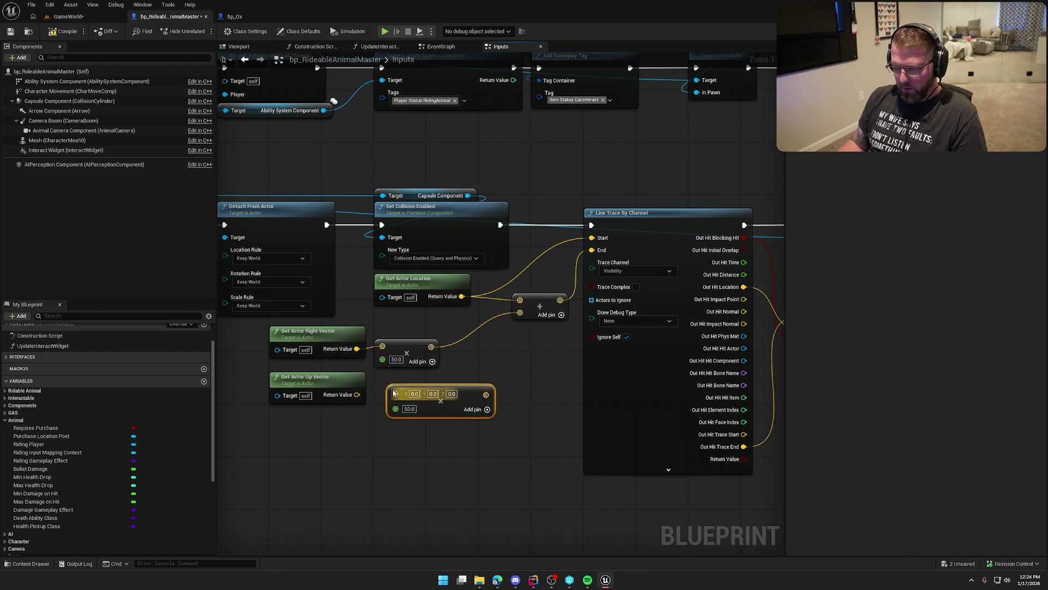
left_click_drag(395, 395, 358, 397)
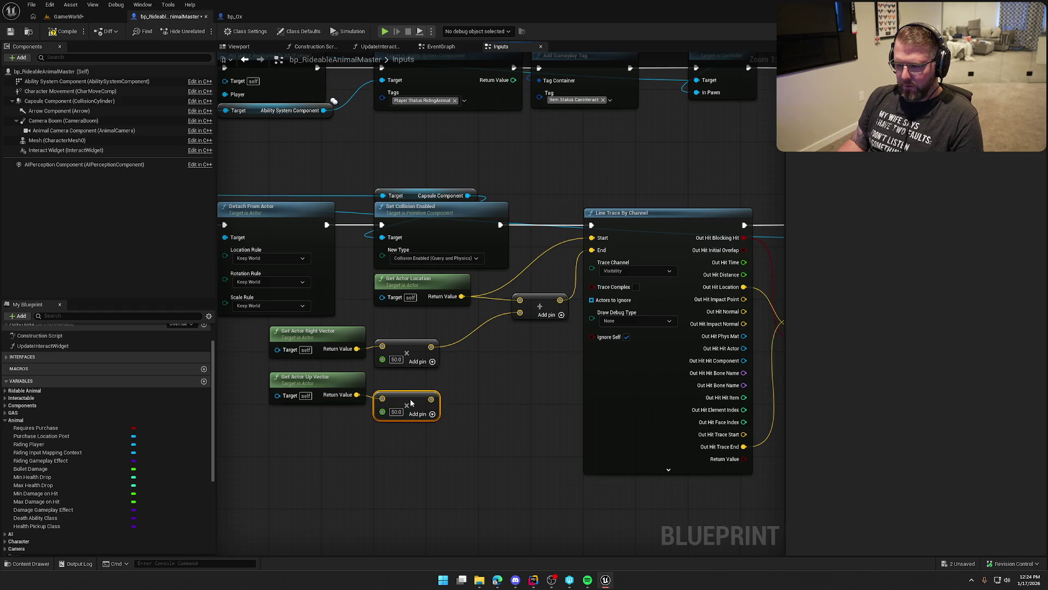
left_click_drag(460, 365, 459, 364)
type("+")
key("Return")
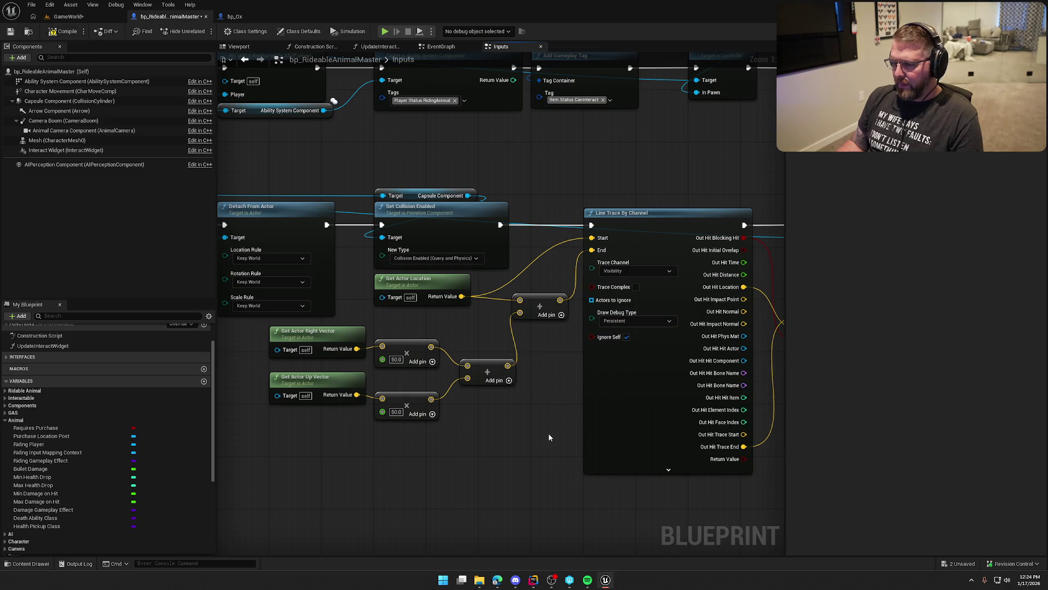
left_click(71, 18)
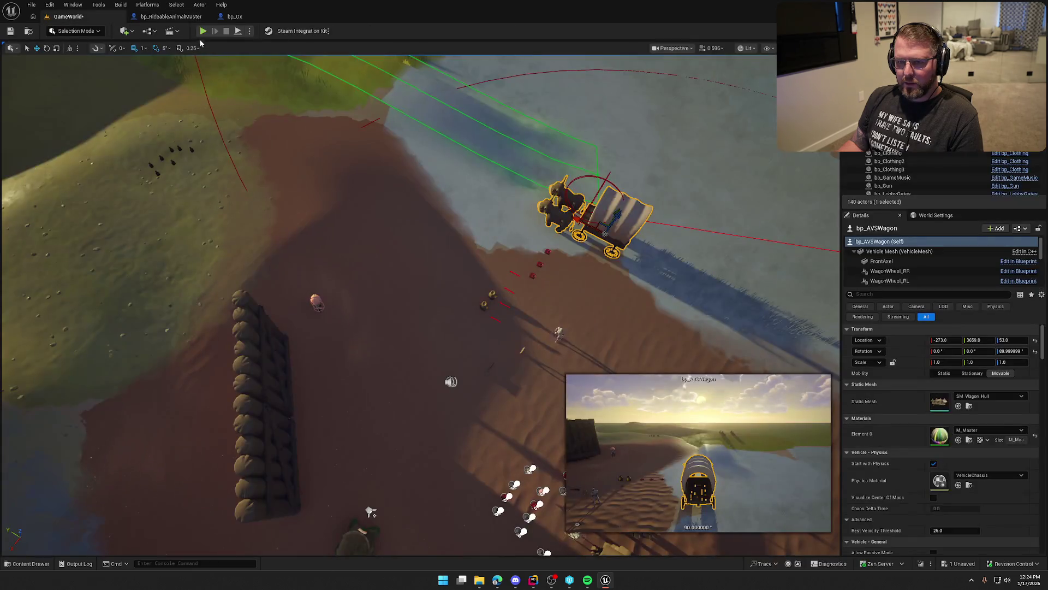
- Play-test the 50.0 offset by mounting, steering left and dismounting the ox, then stop
key("w")
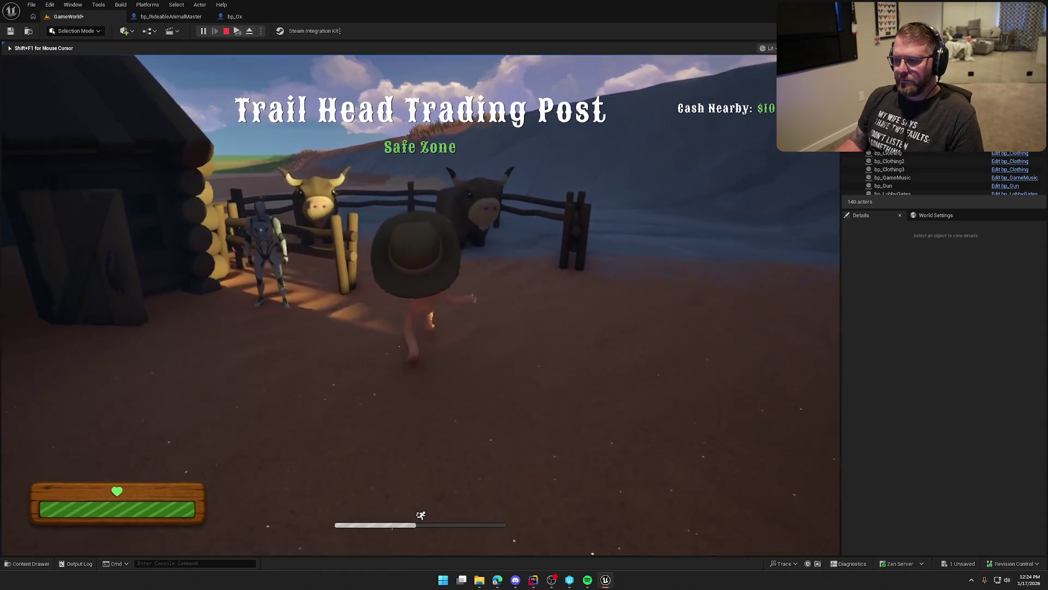
key("e")
key("a")
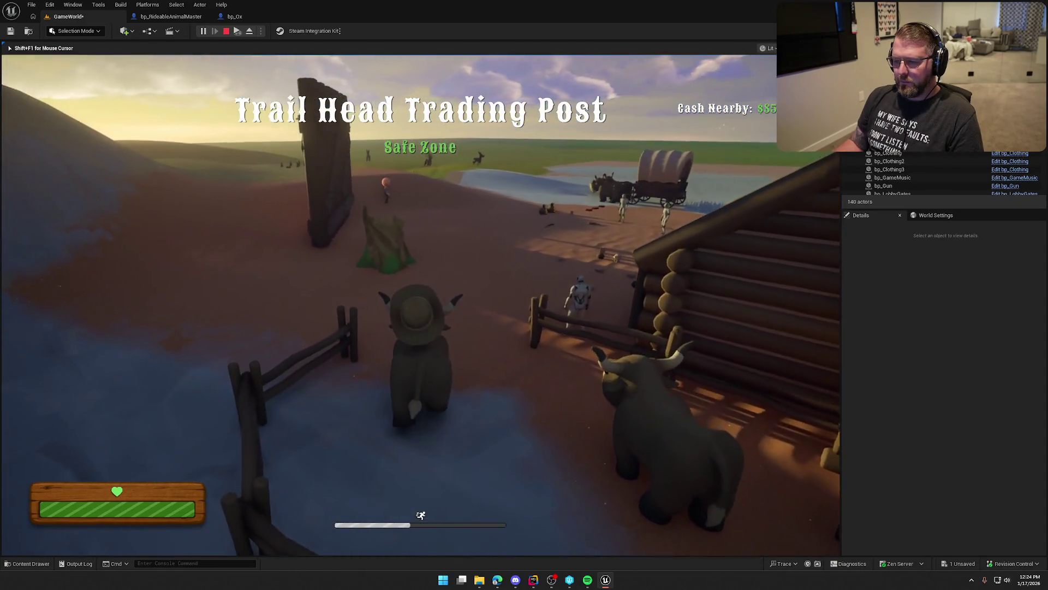
key("e")
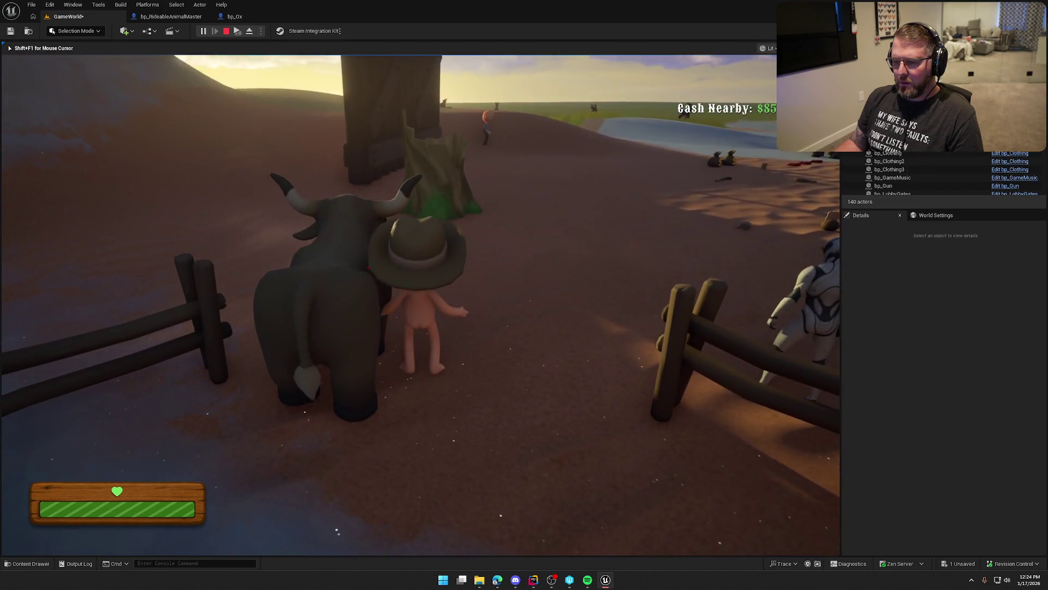
mouse_move(524, 294)
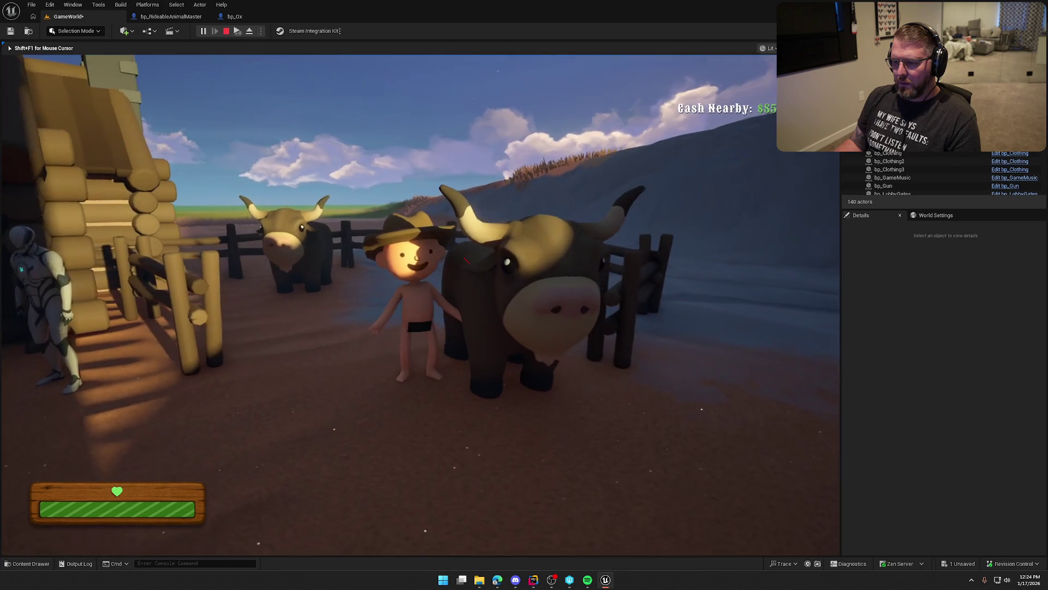
key("Escape")
- Raise both offset multipliers to 150.0, compile bp_RideableAnimalMaster, and start a new play test
left_click(159, 17)
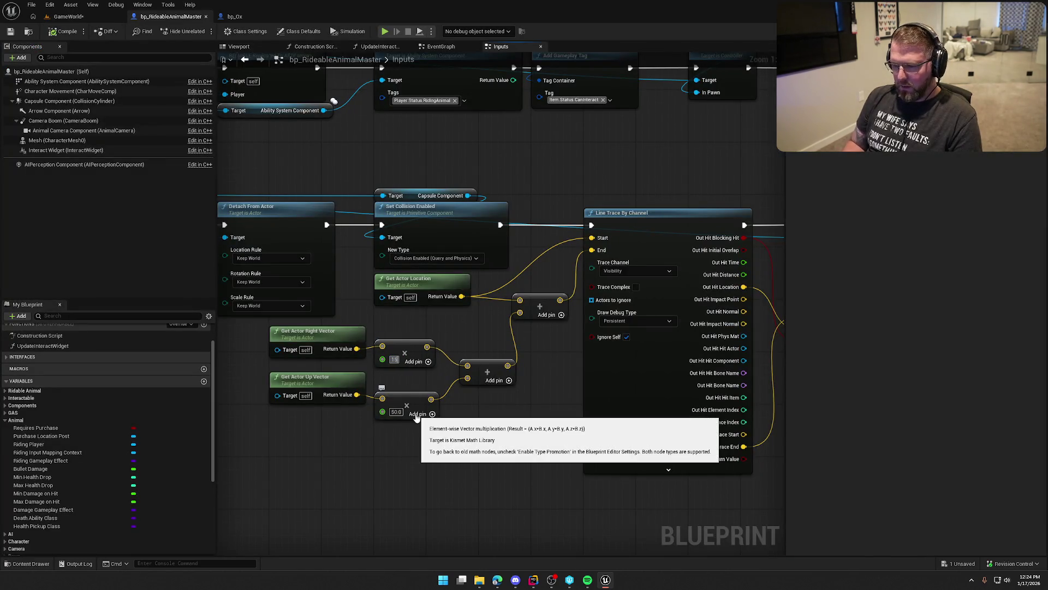
left_click(396, 412)
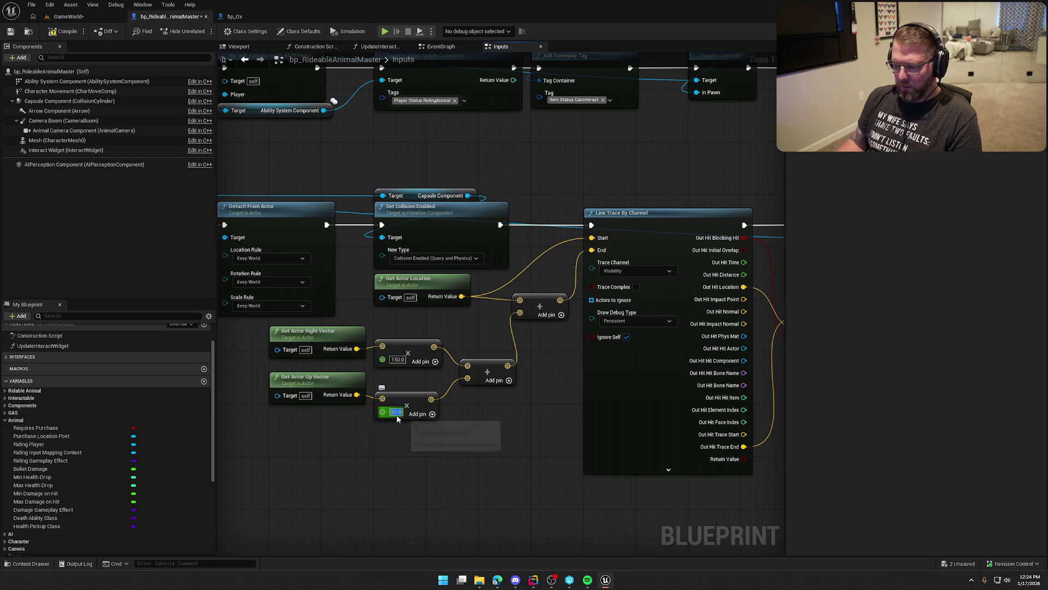
left_click(61, 31)
left_click(69, 17)
left_click(202, 30)
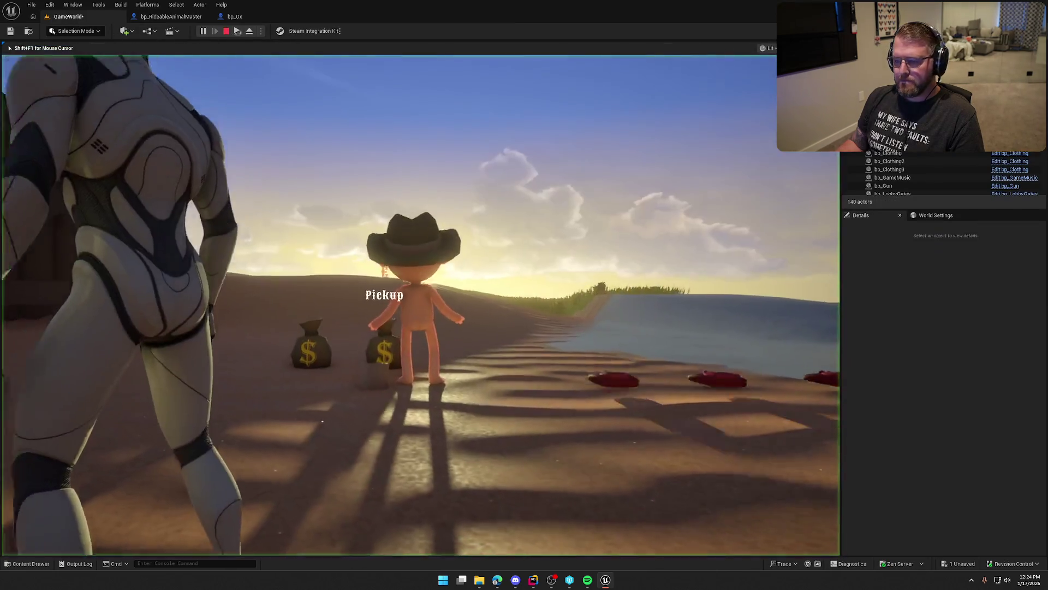
- Run into the ox pen, mount and dismount the ox, then mount it again
key("shift+w")
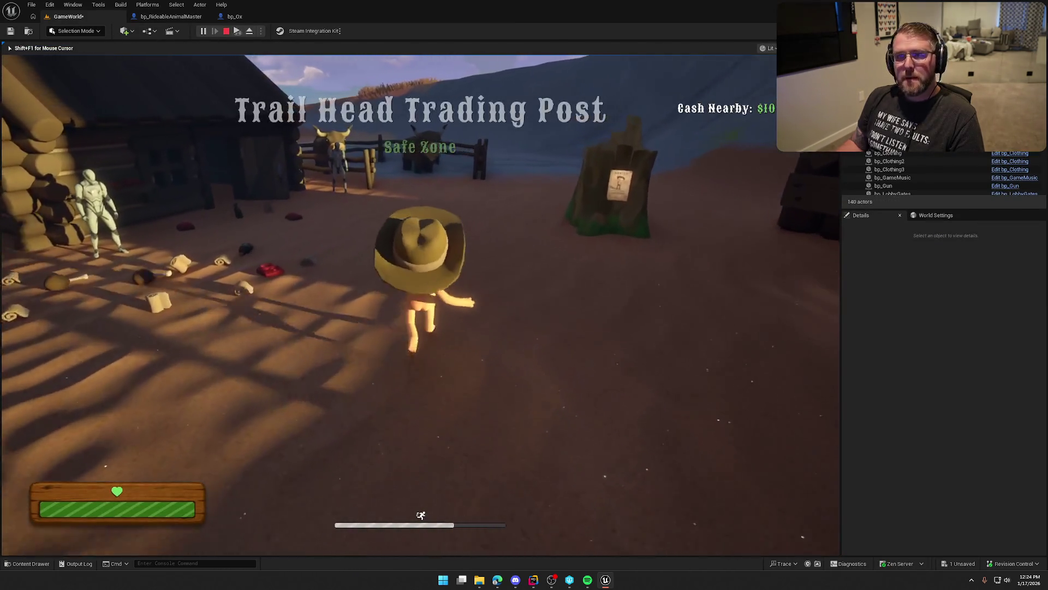
key("shift+w")
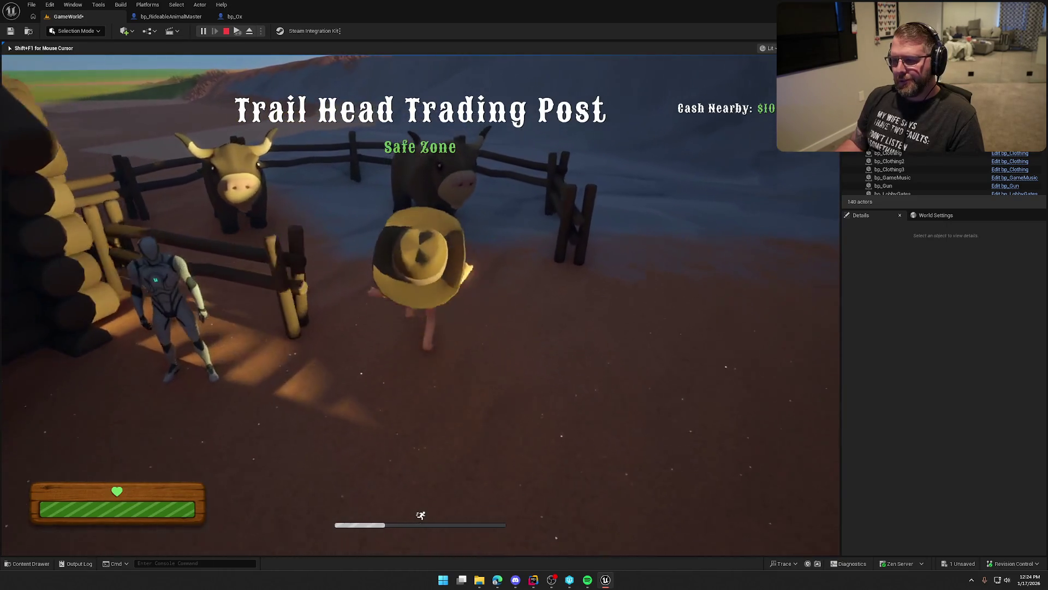
key("w")
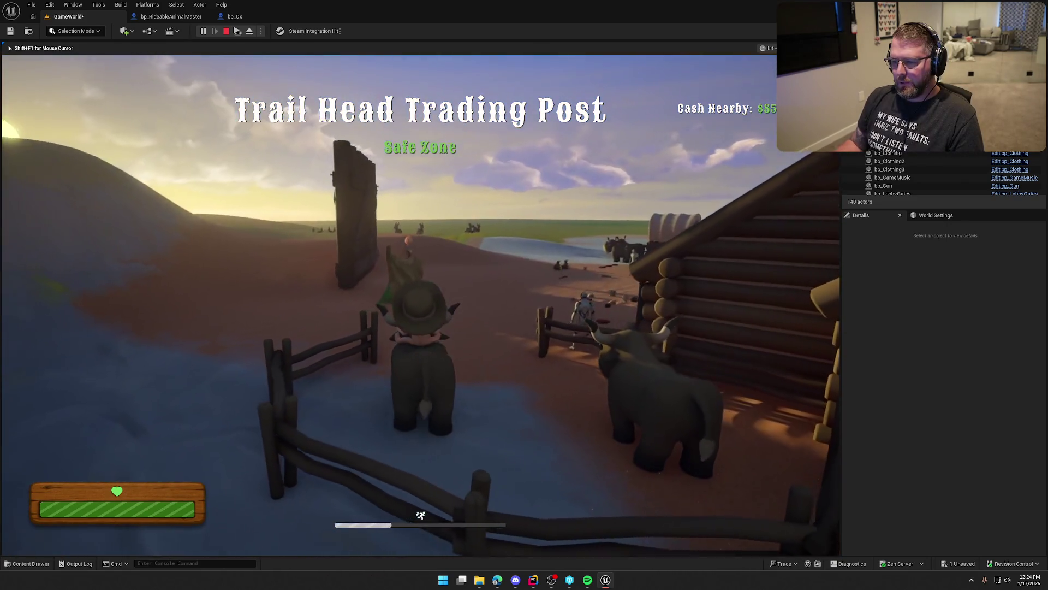
key("e")
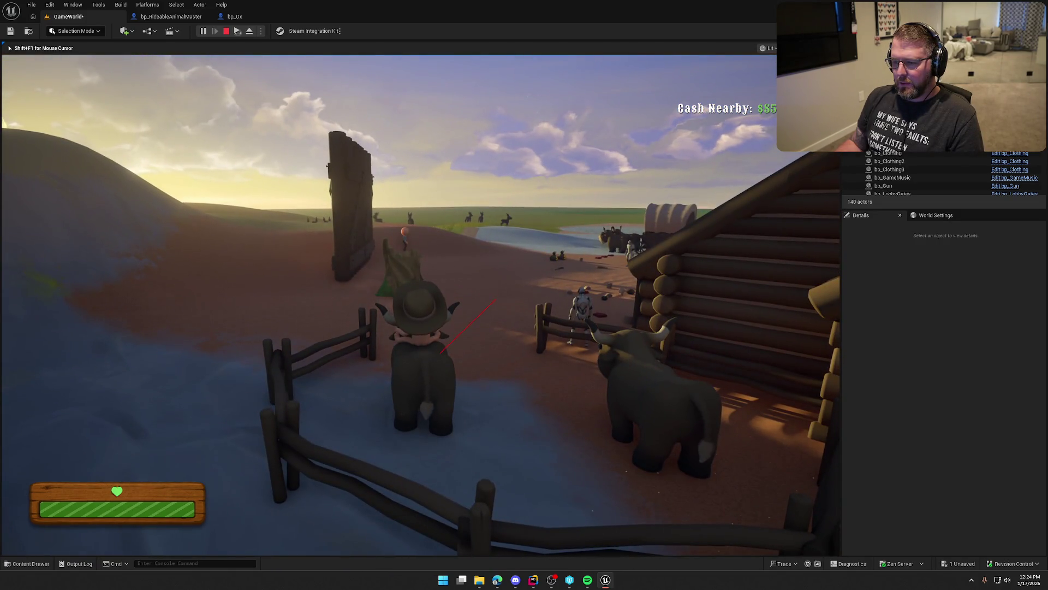
key("e")
key("shift+w")
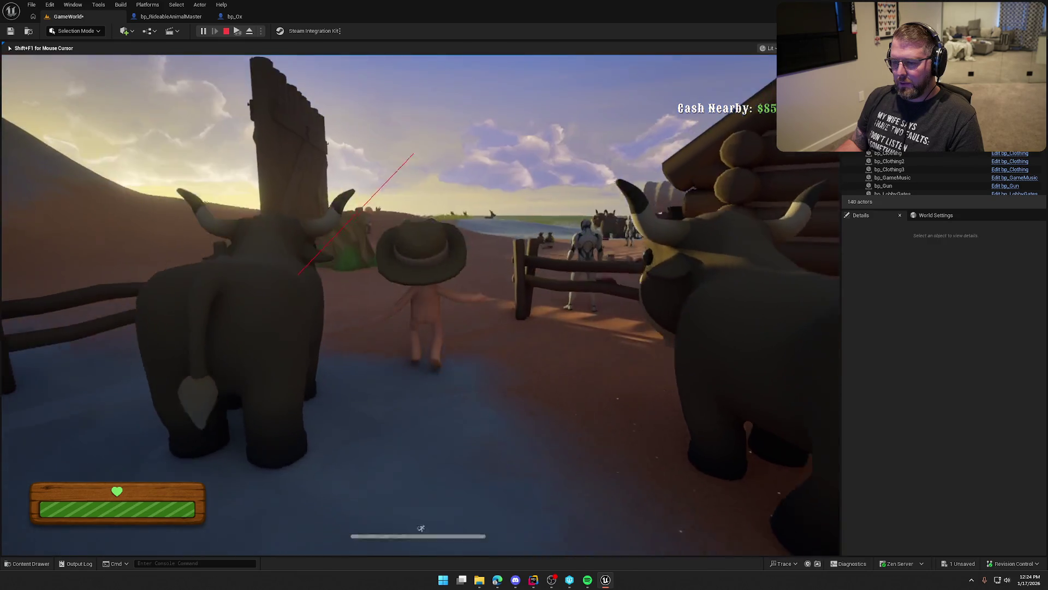
key("a")
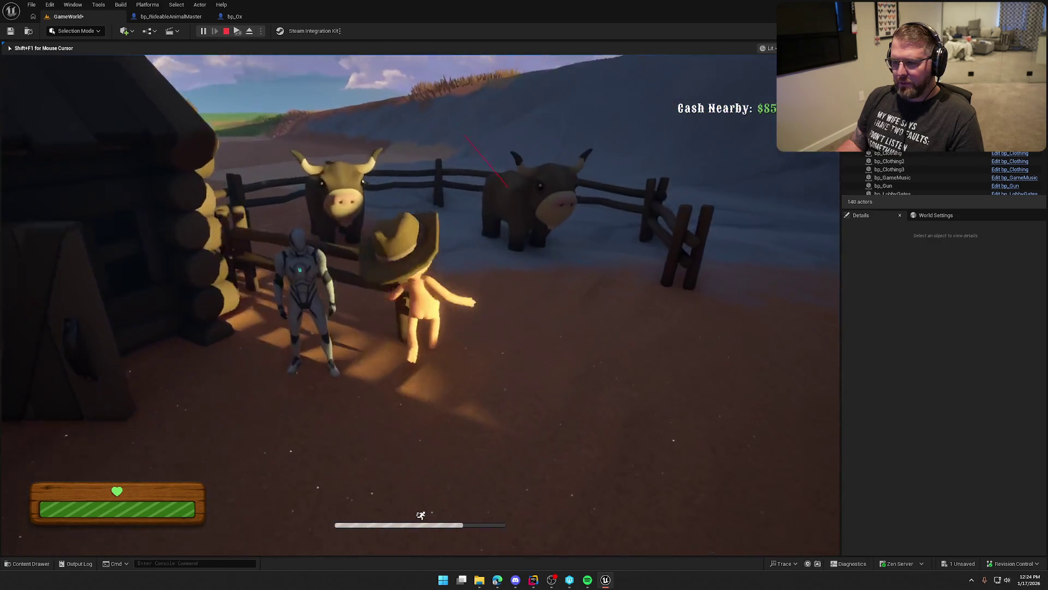
key("e")
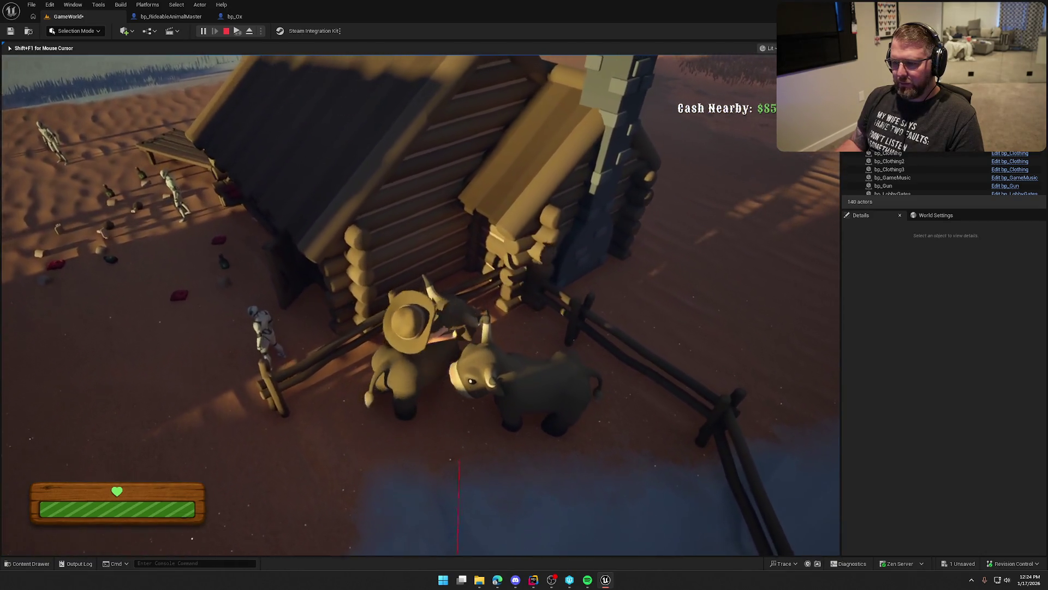
- Ride the ox along and against the cabin wall, backing off and turning around it
key("a")
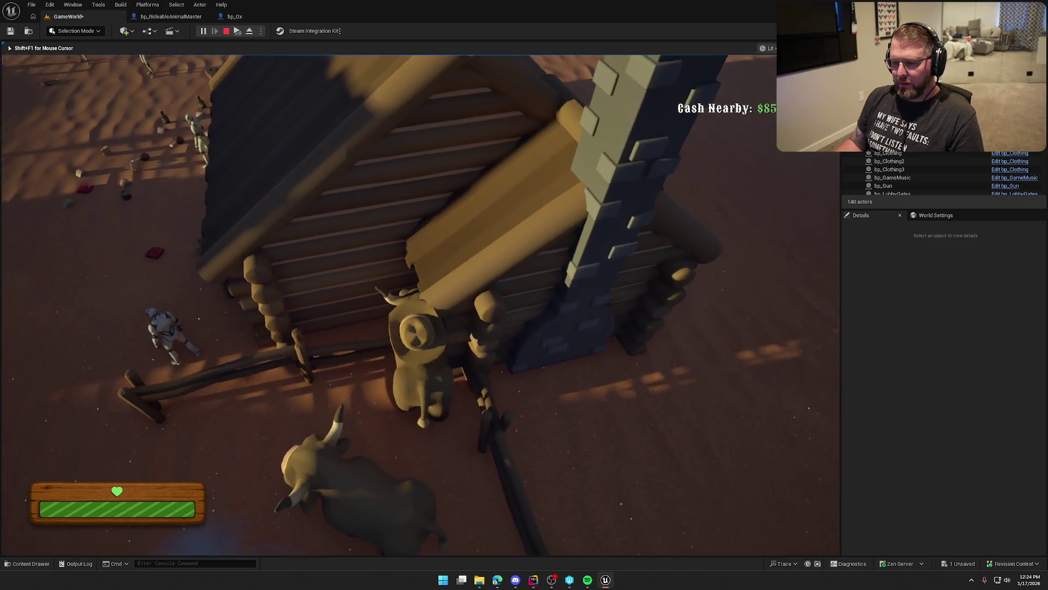
key("w")
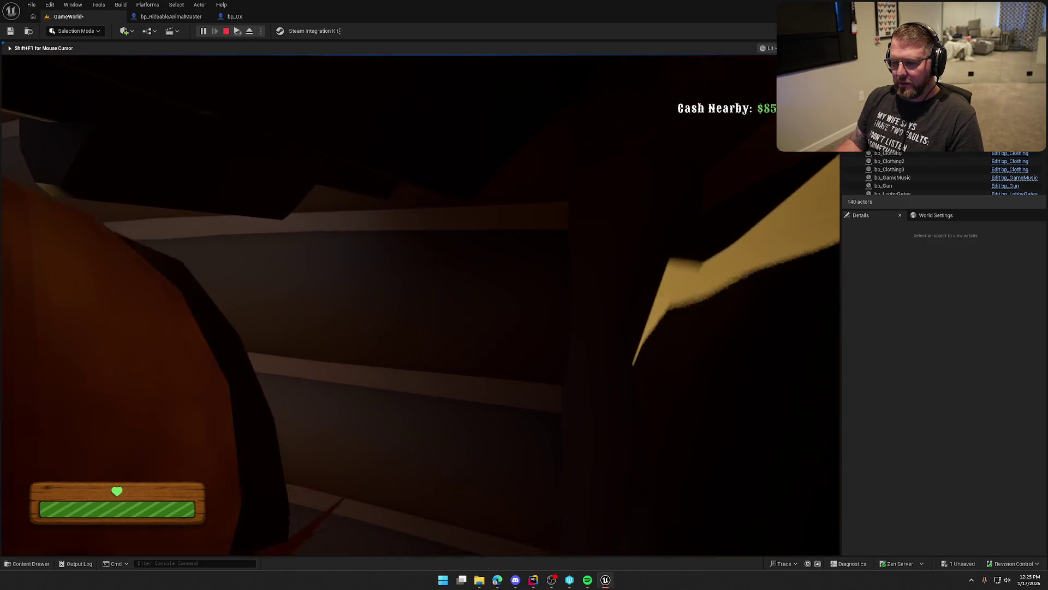
key("s")
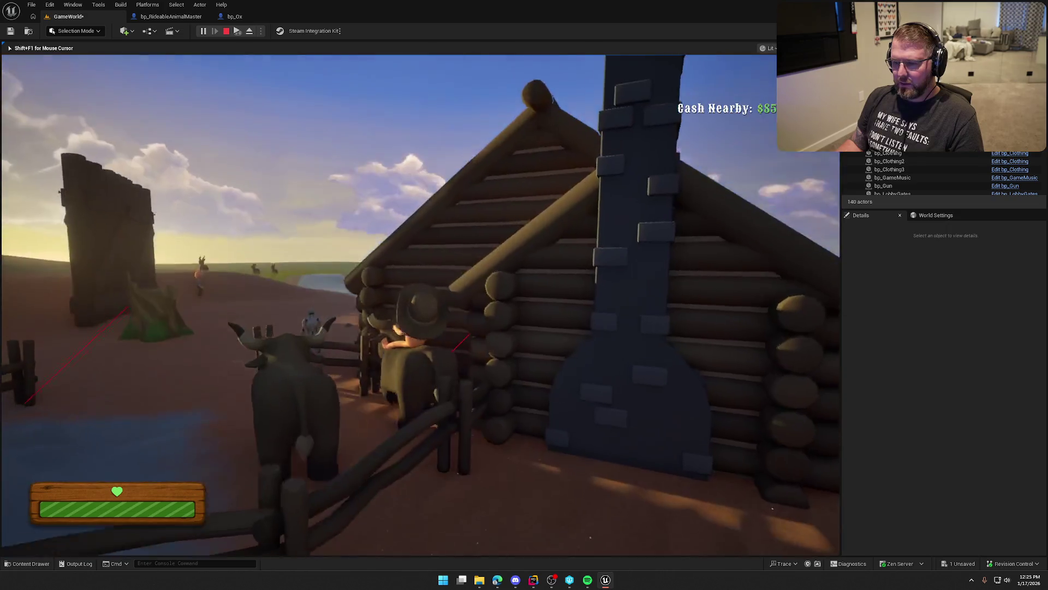
key("a")
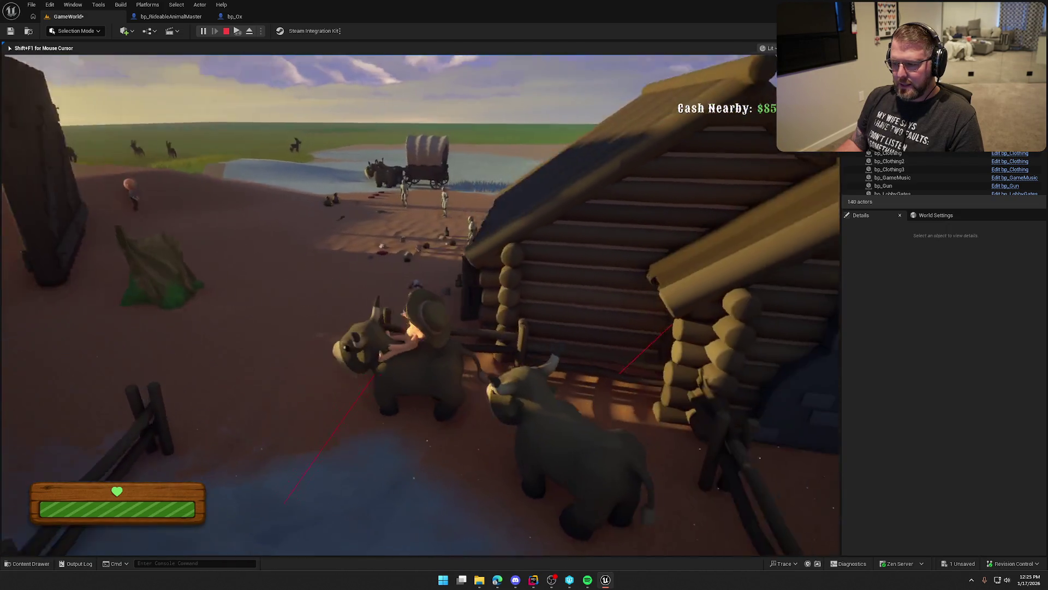
key("w")
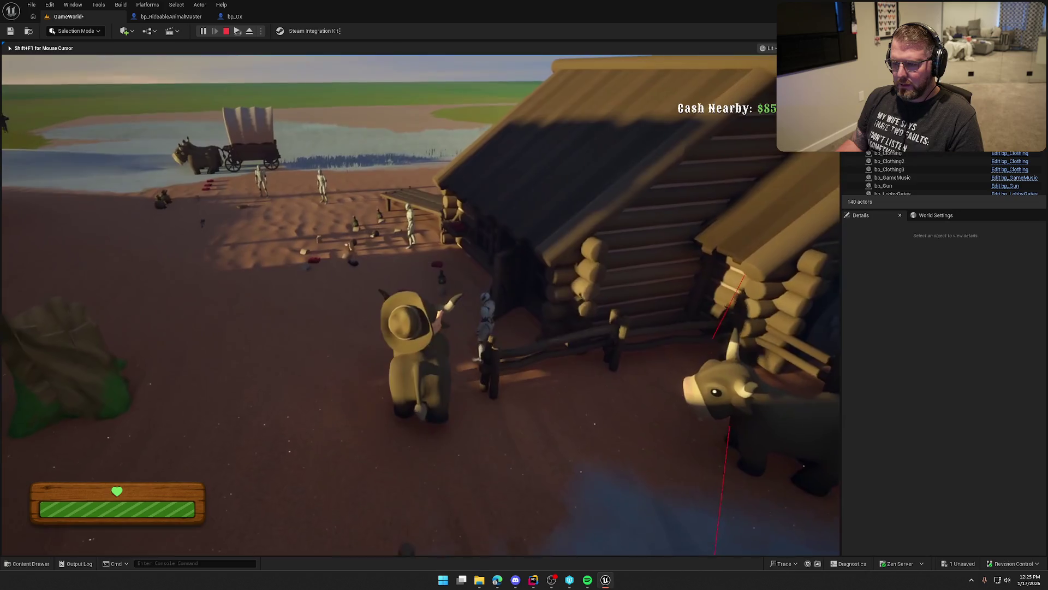
key("w")
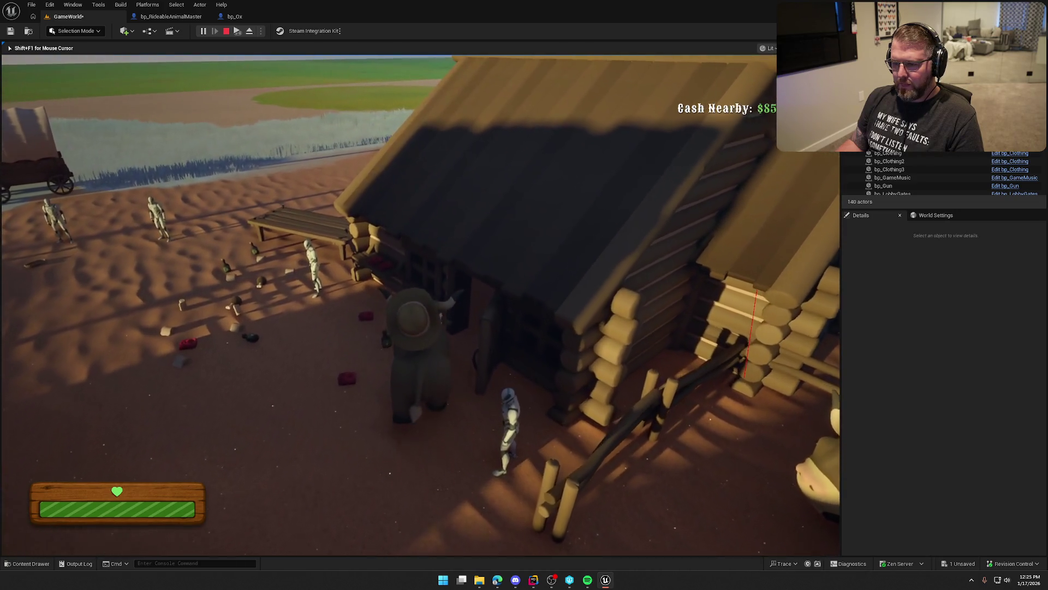
key("w")
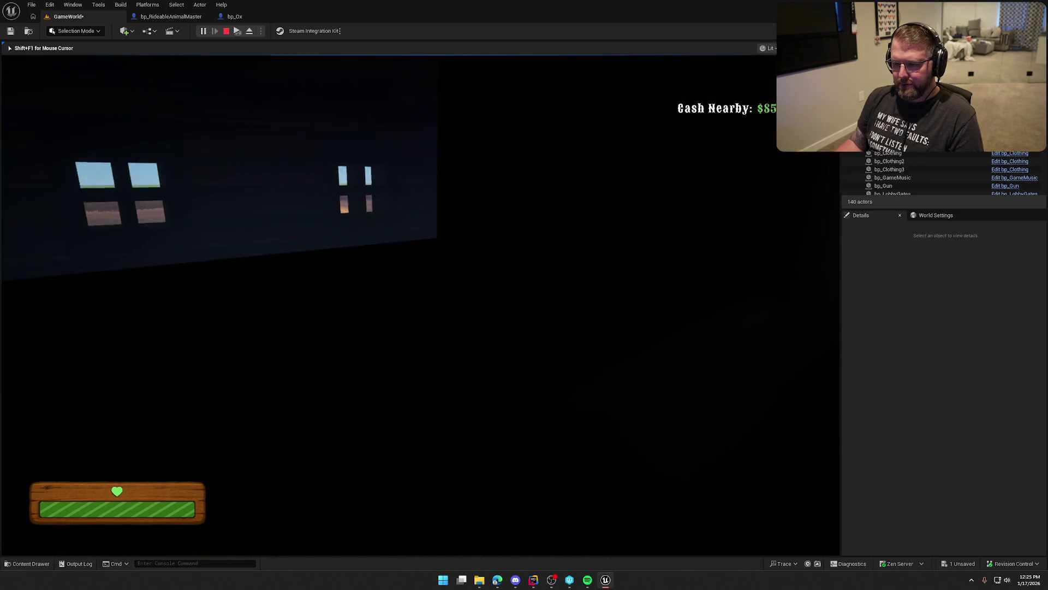
key("w")
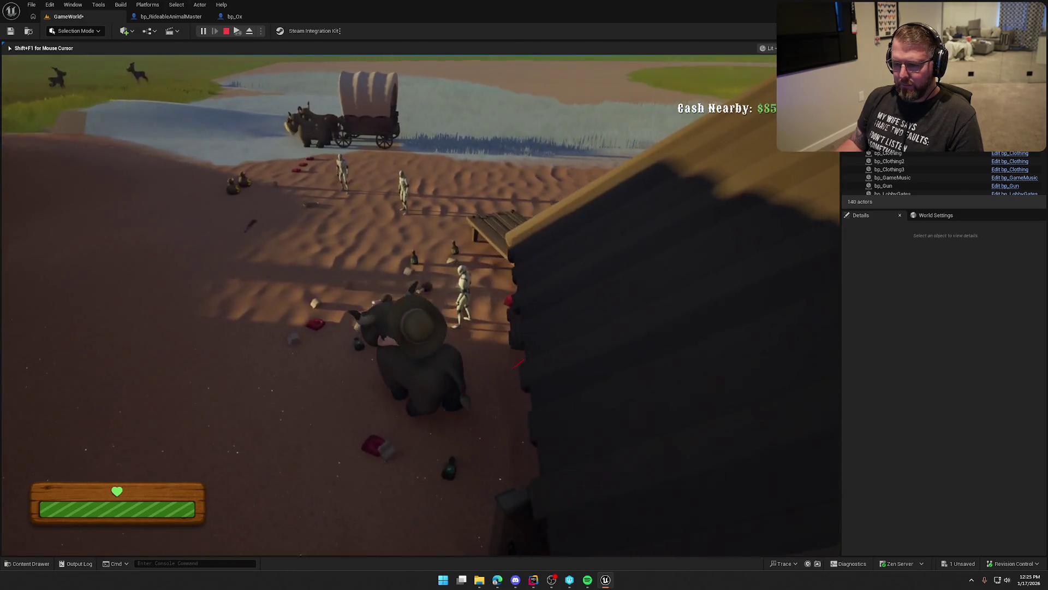
key("w")
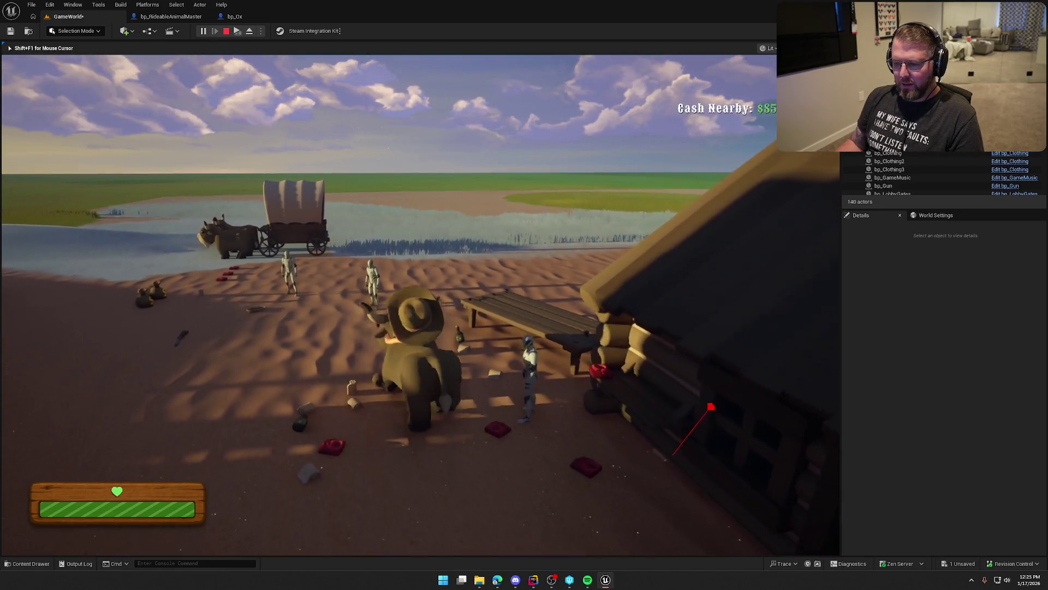
key("a")
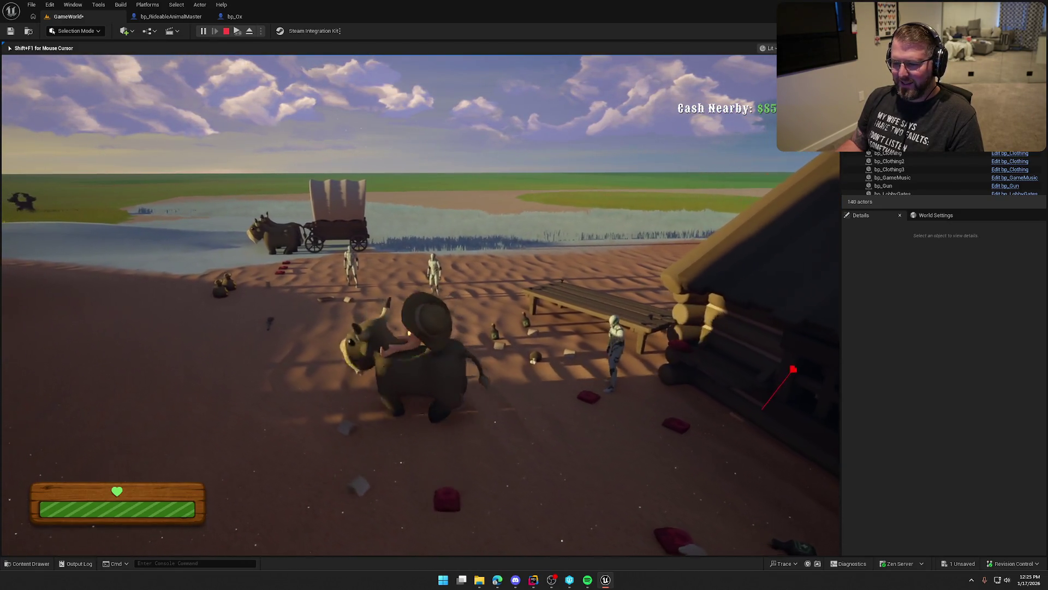
- Ride the ox up to and past the wagon, then stop the 150.0-offset play test
key("w")
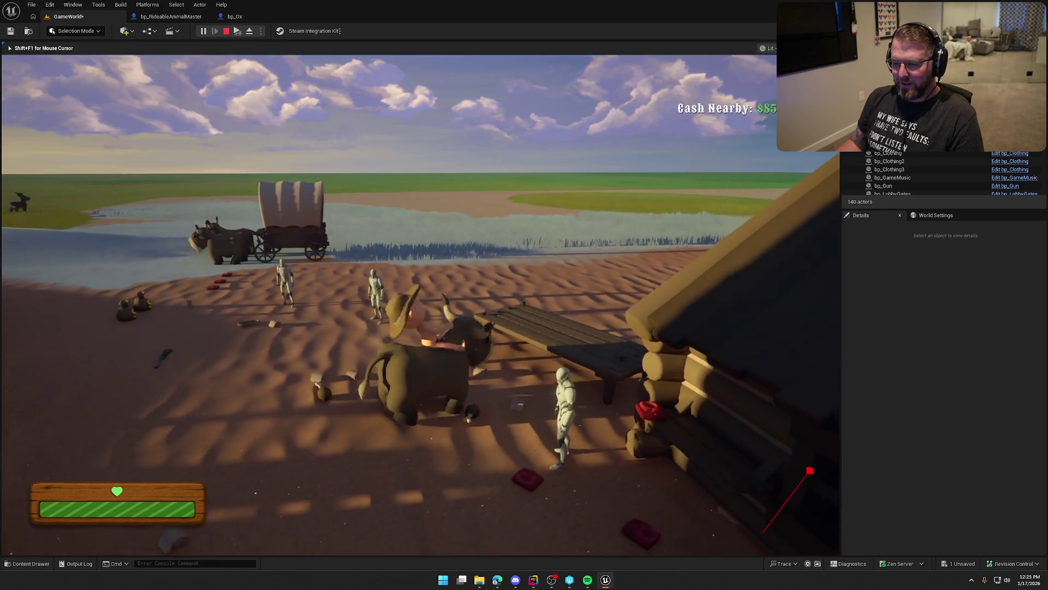
key("s")
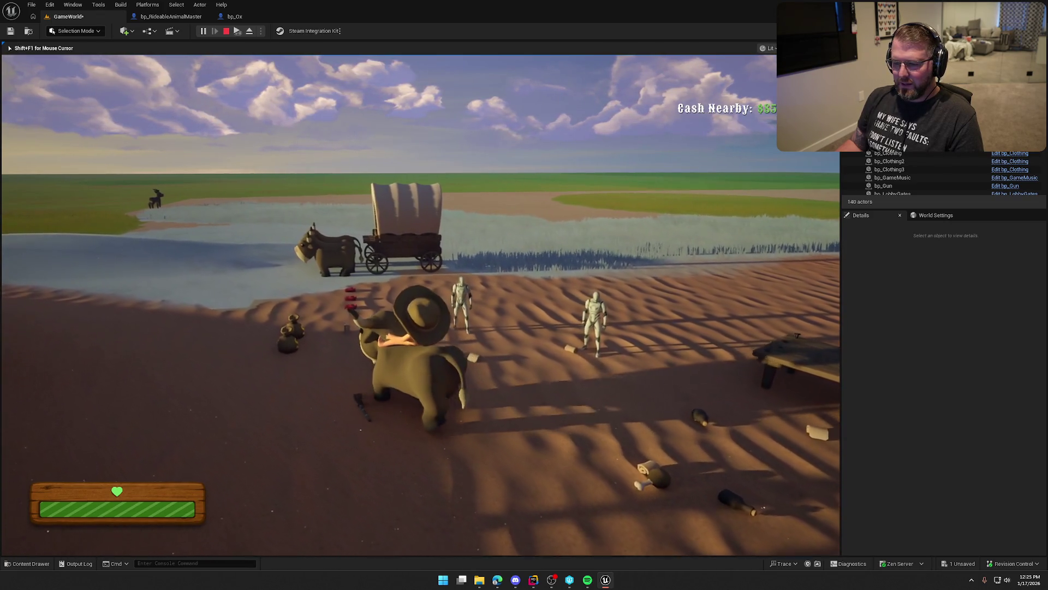
key("w")
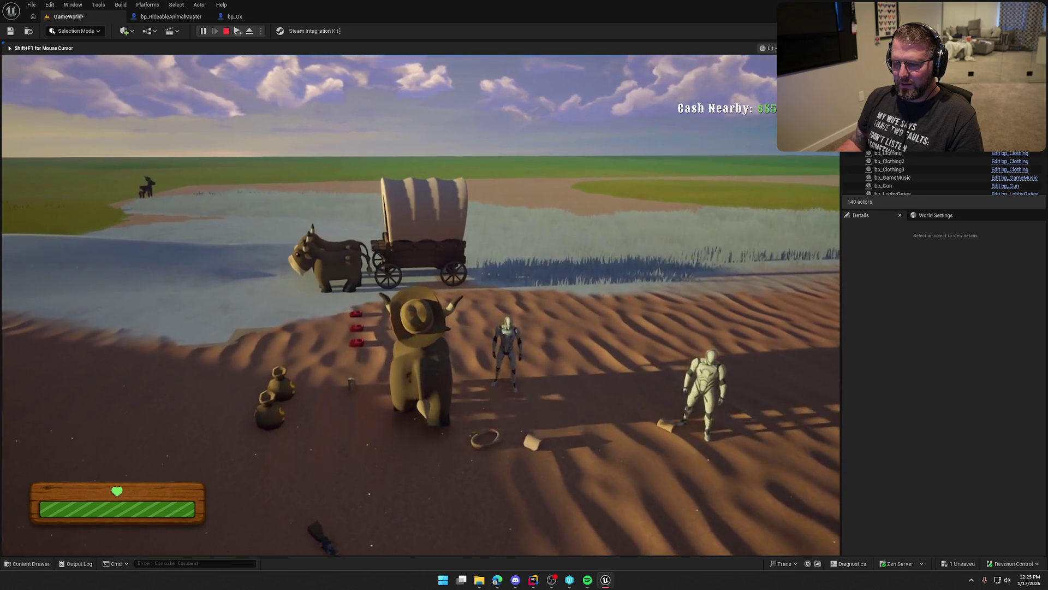
key("w")
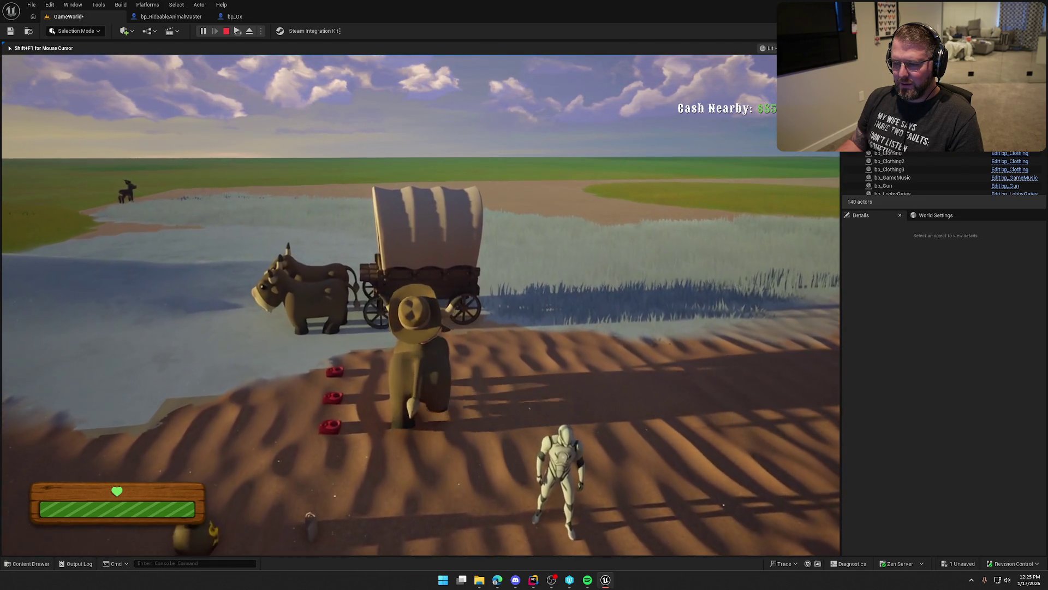
key("w")
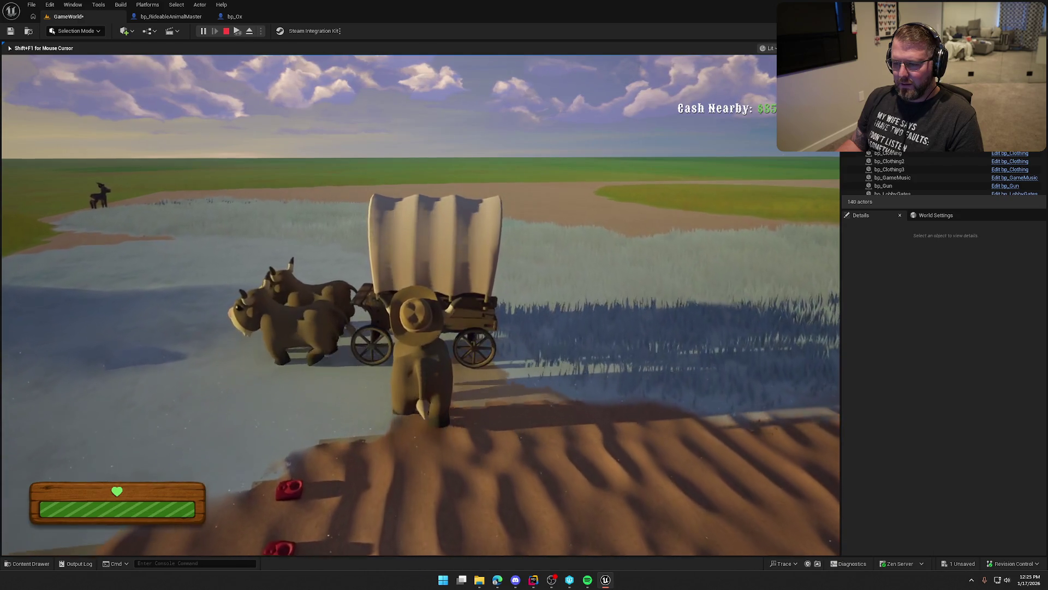
key("w")
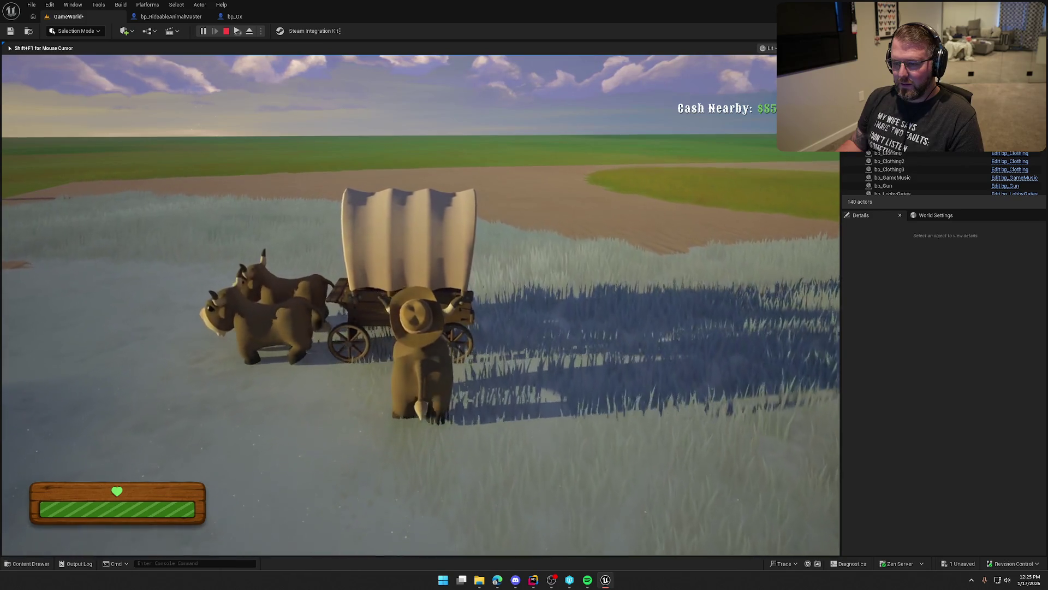
key("w")
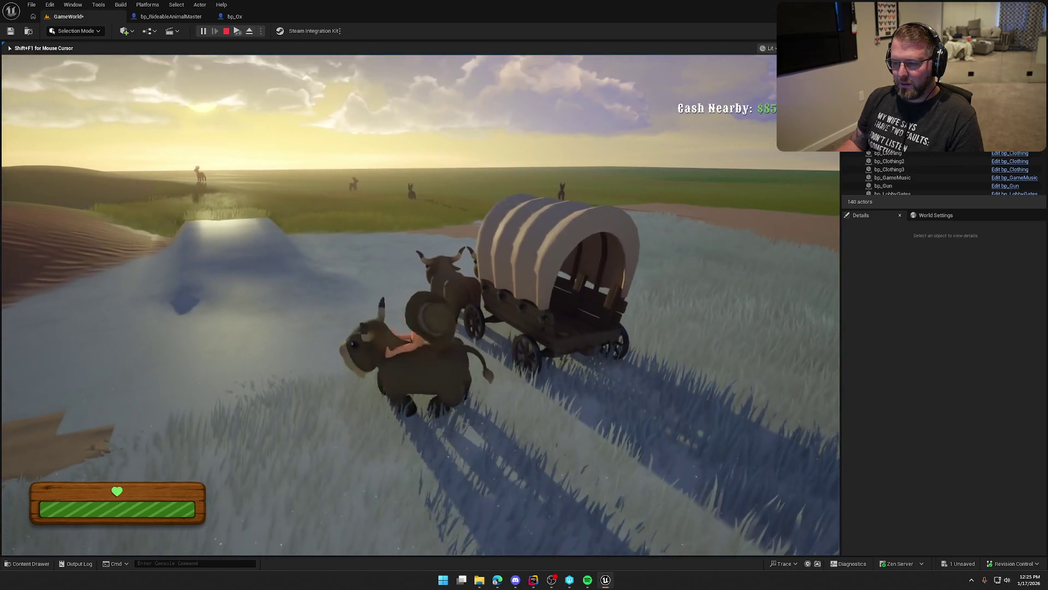
key("w")
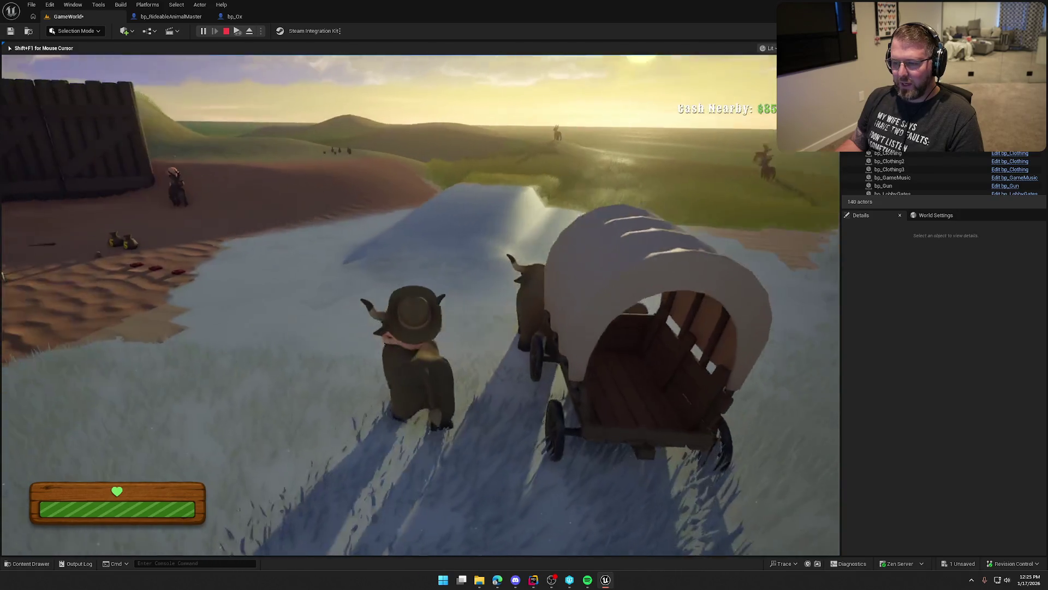
key("Escape")
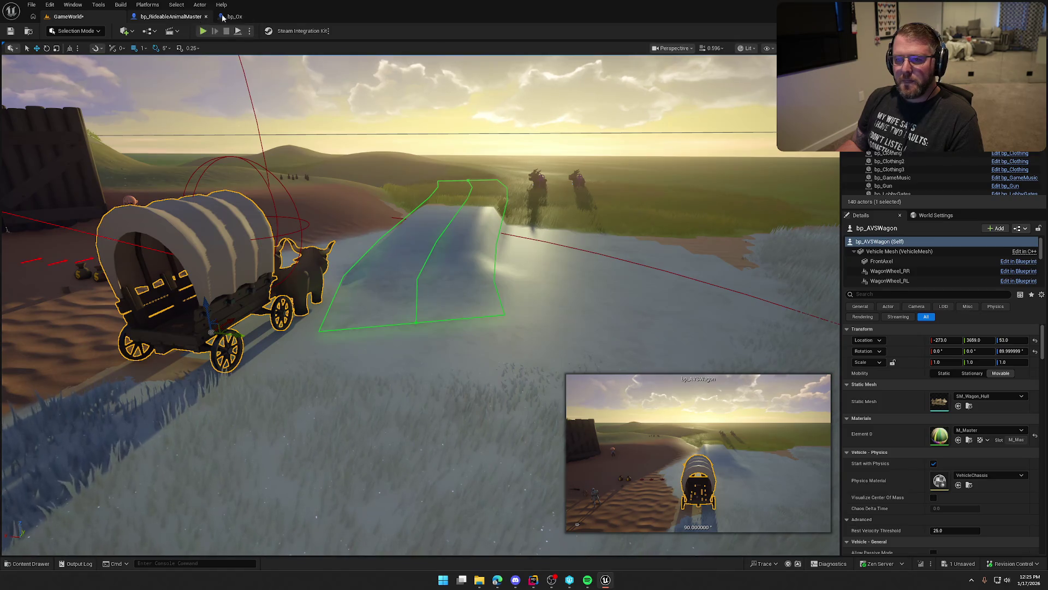
- Turn off Enable Physics Interaction in bp_RideableAnimalMaster's Character Movement settings
left_click(248, 23)
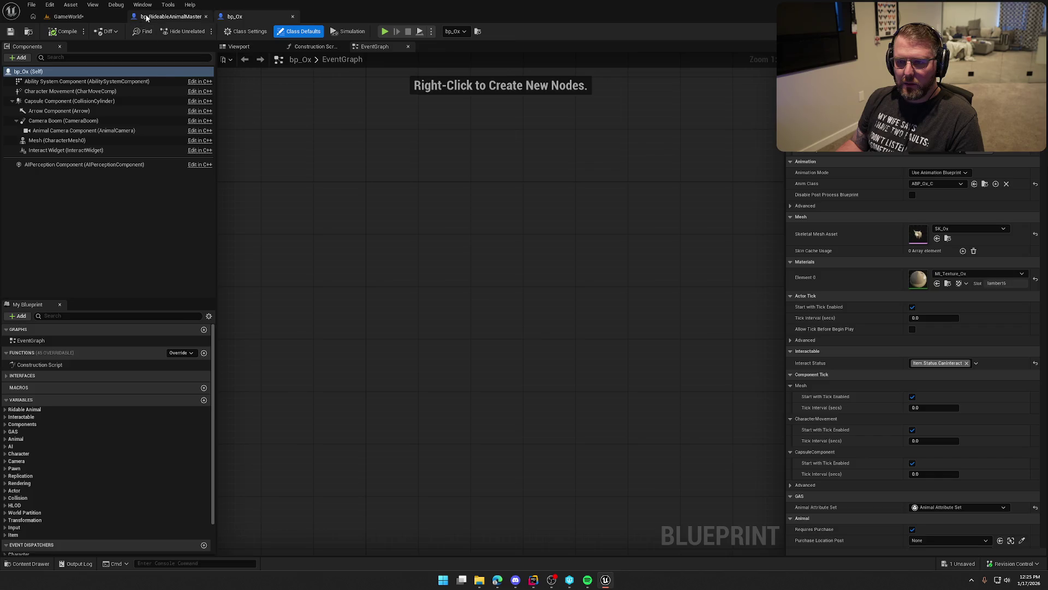
left_click(164, 17)
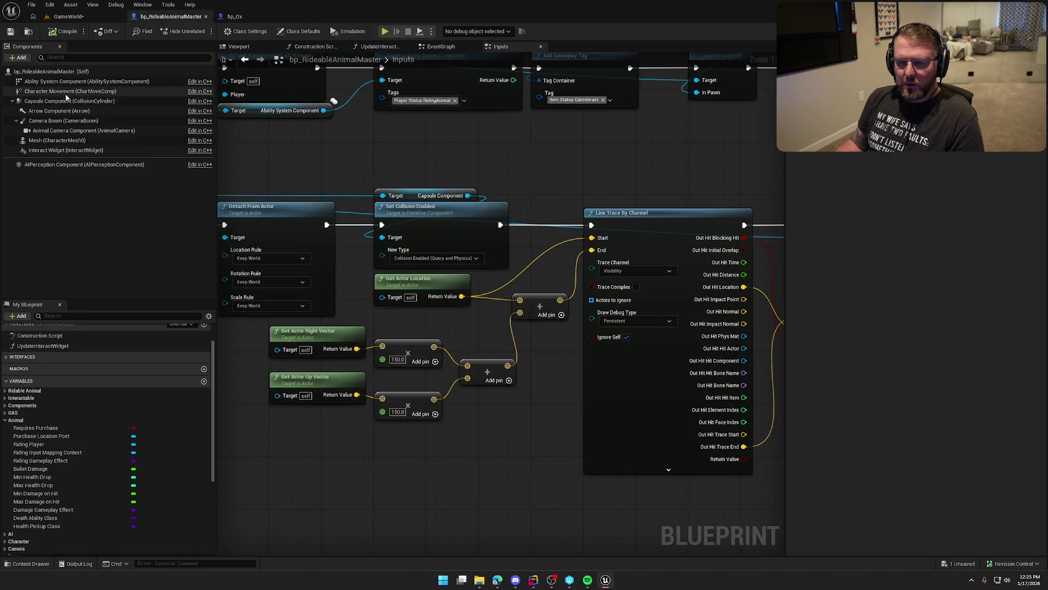
left_click(70, 91)
scroll(869, 418, "down", 10)
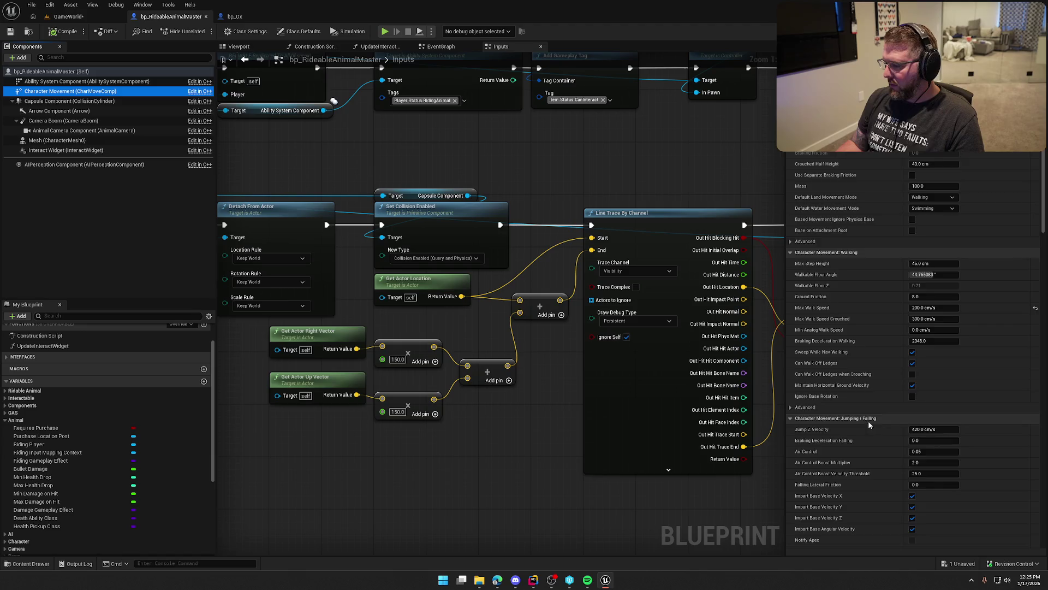
scroll(874, 412, "down", 7)
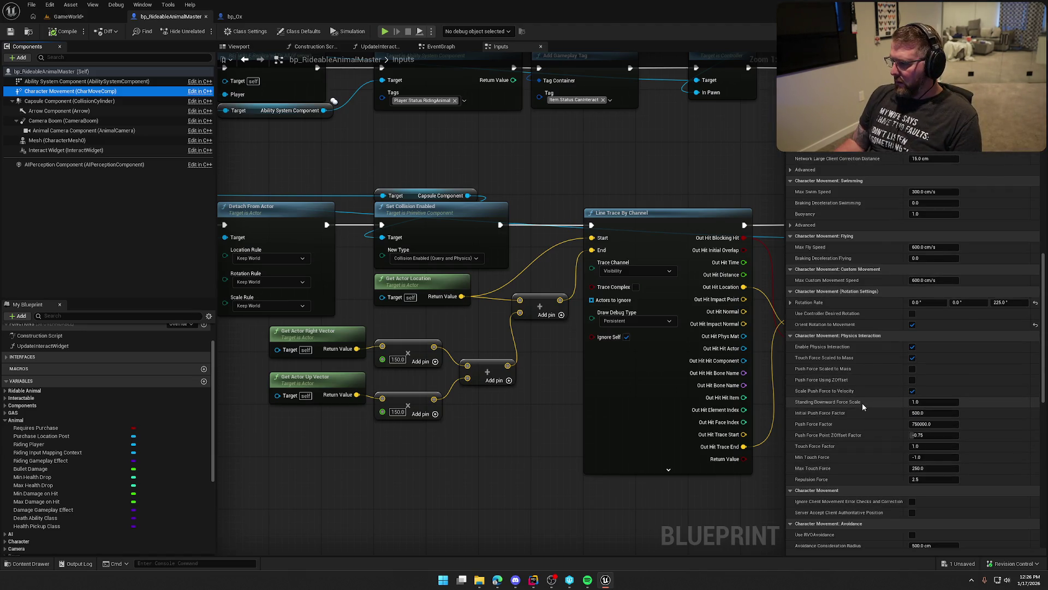
scroll(862, 405, "down", 7)
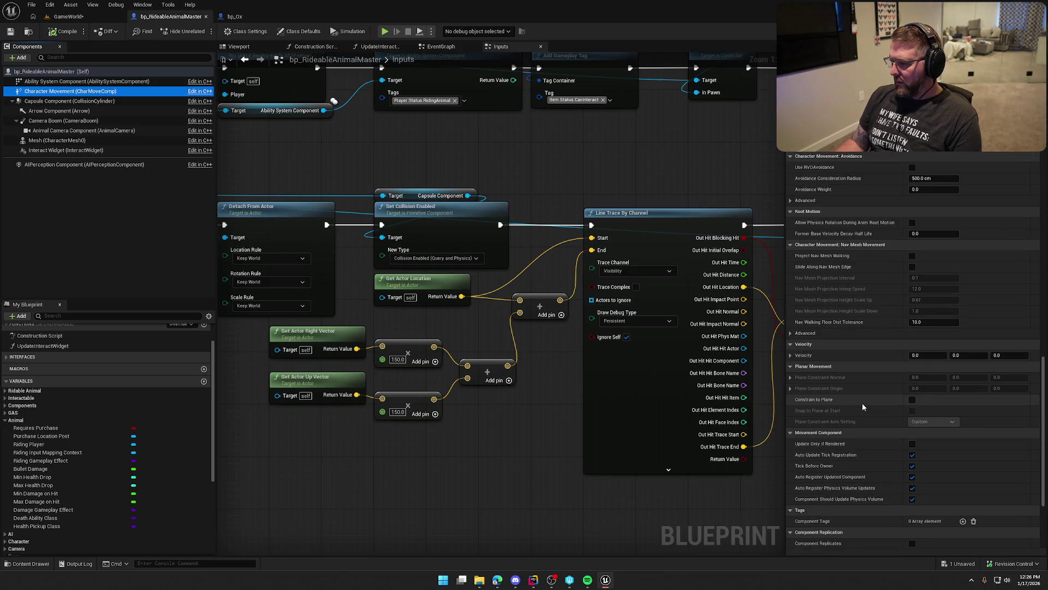
scroll(863, 403, "down", 6)
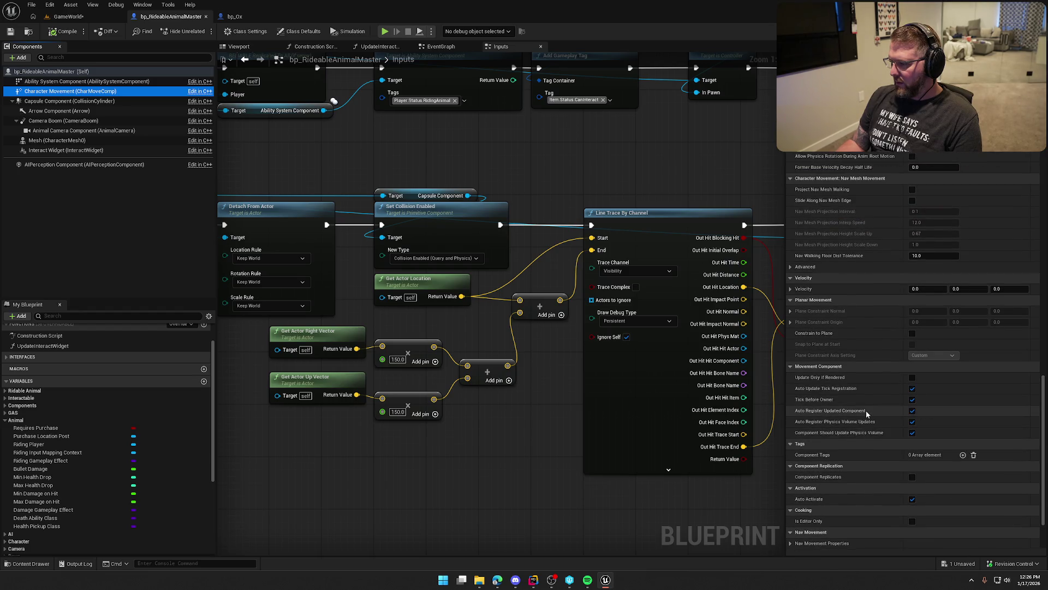
scroll(866, 414, "up", 5)
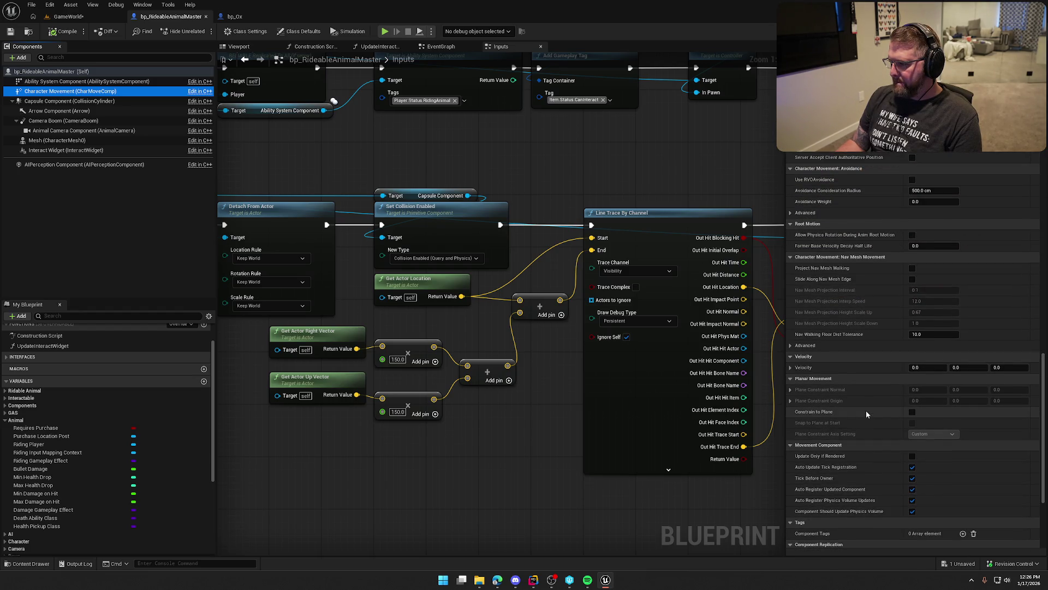
scroll(866, 410, "up", 3)
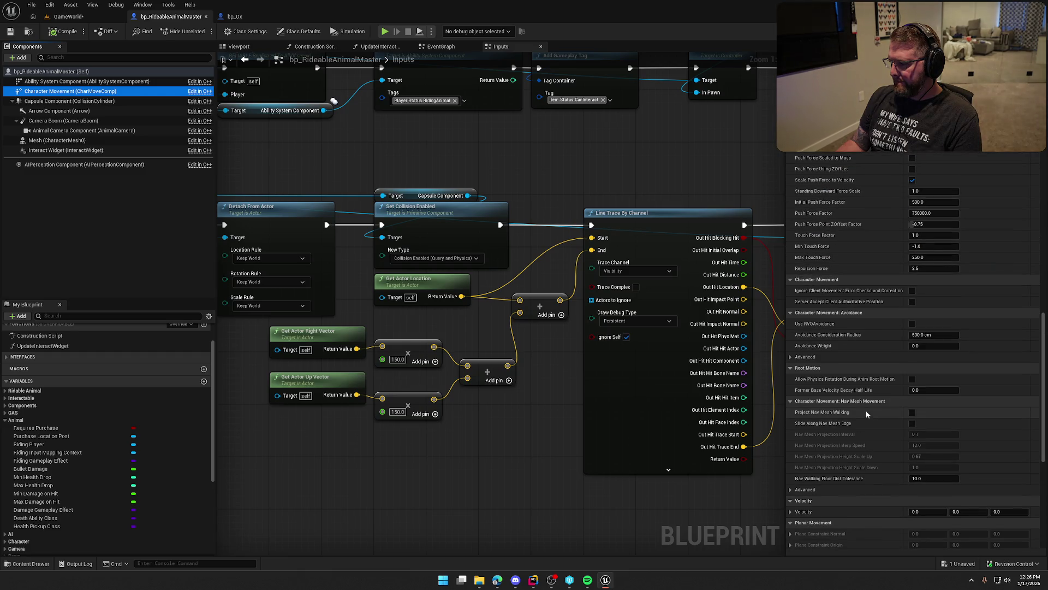
scroll(865, 410, "up", 3)
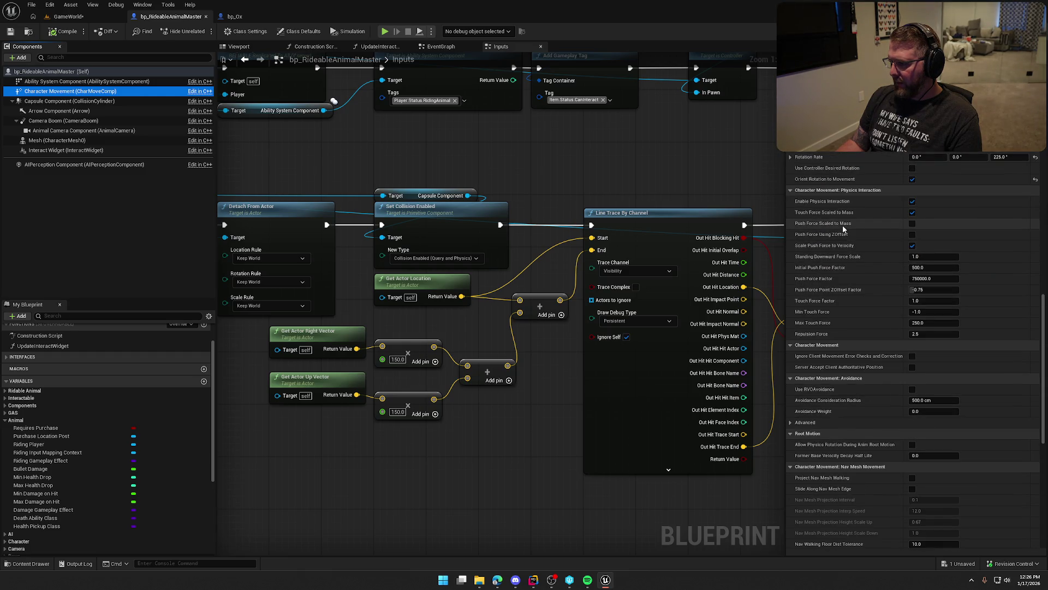
left_click(912, 202)
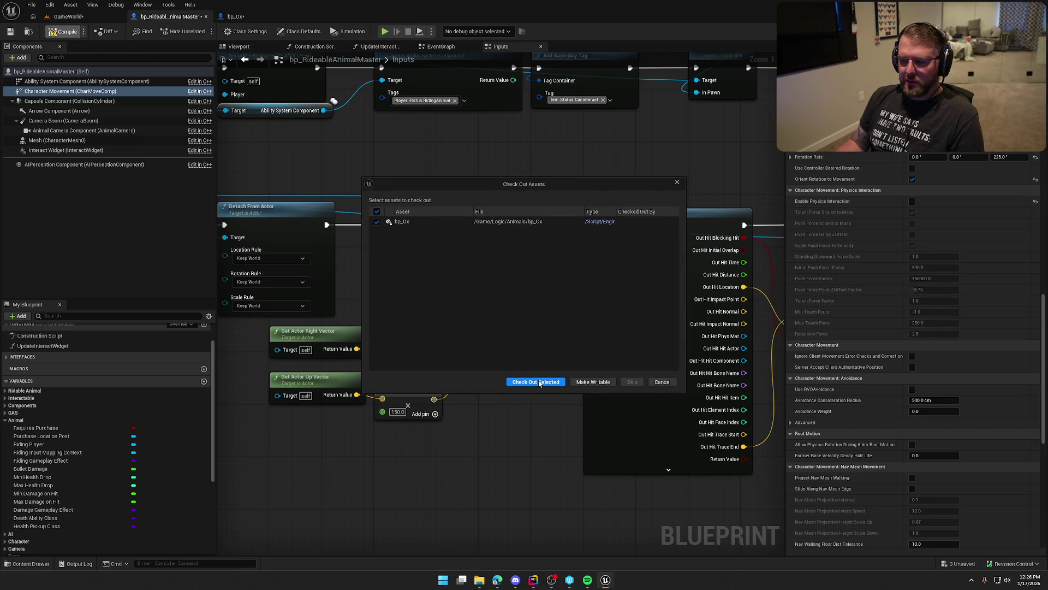
- Check out the bp_Ox asset and start a play-in-editor test
left_click(540, 383)
left_click(70, 17)
left_click(203, 31)
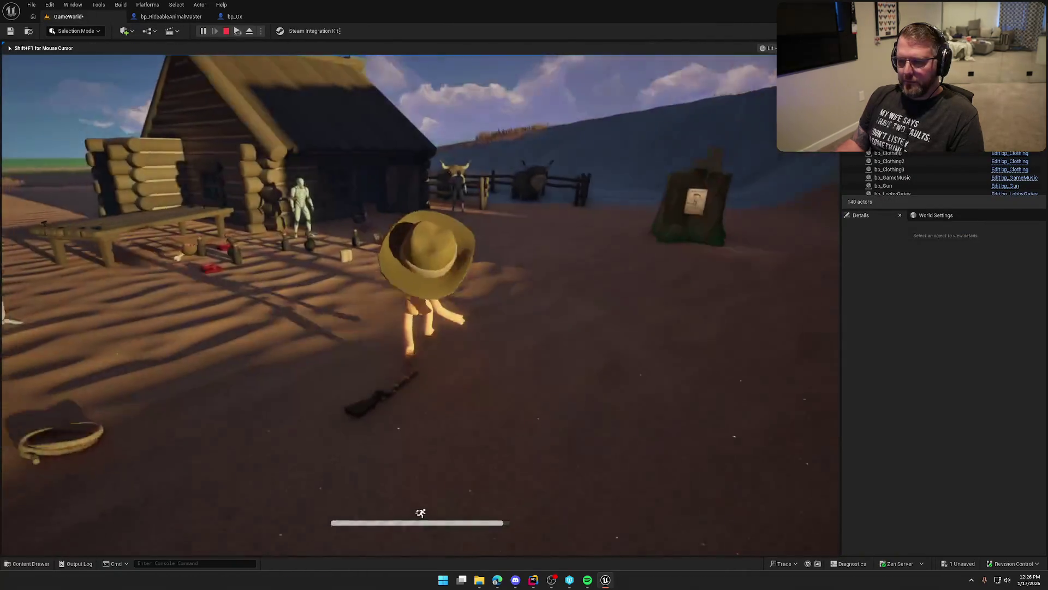
- Mount the ox in the pen, ride it alongside and against the wagon team, then stop play
key("shift+w")
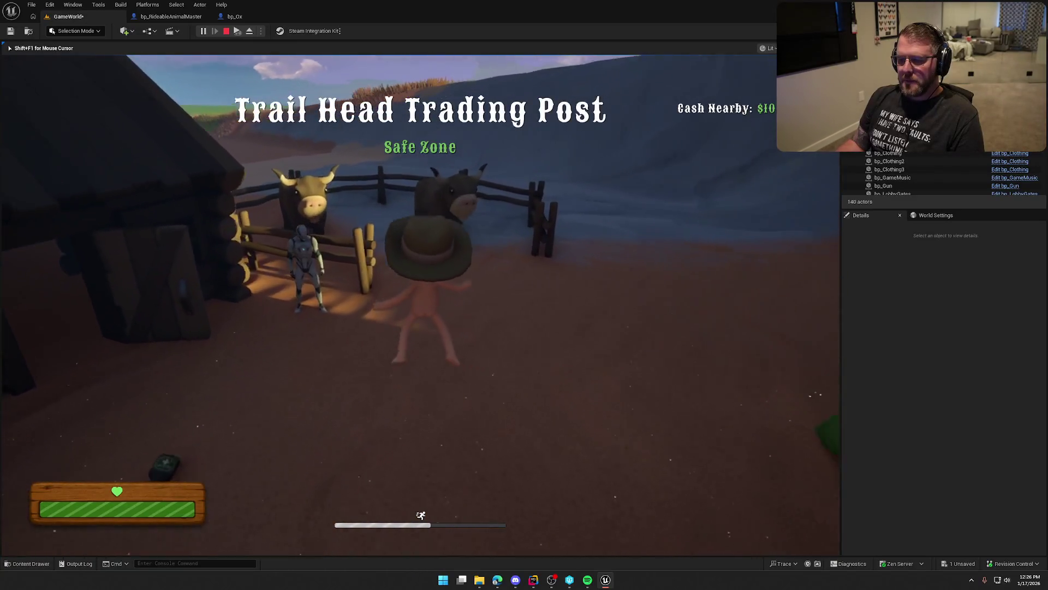
key("e")
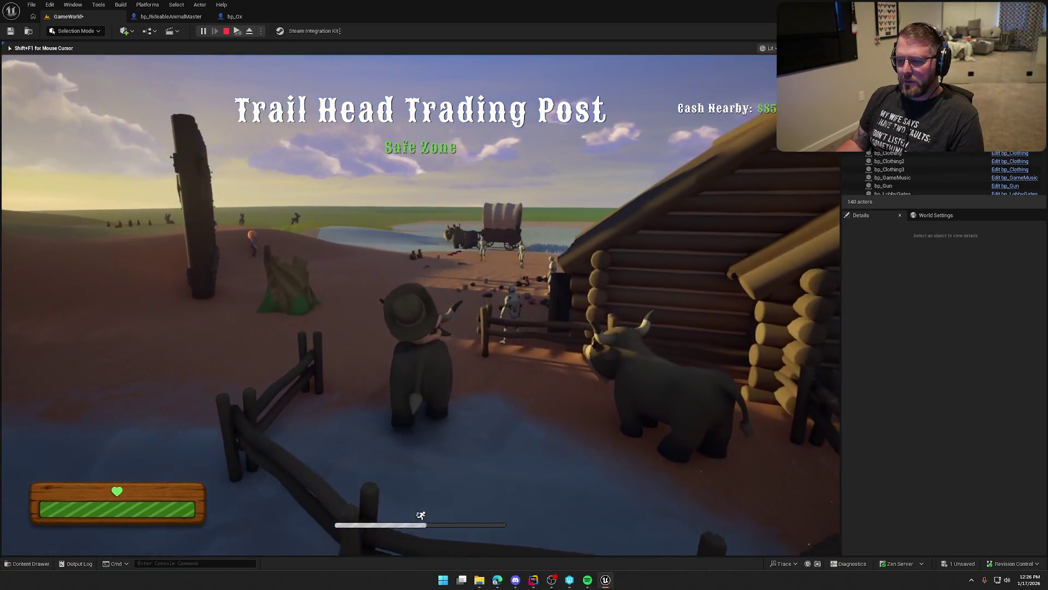
key("w")
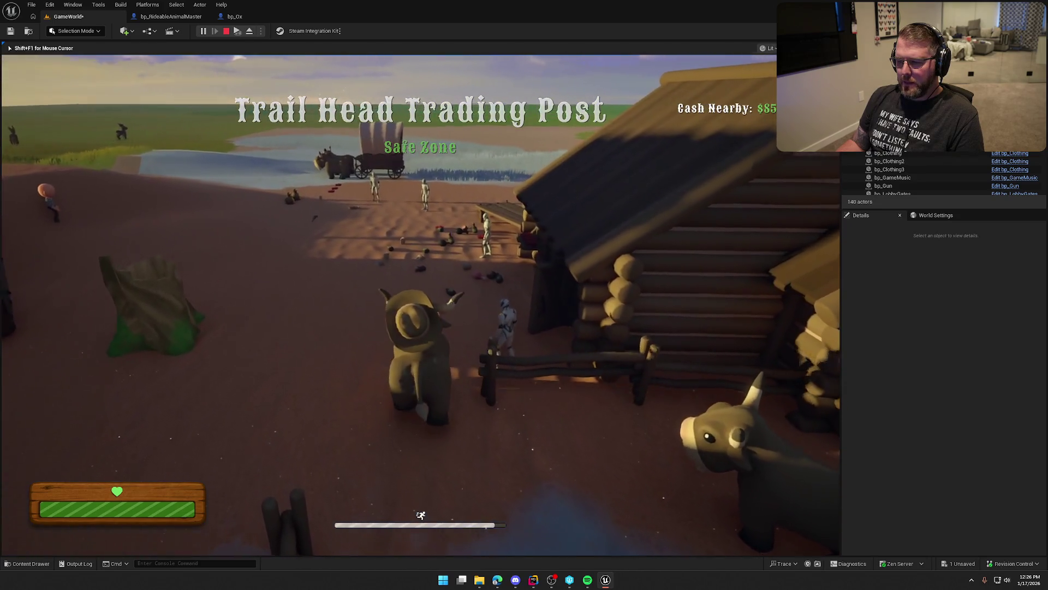
key("w")
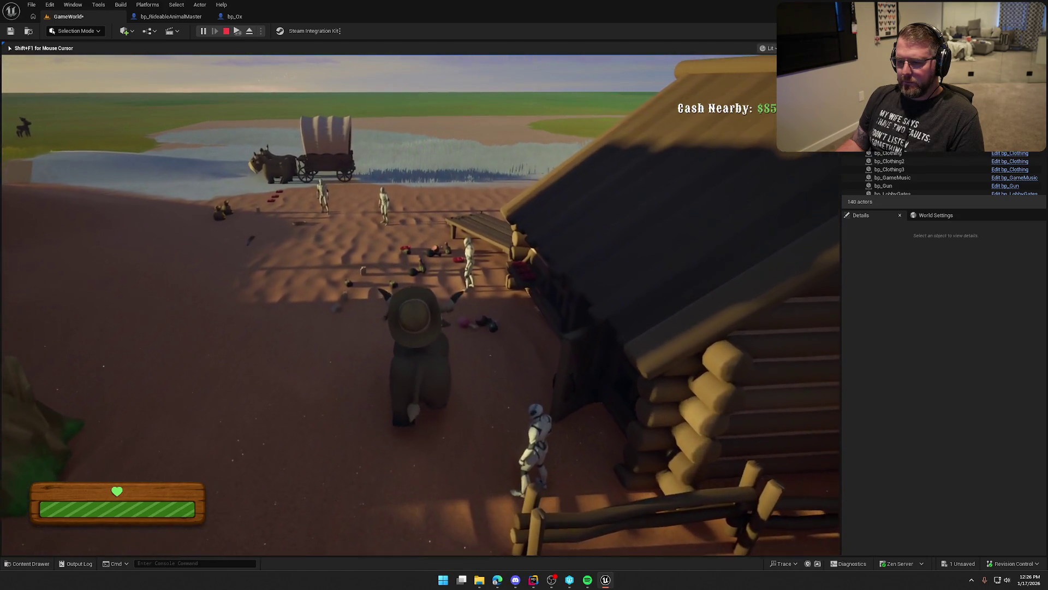
key("w")
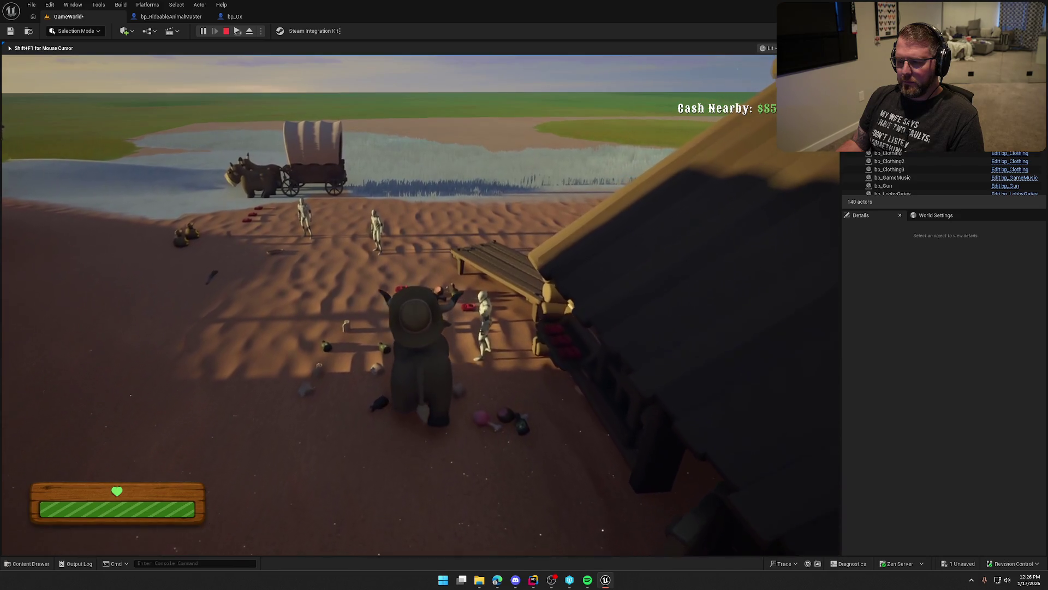
key("w")
key("w")
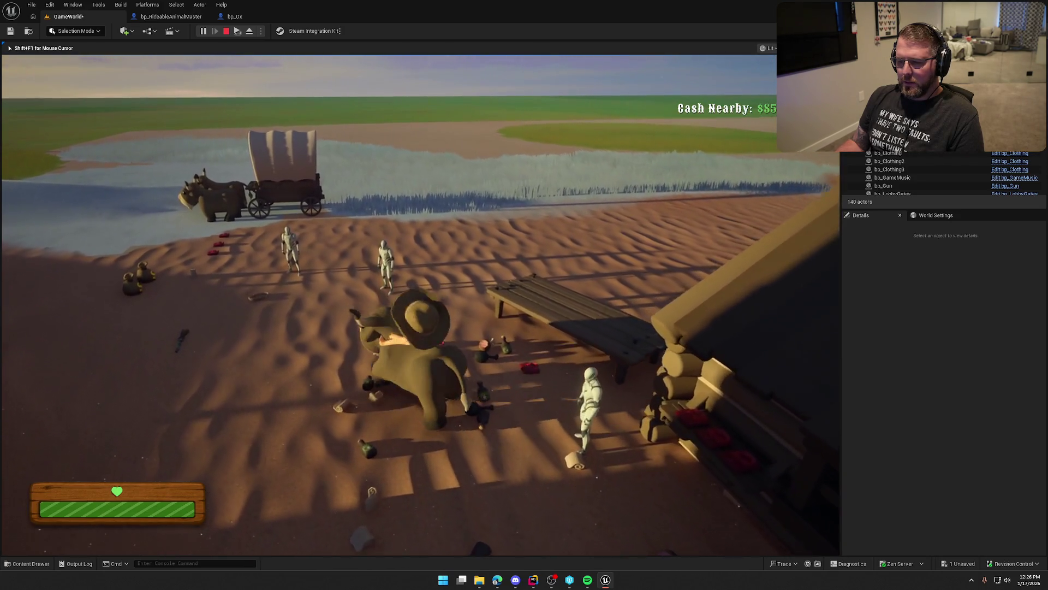
key("w")
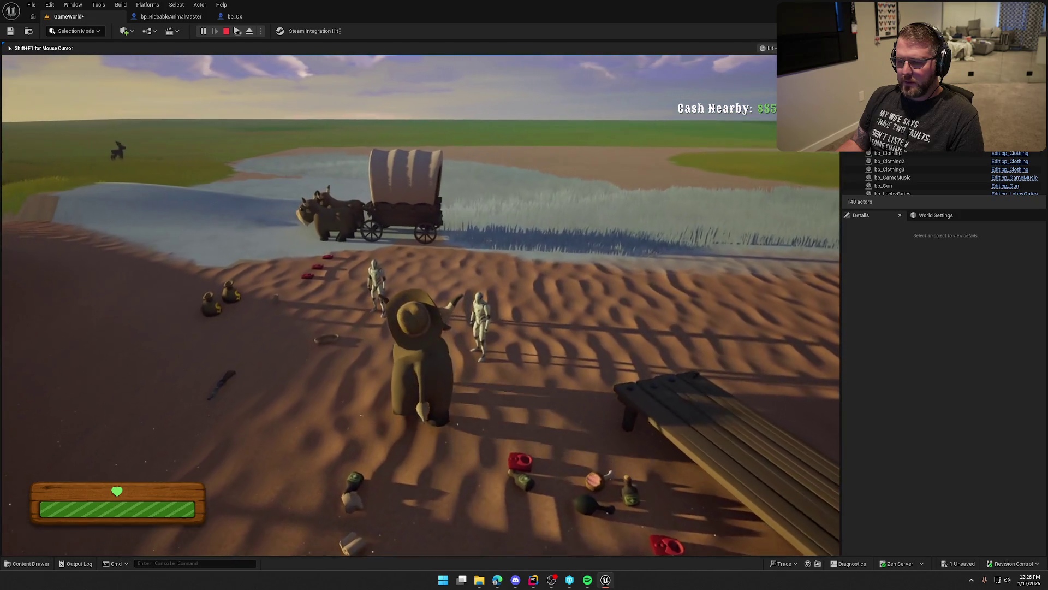
key("w")
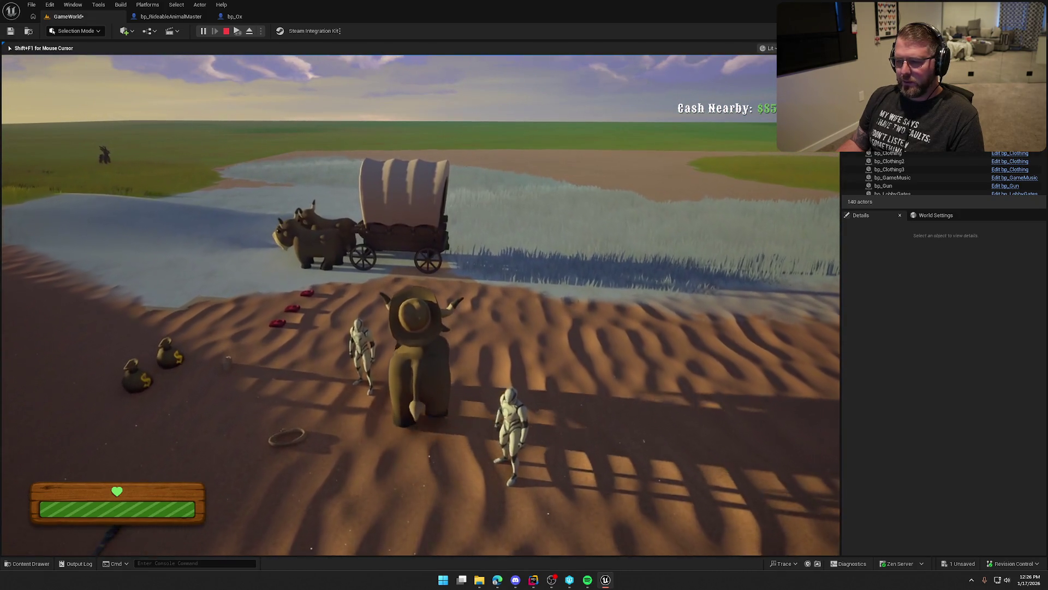
key("w")
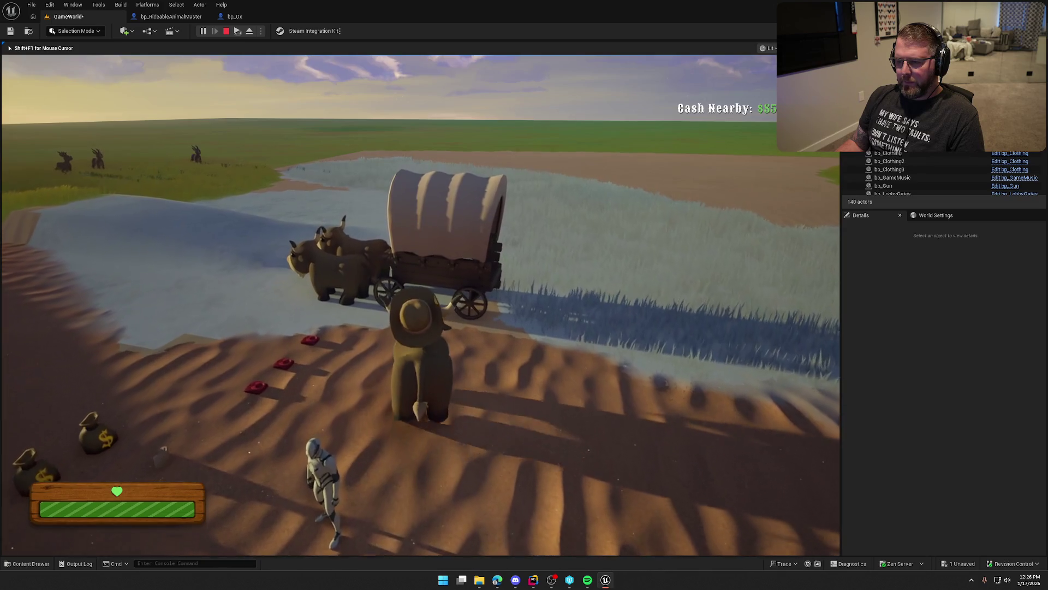
key("w")
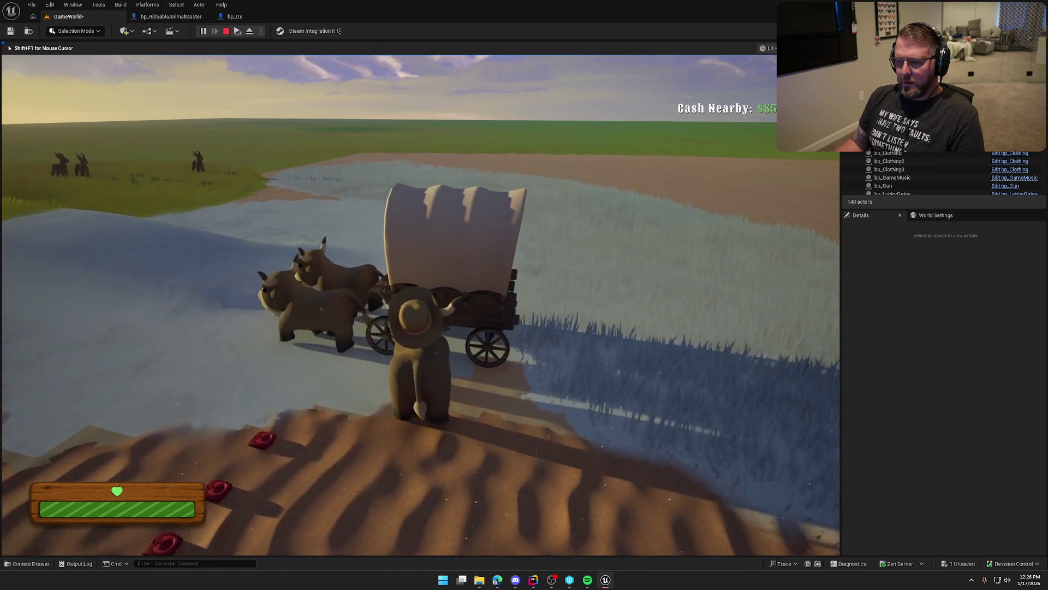
key("w")
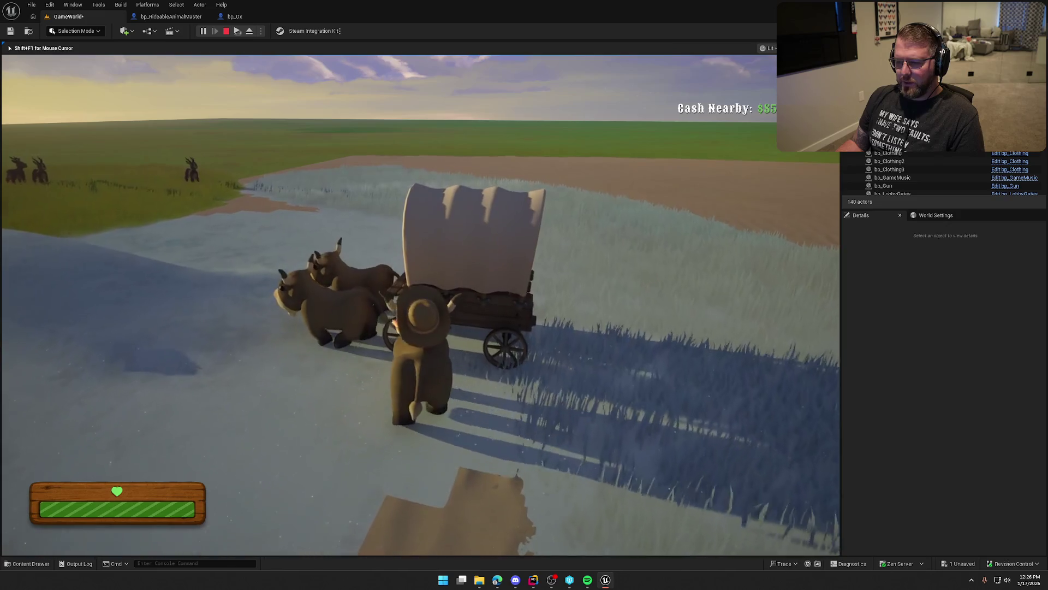
key("w")
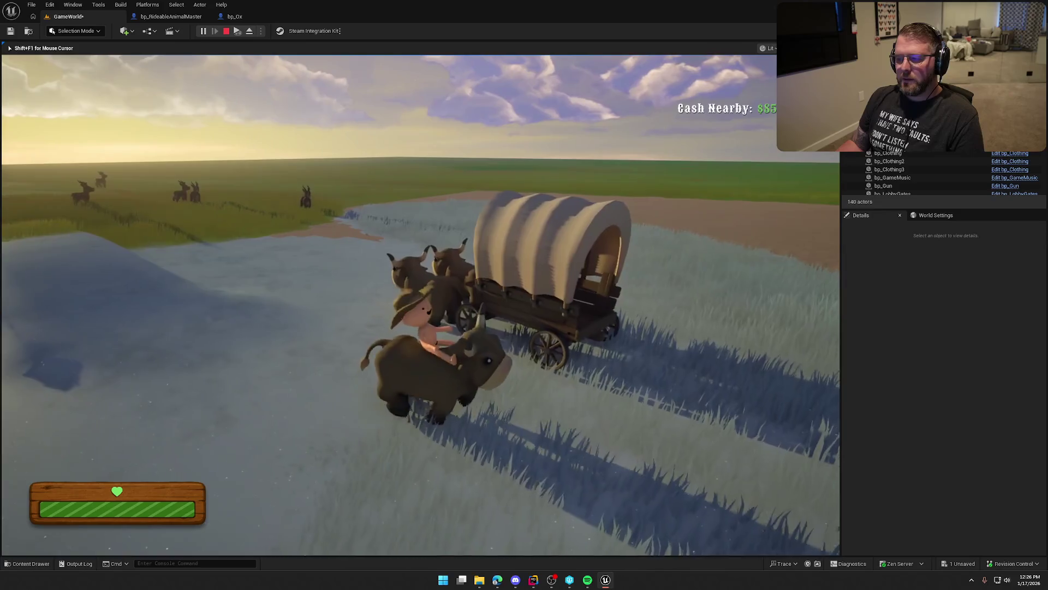
key("Escape")
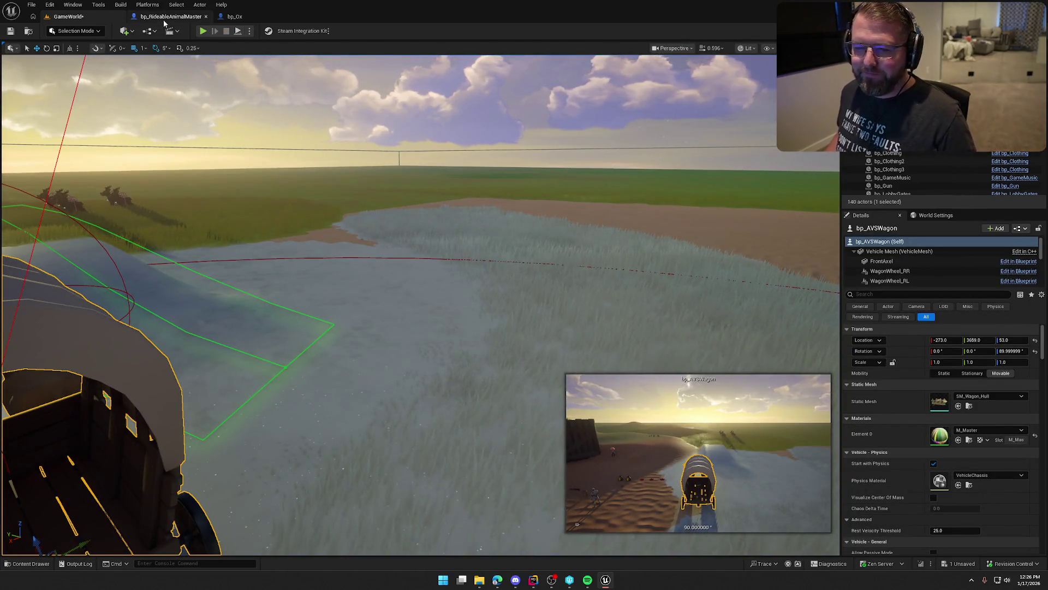
- Review bp_RideableAnimalMaster's Character Movement details and the IA_DismountAnimal / MC_Dismount logic
left_click(170, 16)
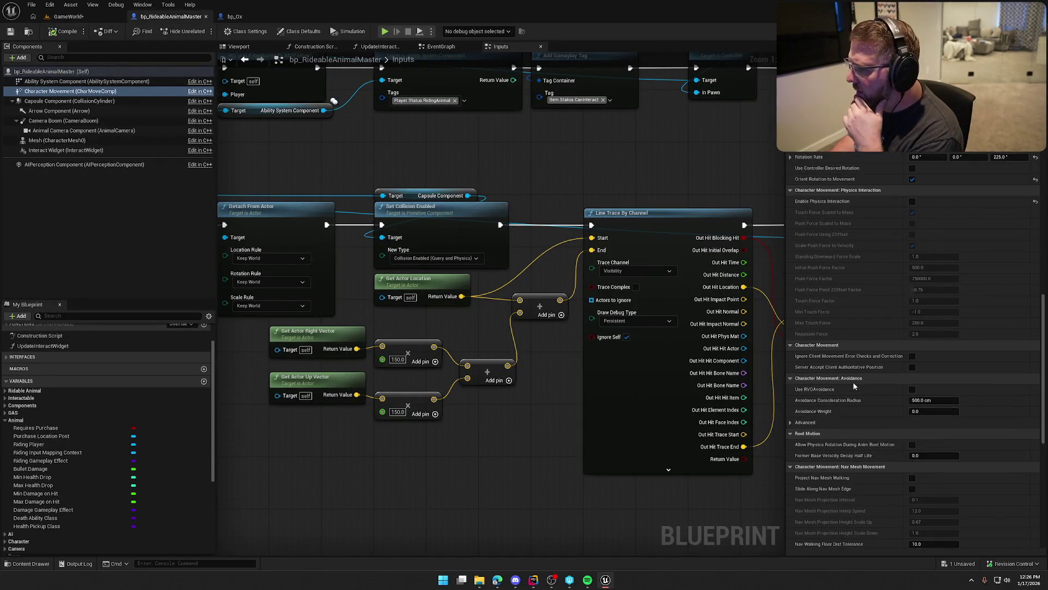
mouse_move(818, 205)
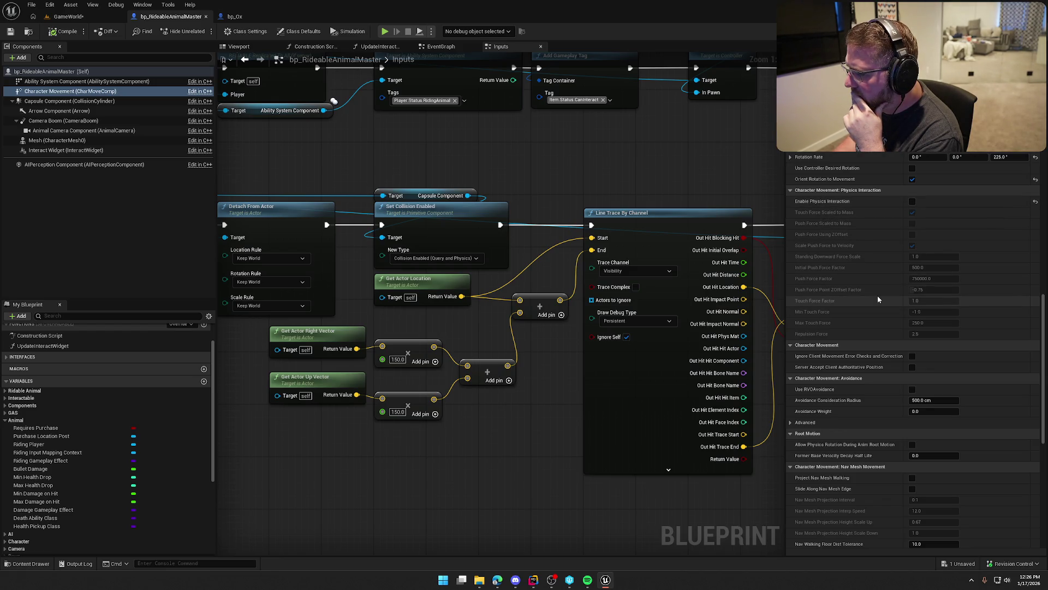
scroll(882, 355, "up", 5)
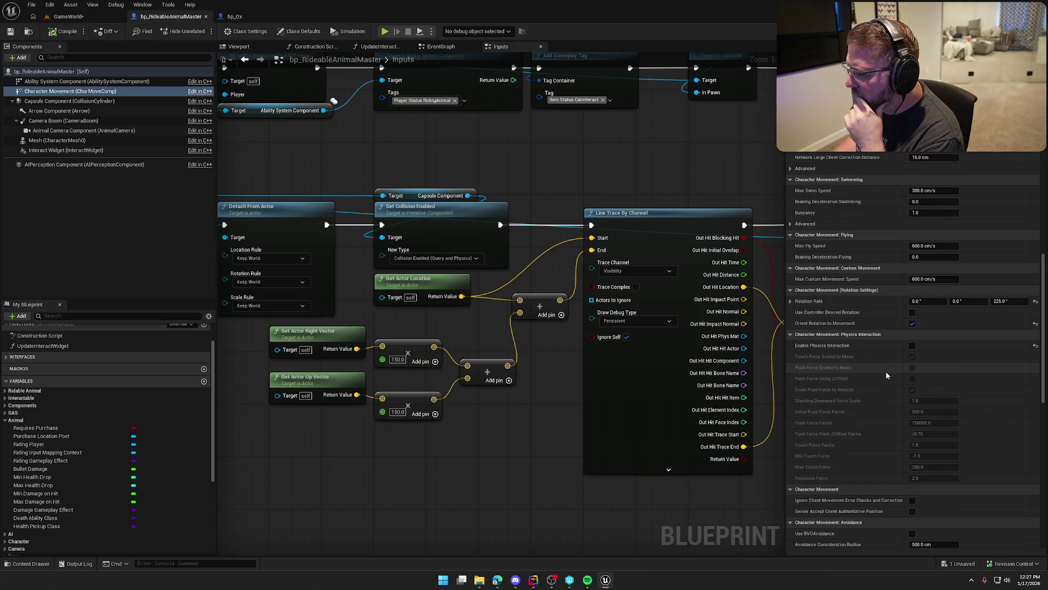
scroll(886, 374, "up", 5)
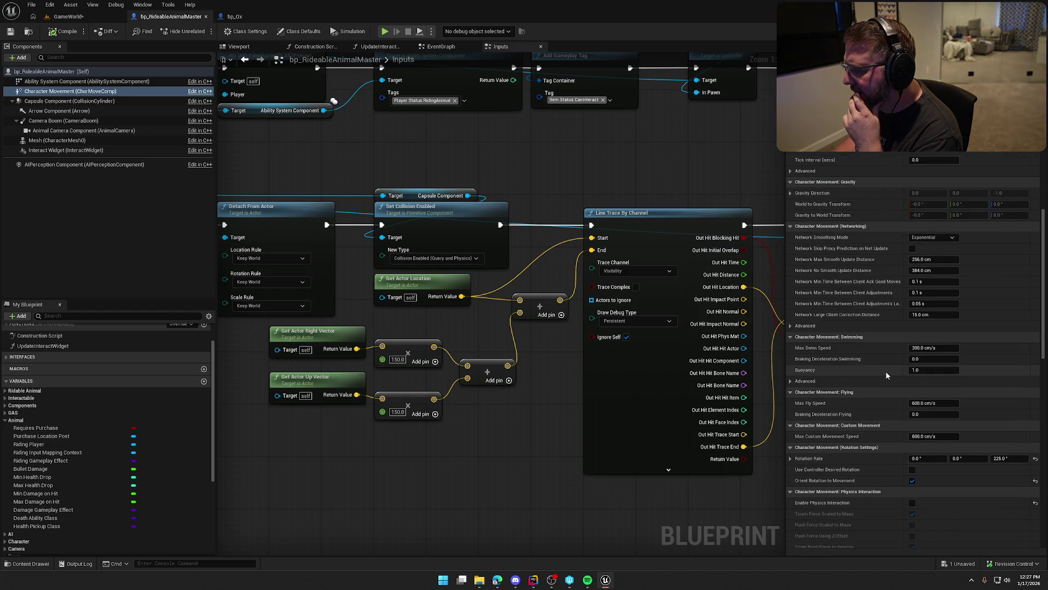
scroll(886, 375, "up", 6)
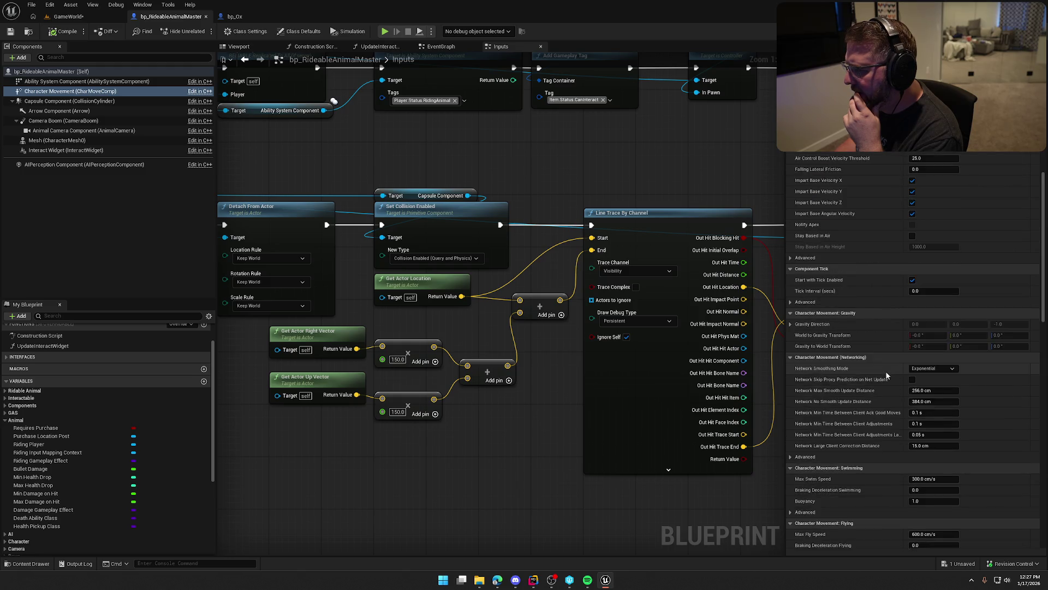
scroll(887, 374, "up", 6)
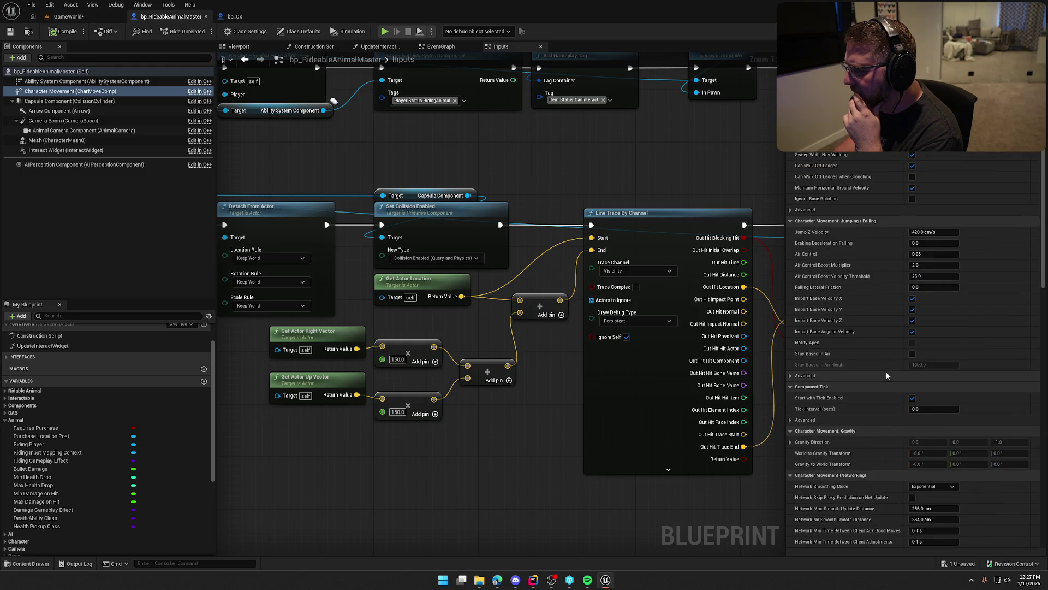
scroll(885, 375, "up", 1)
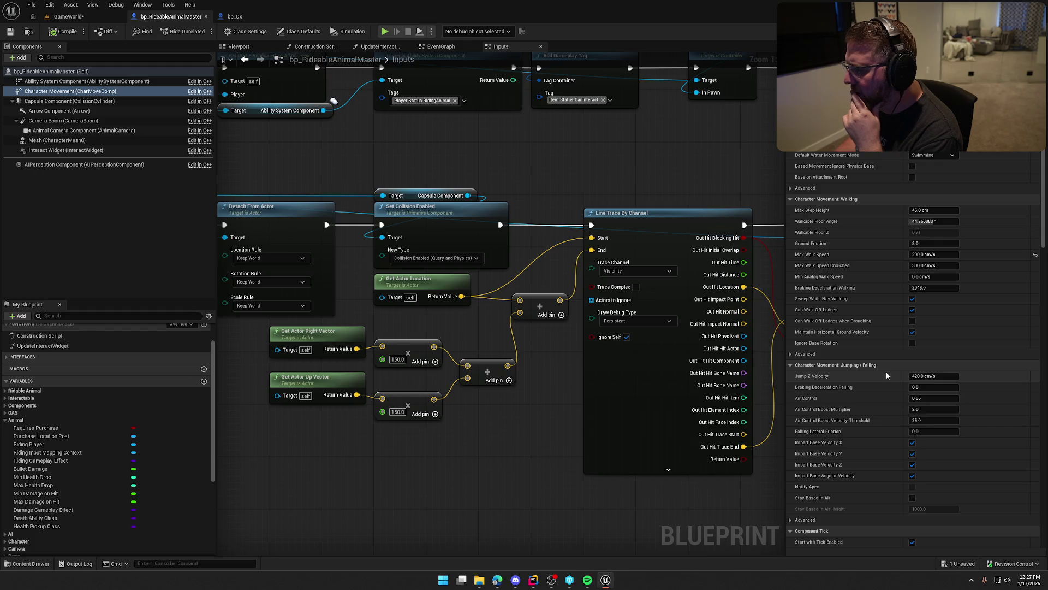
scroll(887, 374, "up", 4)
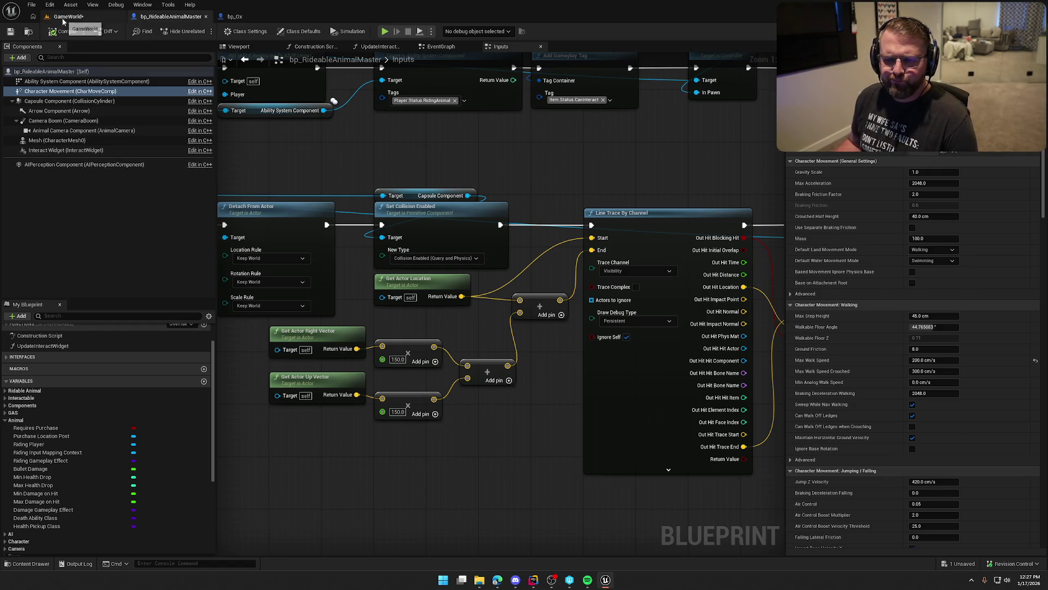
mouse_move(529, 178)
left_mouse_down()
mouse_move(748, 180)
mouse_move(683, 394)
mouse_move(687, 438)
left_mouse_up()
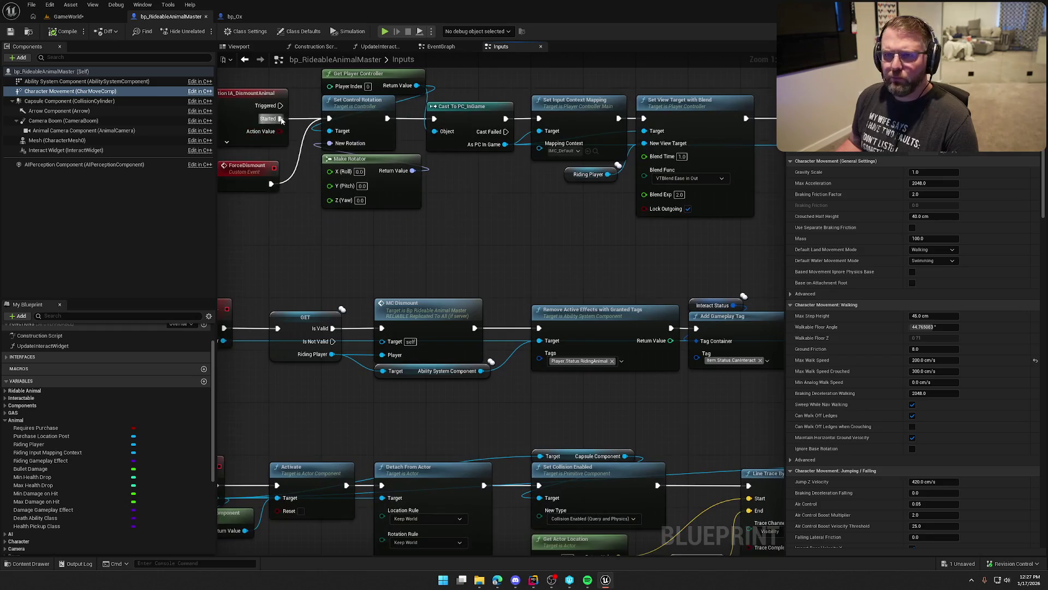
- Save and check out the GameWorld level, then start another play test
left_click(90, 20)
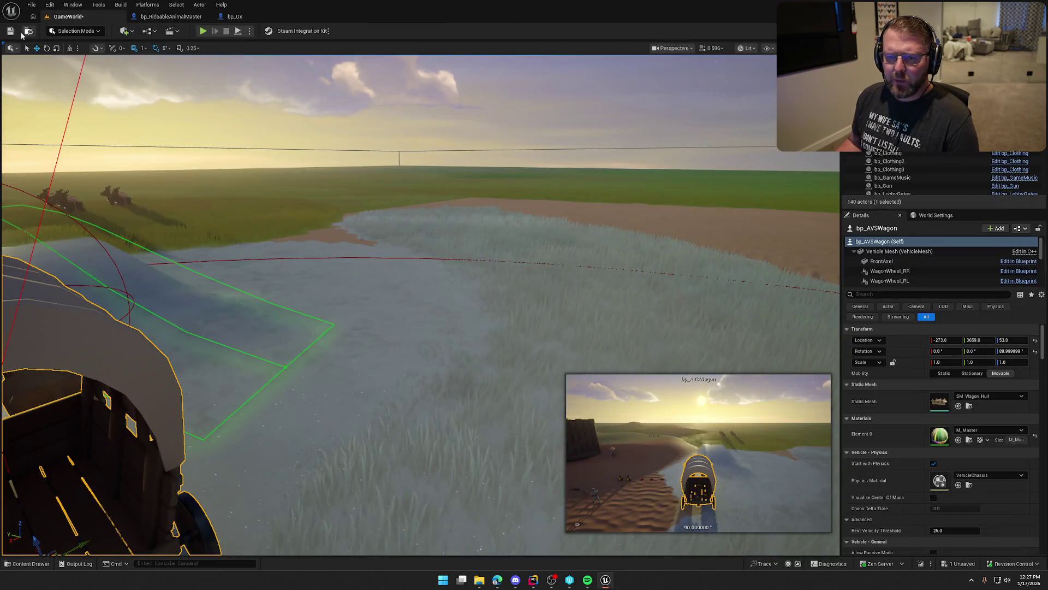
key("ctrl+s")
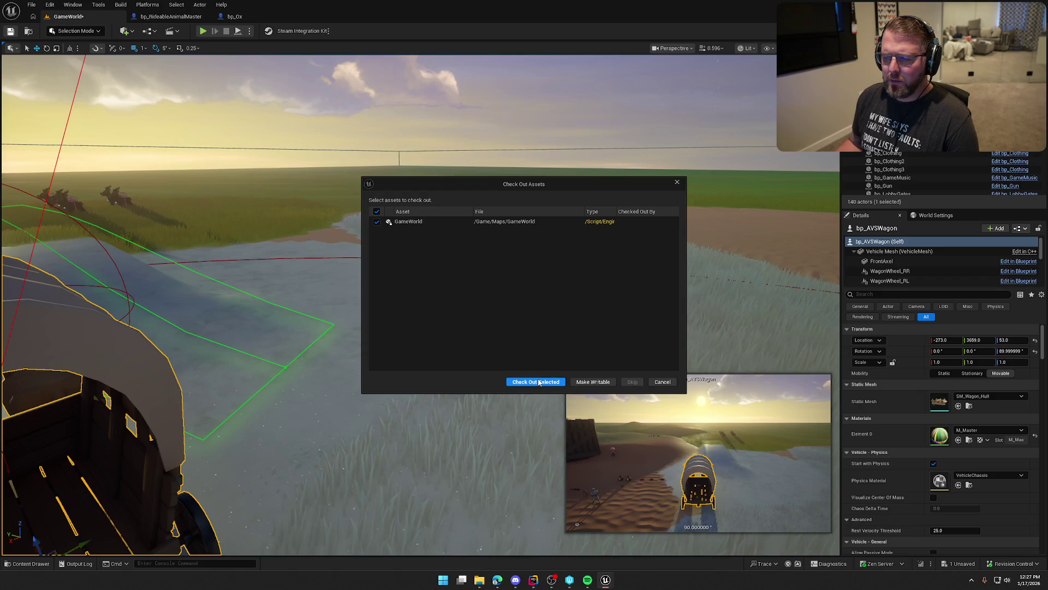
left_click(536, 381)
left_click(202, 31)
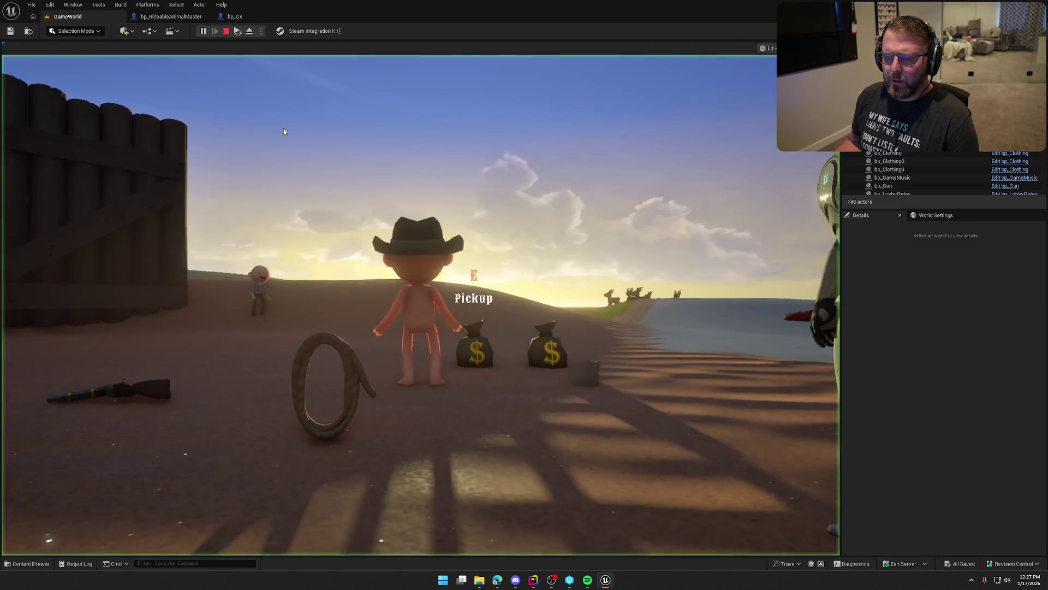
- Walk the character past the wagon and trading post, stop play, and open the Content Drawer
key("shift+w")
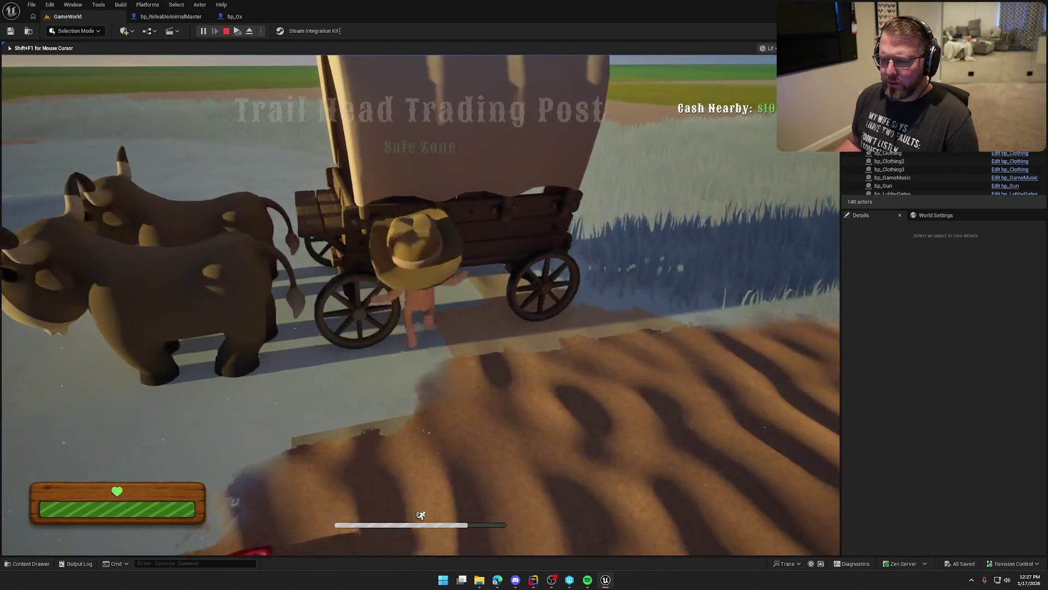
key("shift+w")
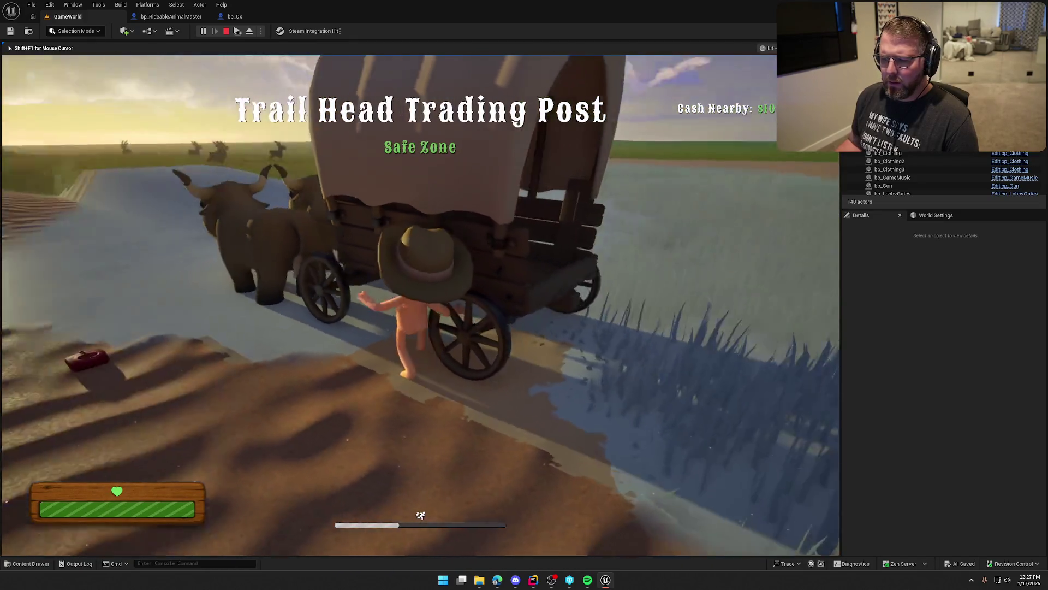
key("w")
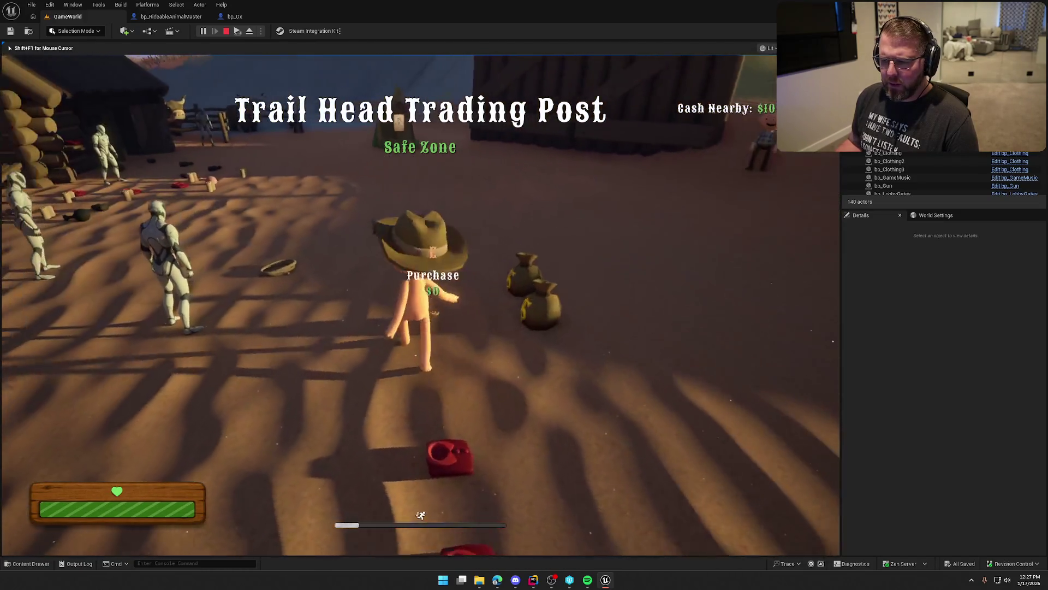
key("w")
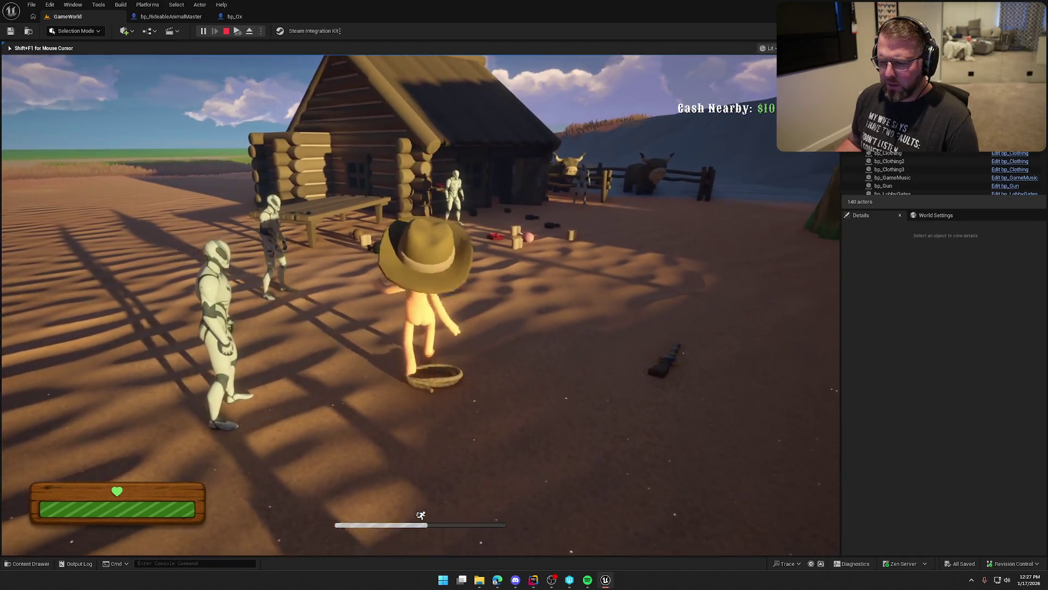
key("w")
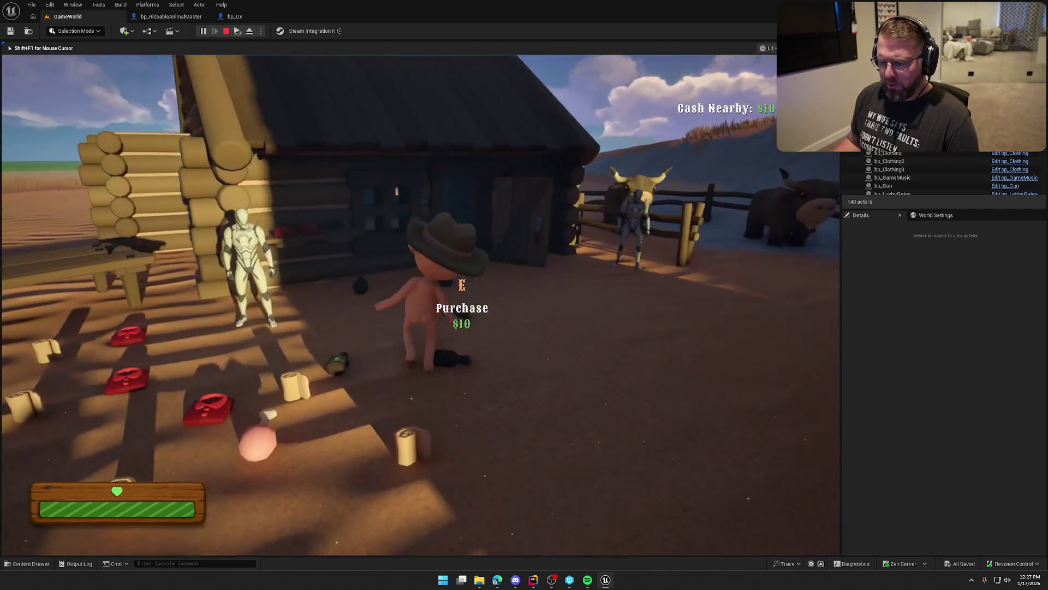
key("Escape")
key("ctrl+space")
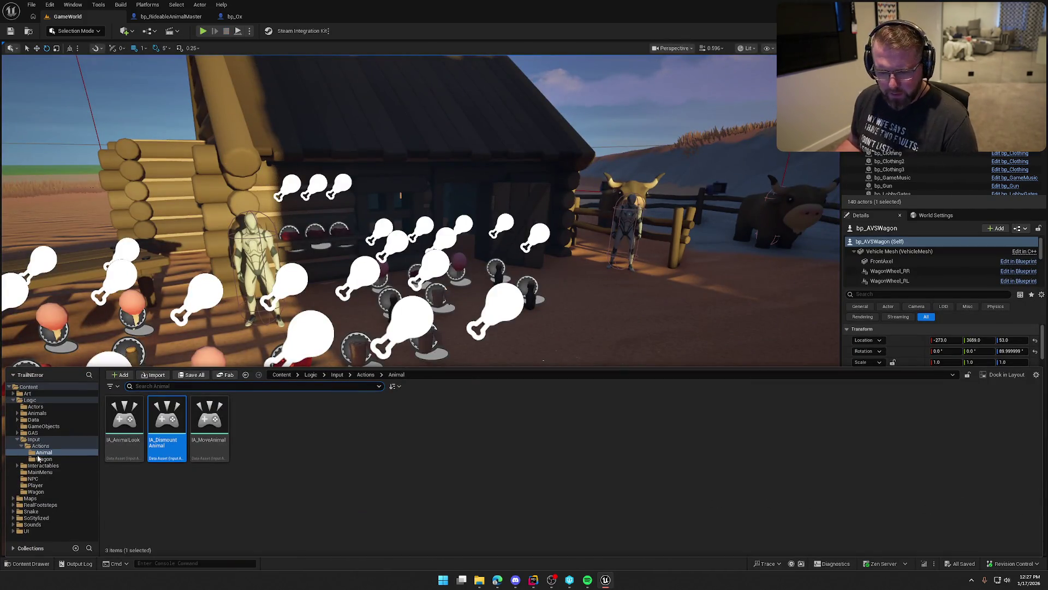
- Check the Push Force Factor in bp_Player's Character Movement settings
left_click(39, 485)
left_click(177, 415)
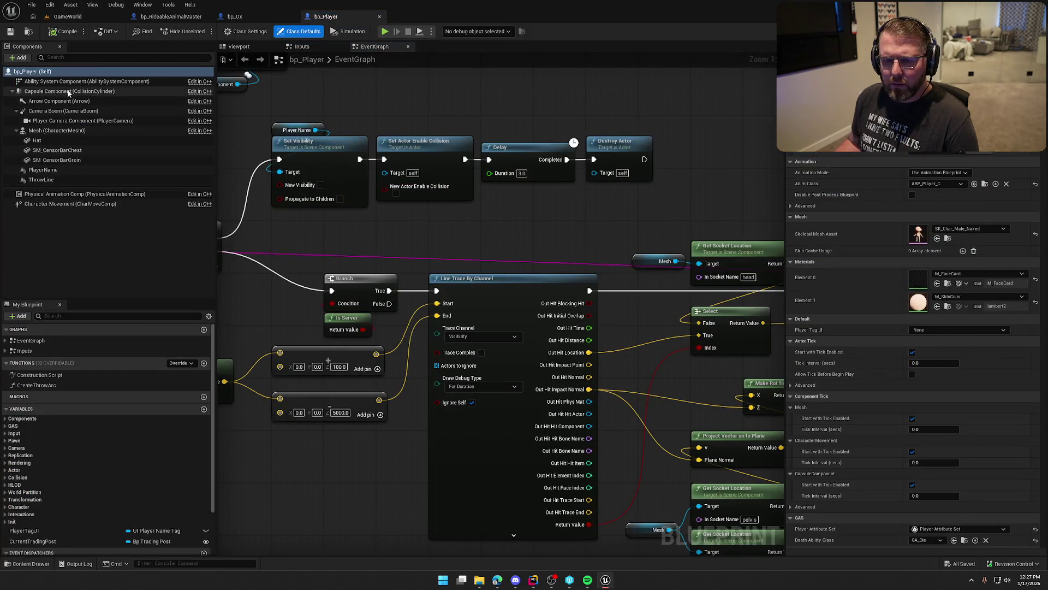
left_click(123, 91)
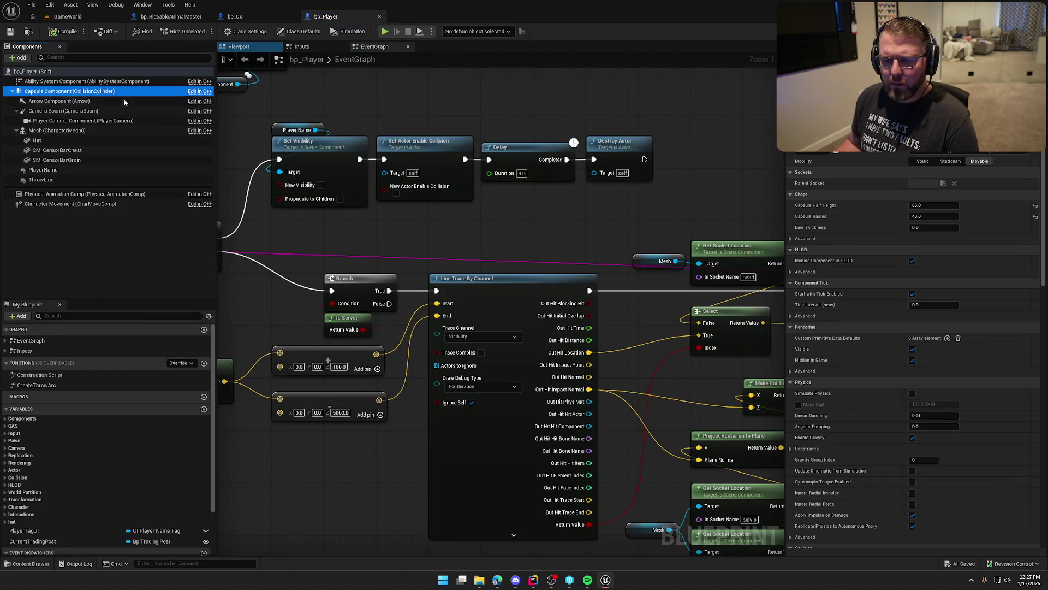
left_click(69, 203)
scroll(849, 287, "down", 10)
scroll(849, 287, "down", 15)
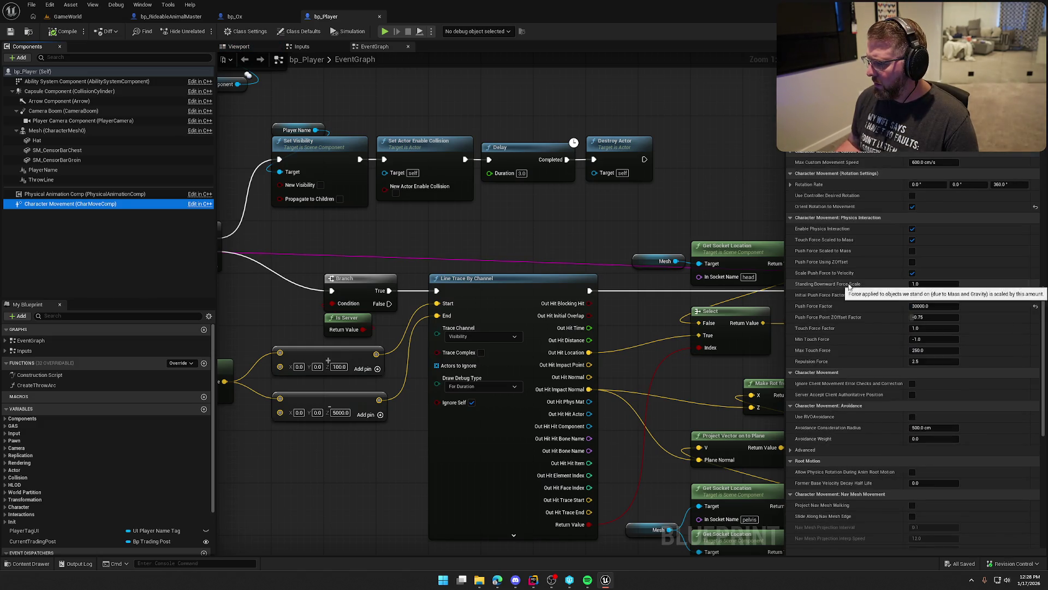
scroll(850, 287, "down", 1)
left_click(938, 295)
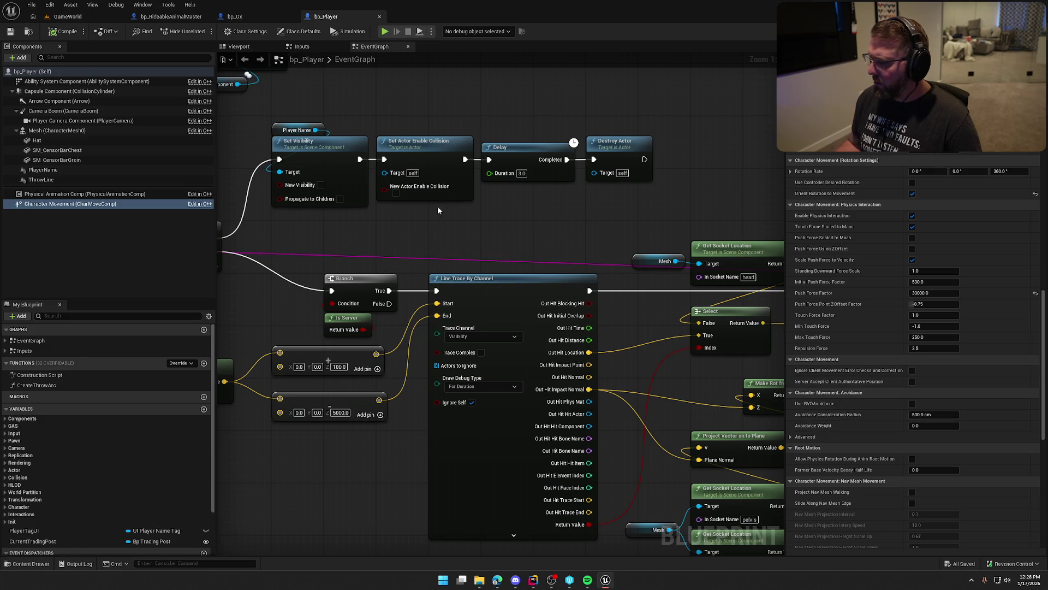
- In bp_RideableAnimalMaster, enable Physics Interaction with a Push Force Factor of 30000
left_click(171, 17)
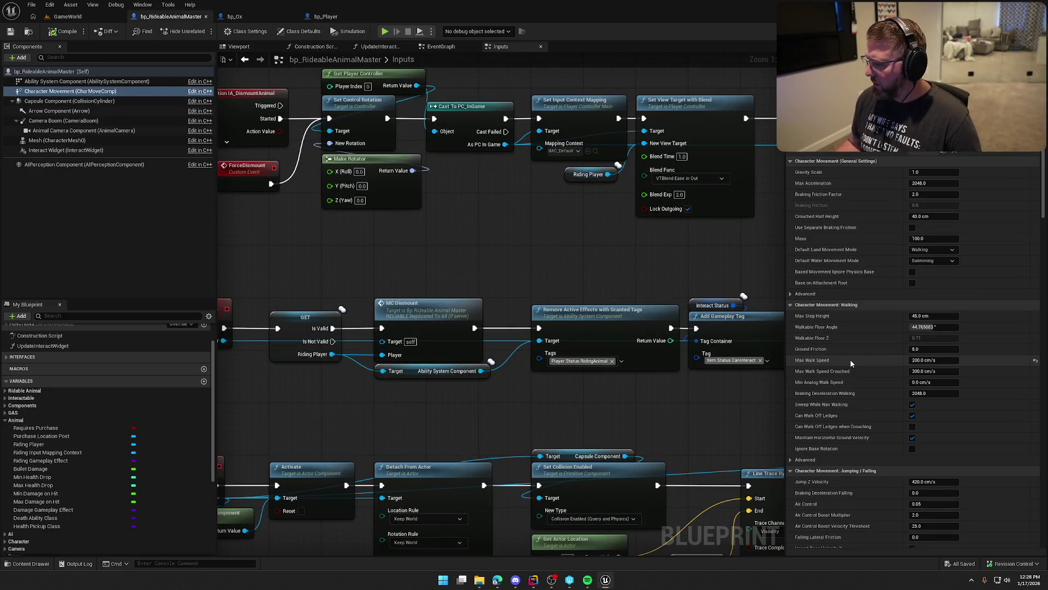
scroll(855, 388, "down", 15)
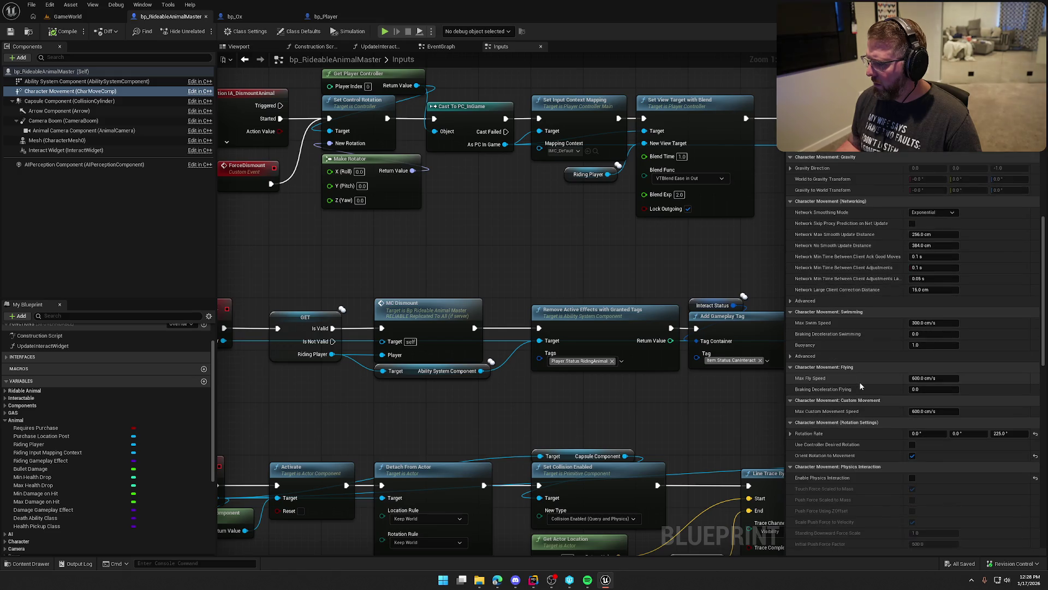
left_click(912, 373)
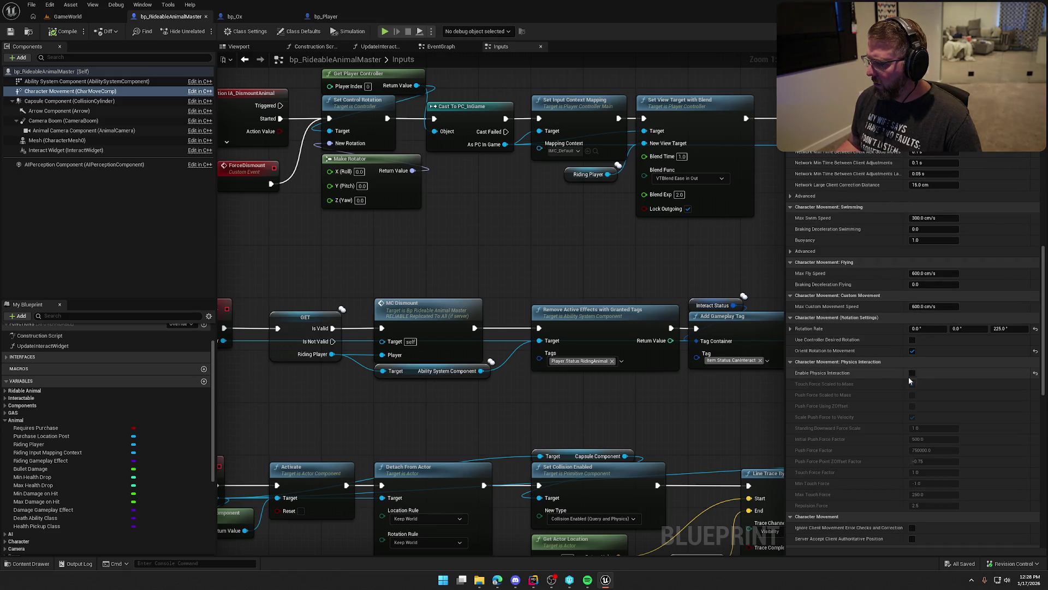
left_click(933, 451)
type("30000")
key("Return")
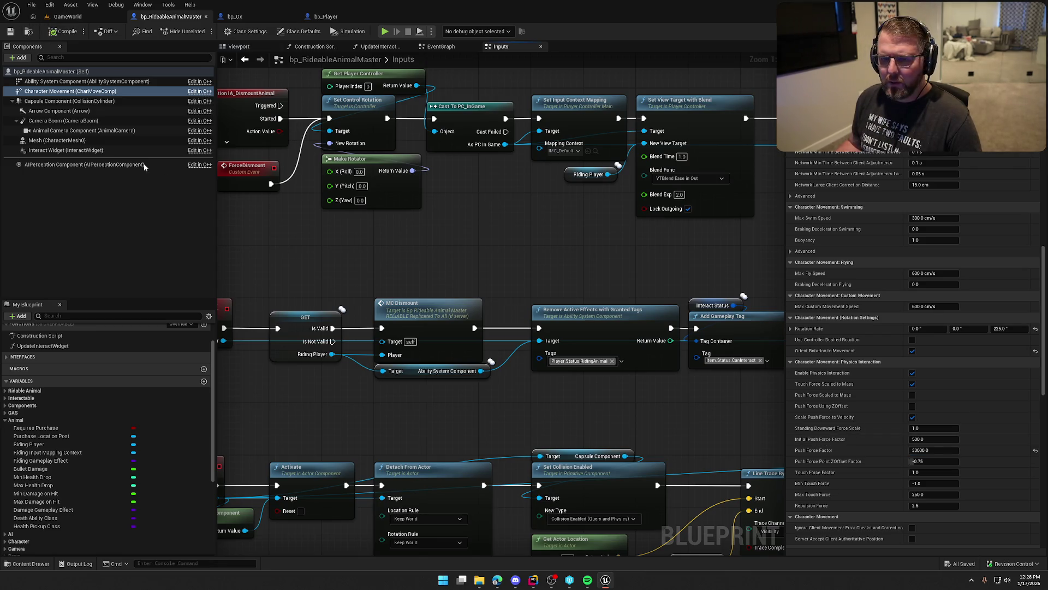
left_click(327, 17)
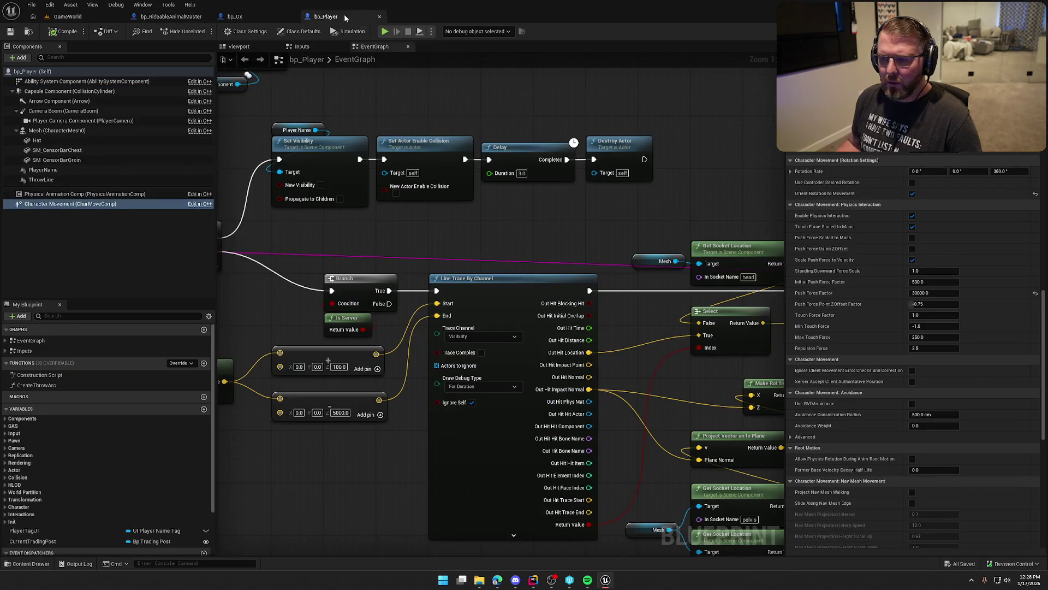
left_click(235, 16)
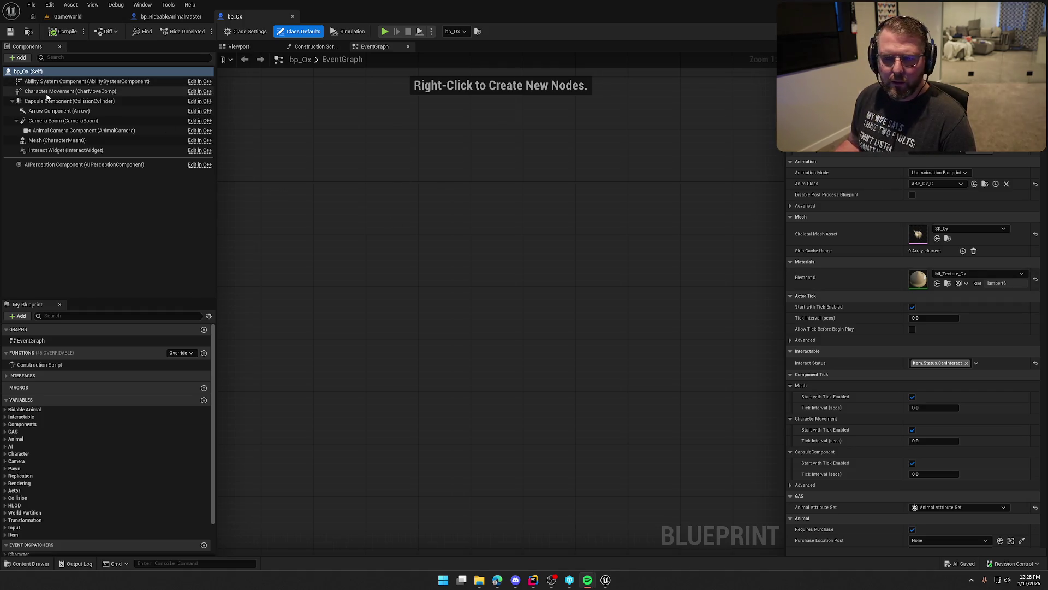
- Make the bp_Ox capsule ignore Camera traces and compile the blueprint
left_click(69, 101)
scroll(940, 329, "down", 10)
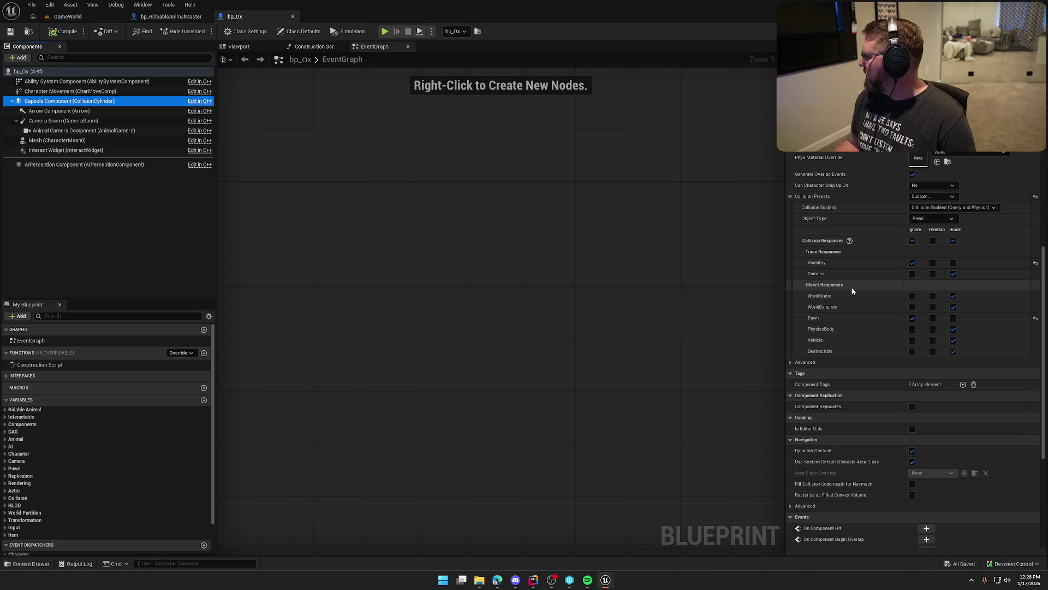
left_click(910, 279)
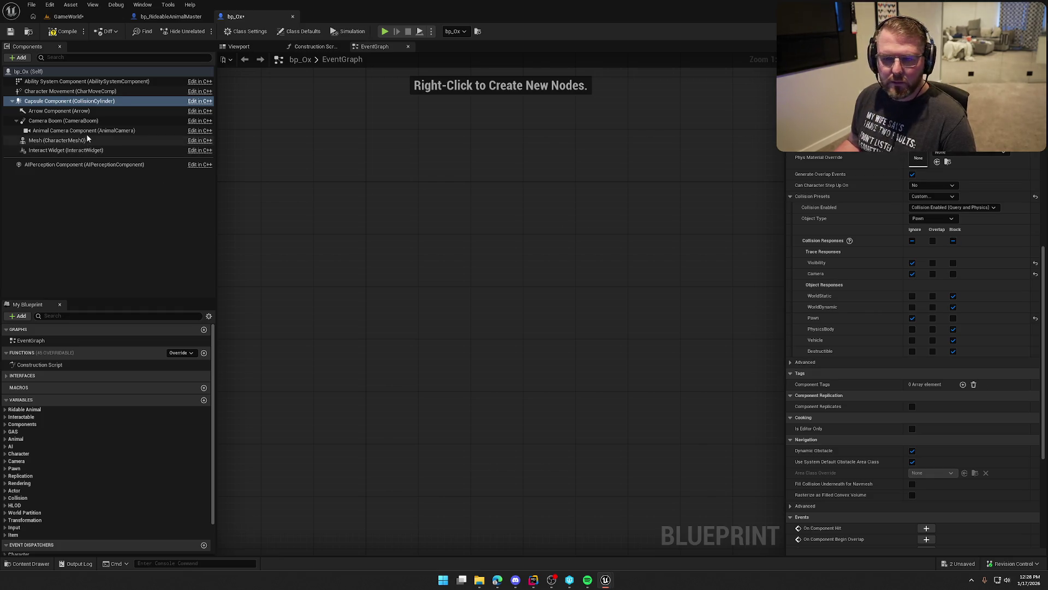
left_click(57, 31)
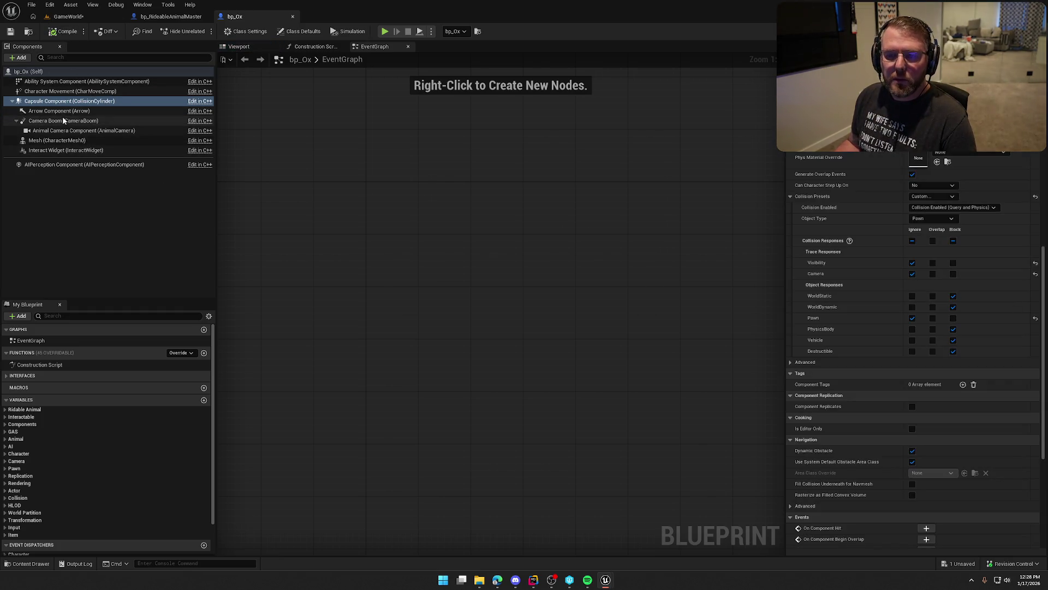
- Set the ox mesh to Pawn object type with Physics Only collision, ignoring Destructible
left_click(66, 140)
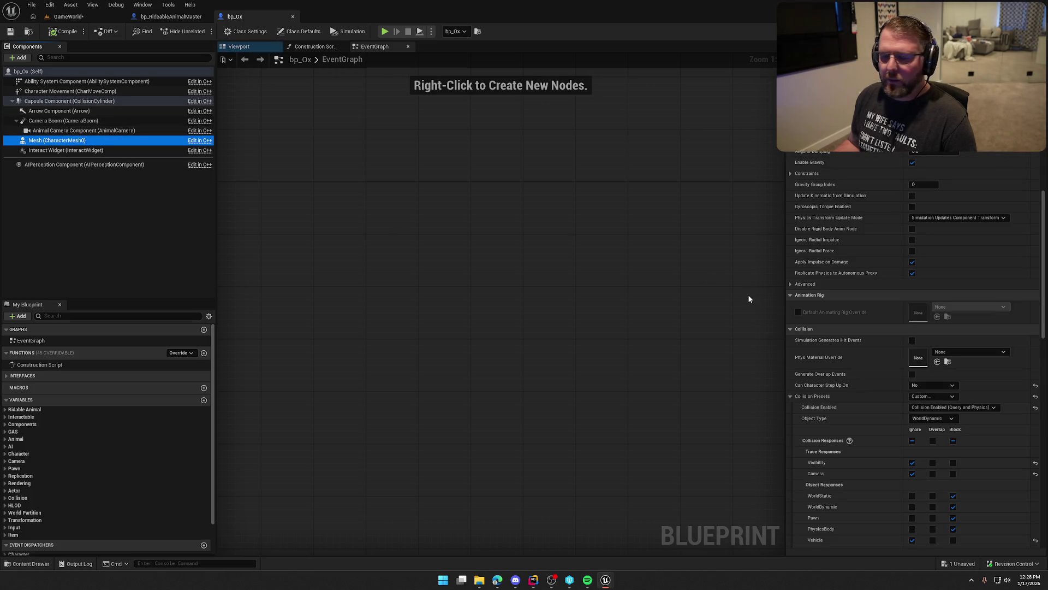
scroll(856, 355, "down", 2)
scroll(857, 358, "down", 3)
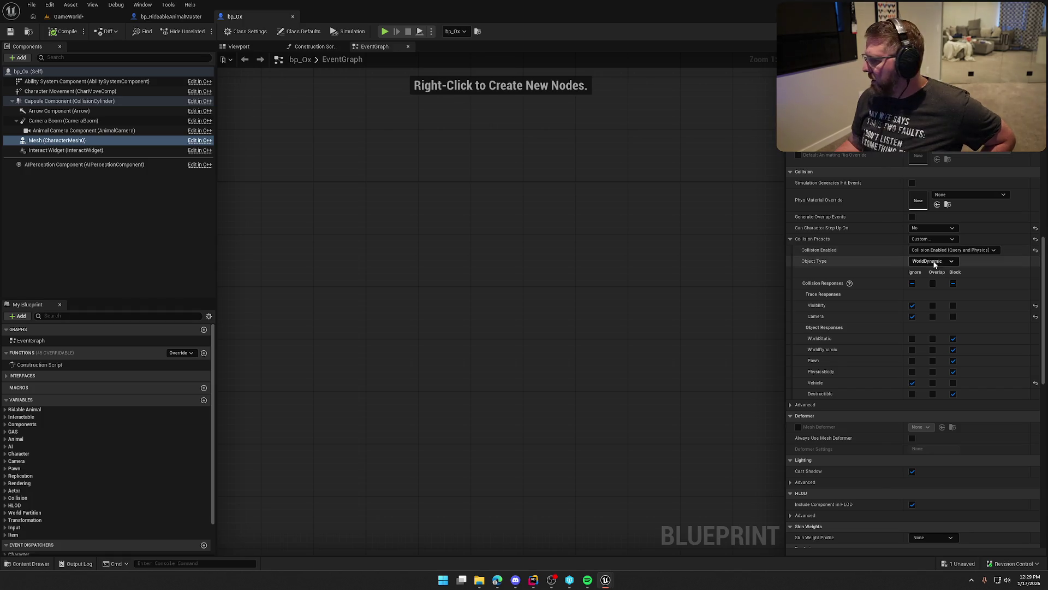
left_click(933, 261)
left_click(938, 292)
left_click(939, 250)
left_click(939, 273)
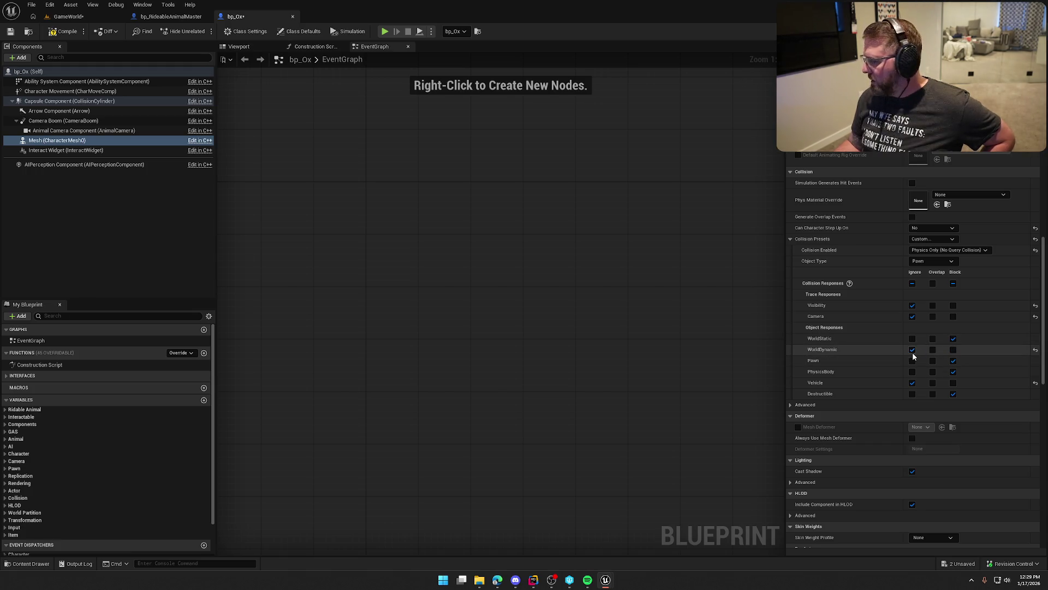
left_click(912, 394)
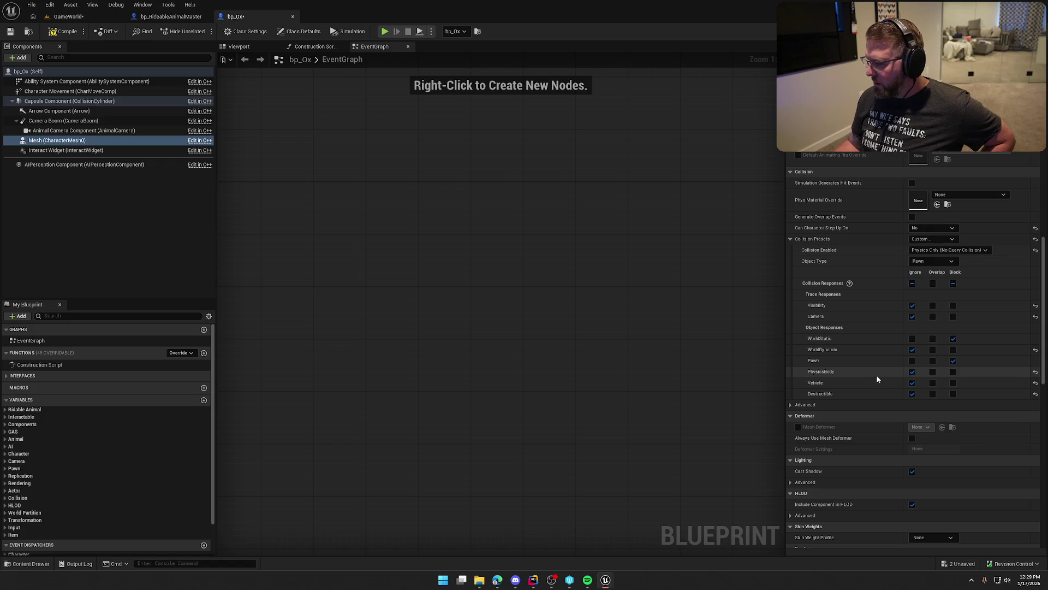
scroll(875, 376, "down", 1)
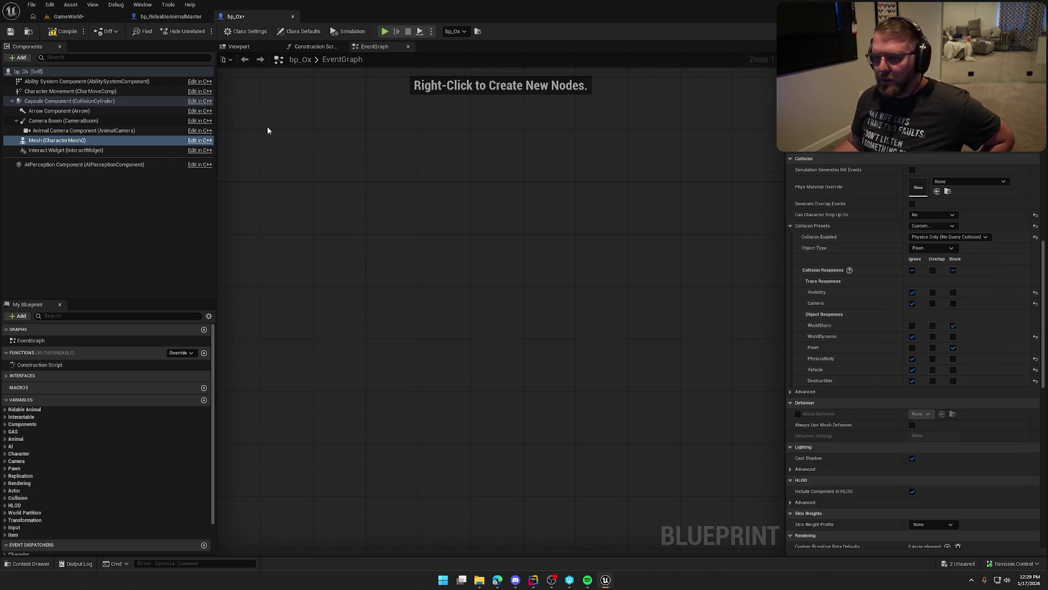
- Play-test GameWorld, running the character into the ox pen and up against the oxen
left_click(67, 18)
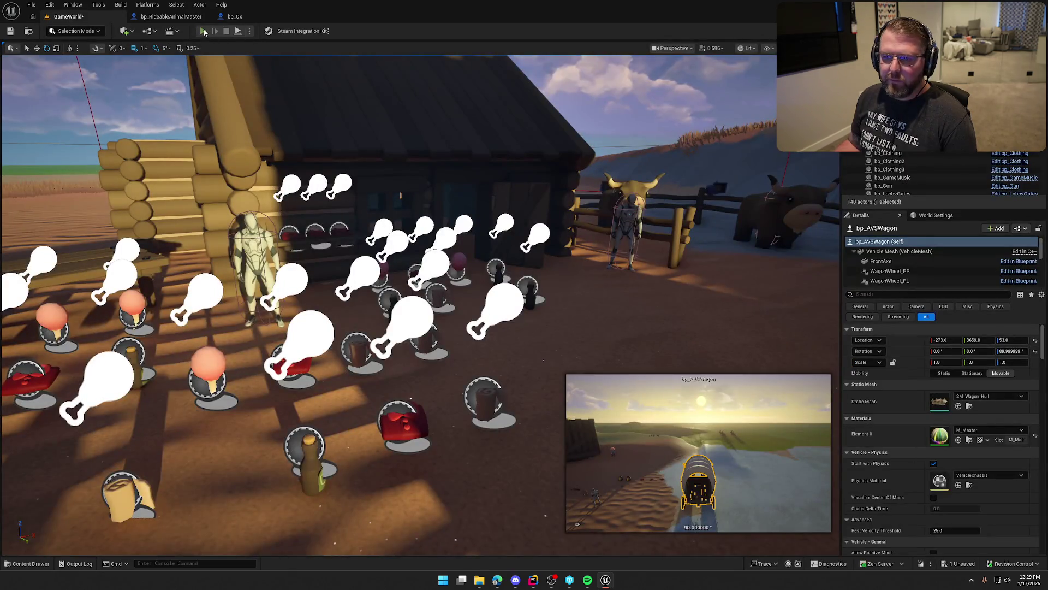
left_click(204, 31)
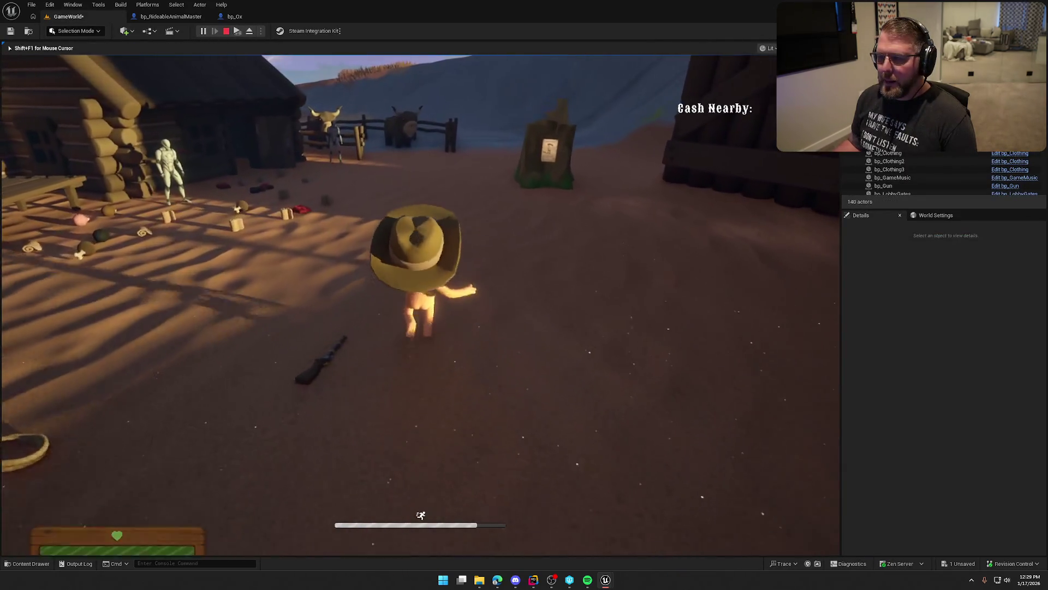
key("shift+w")
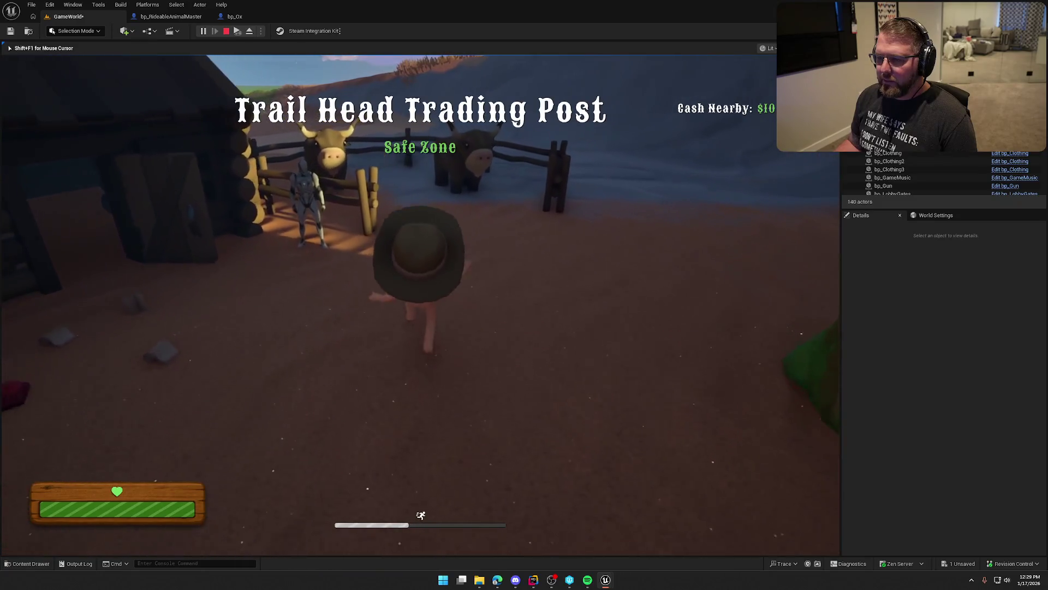
key("shift+w")
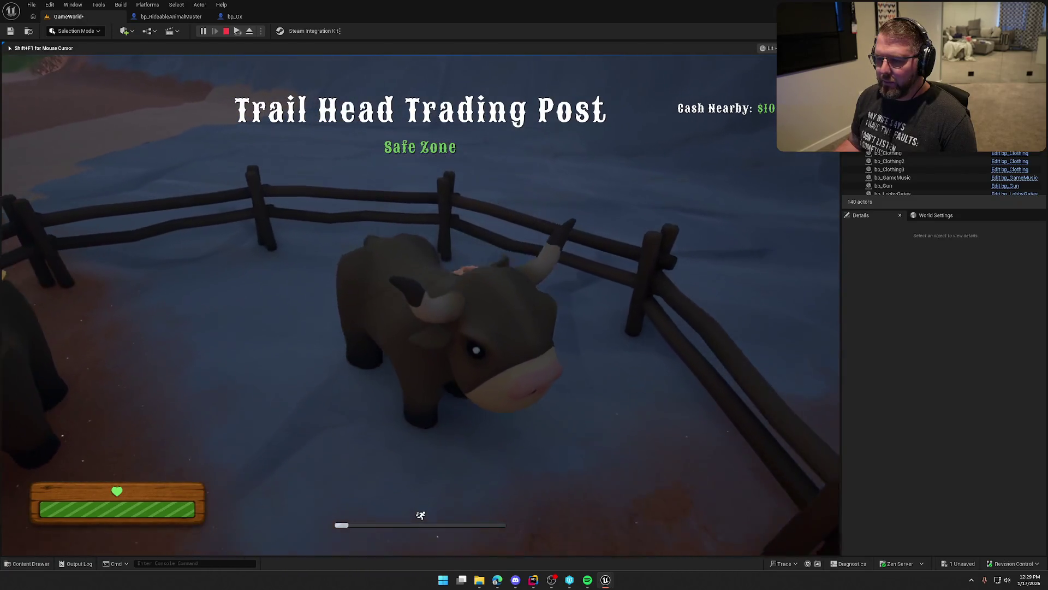
key("w")
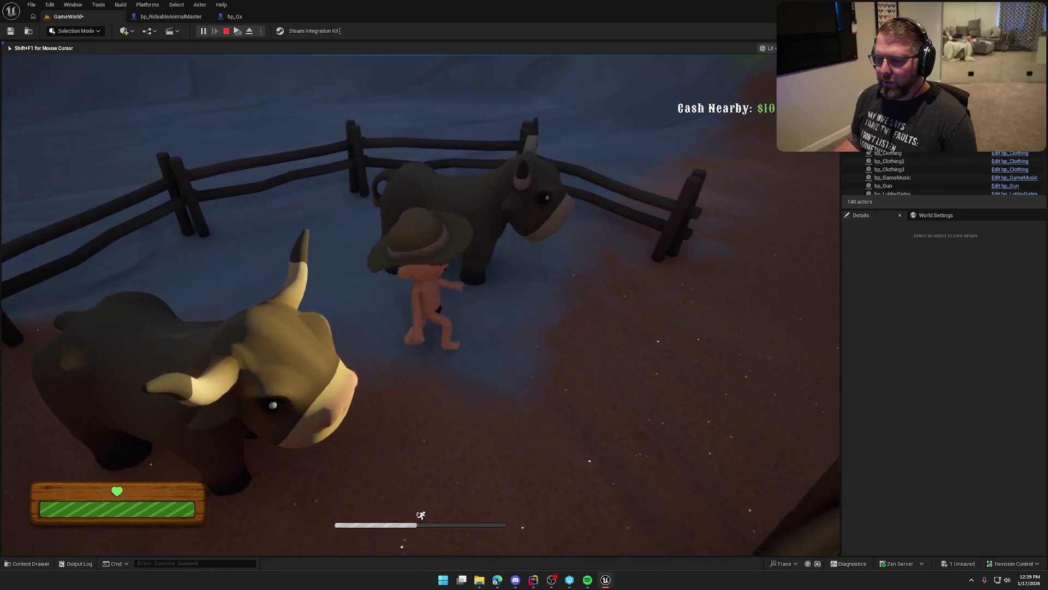
key("w")
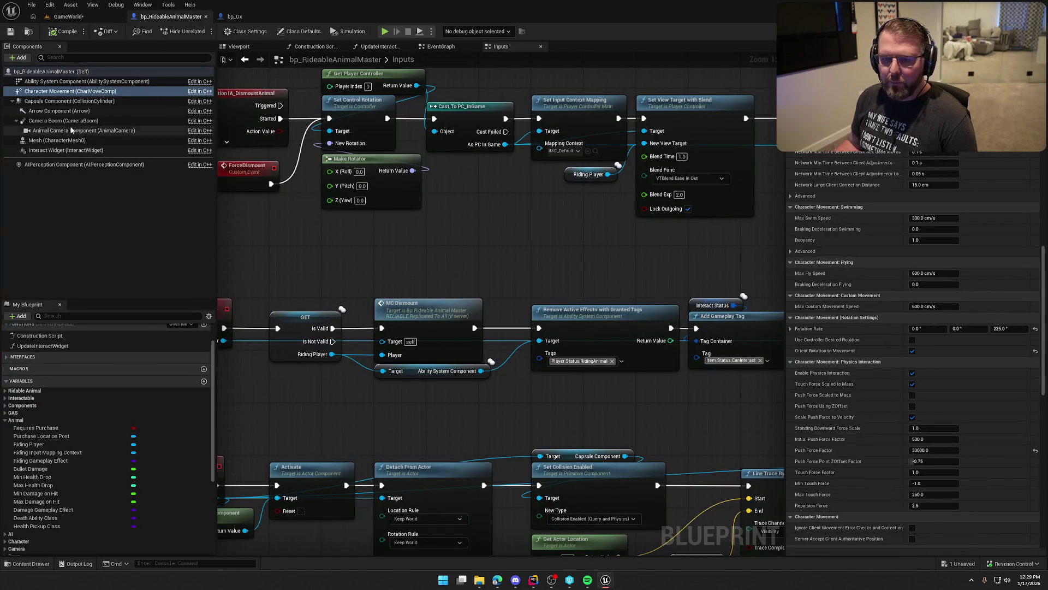
- Change the bp_Ox mesh collision object type from Pawn to WorldDynamic
left_click(58, 141)
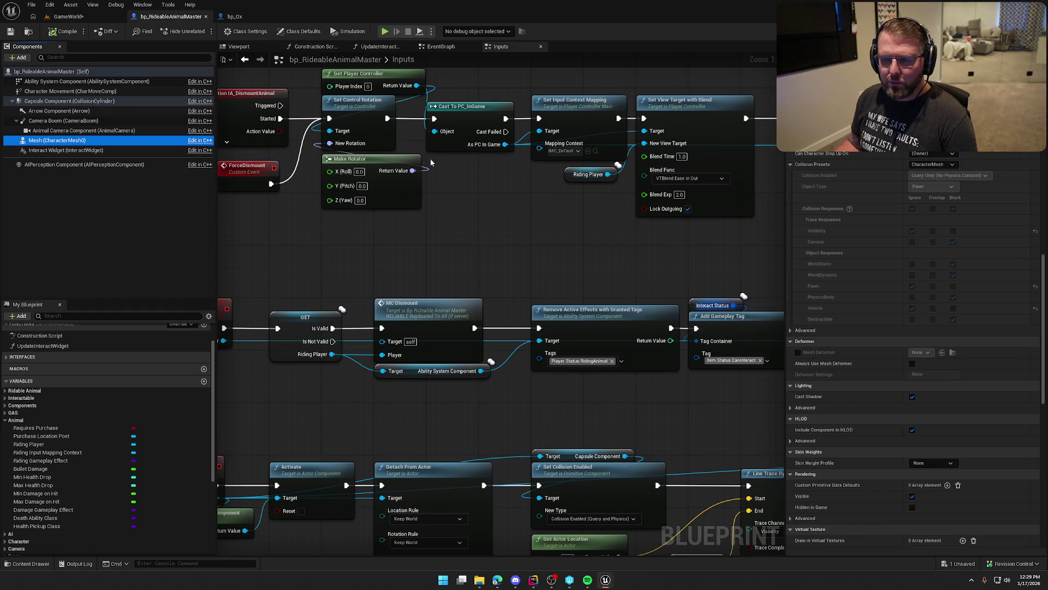
left_click(234, 17)
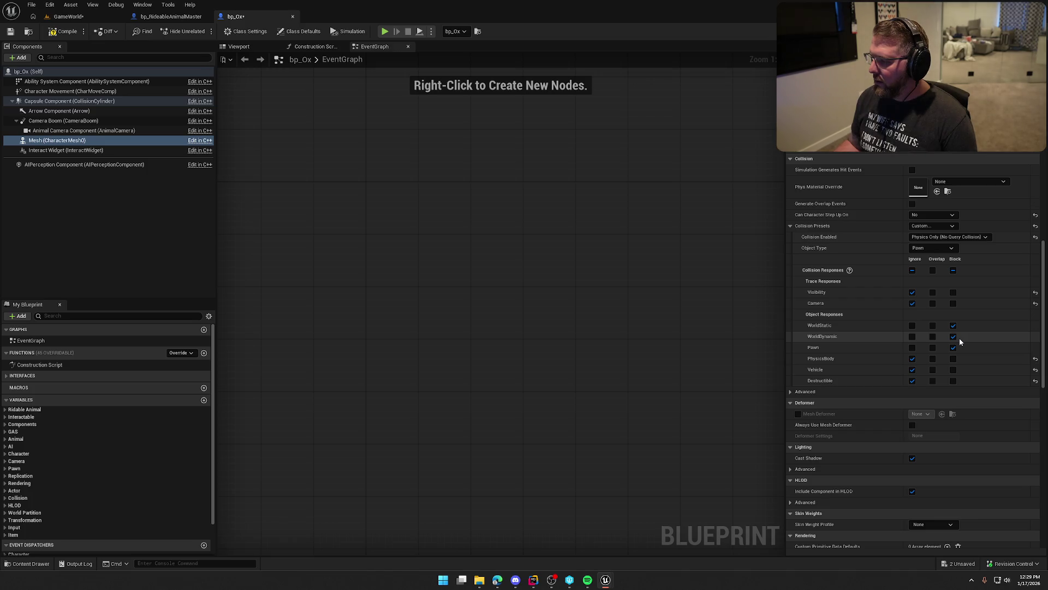
left_click(932, 248)
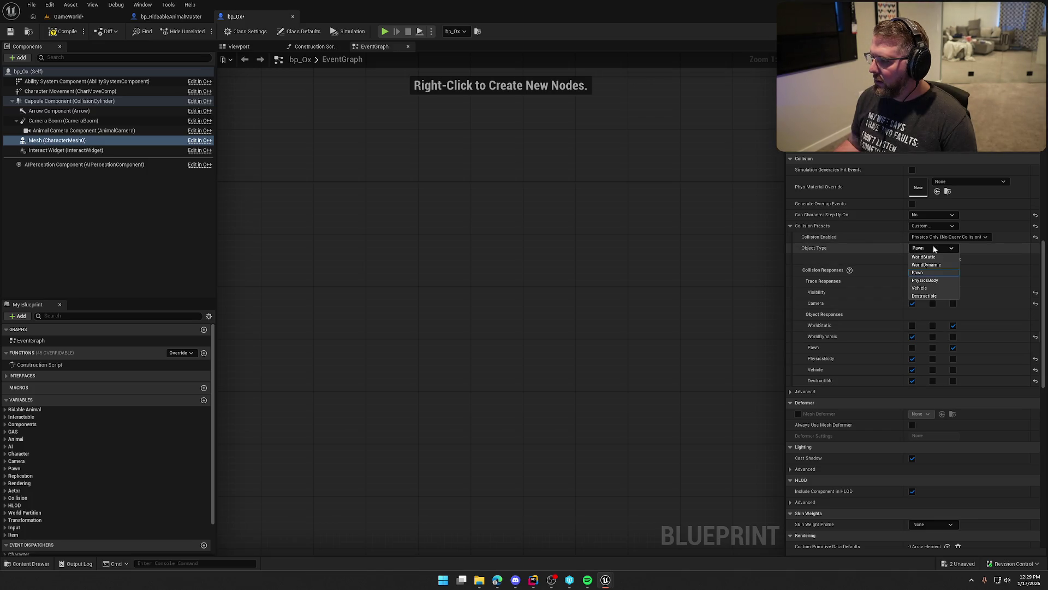
left_click(928, 265)
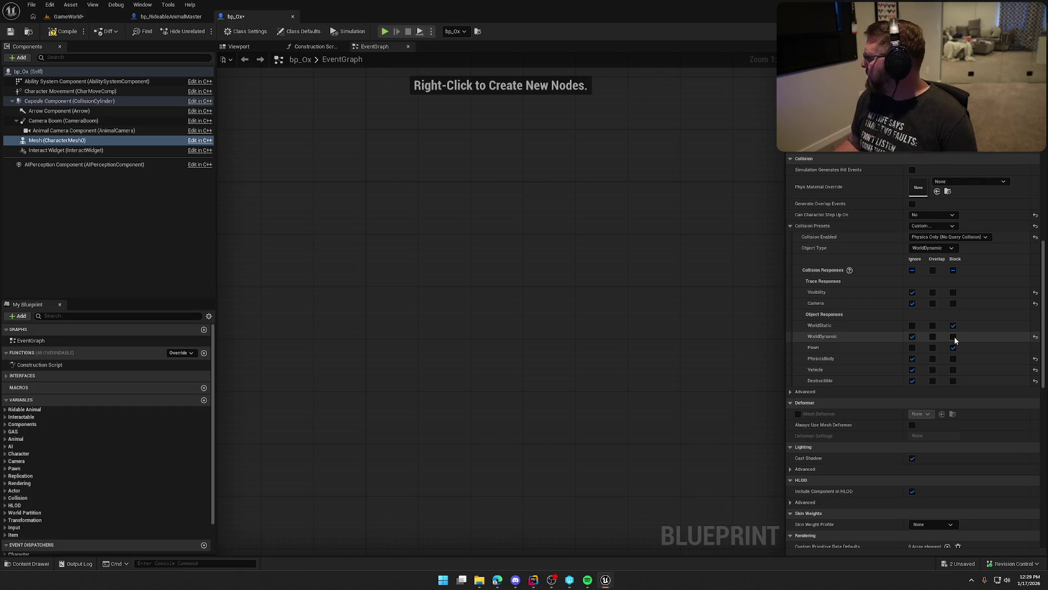
left_click(68, 17)
- Play-test by walking the character up to the corral oxen, then stop with F8
left_click(202, 32)
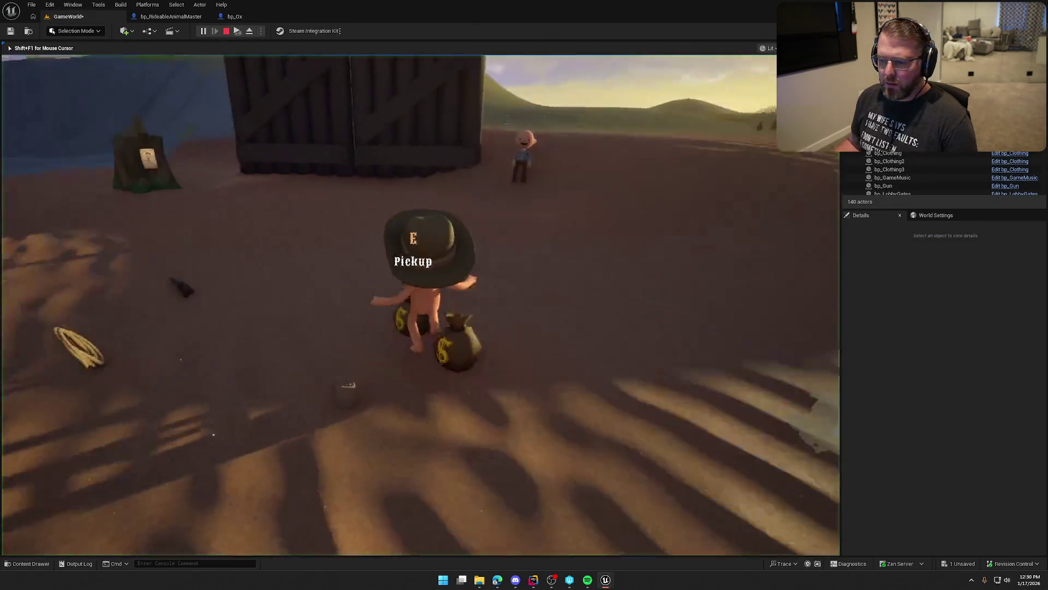
key("w")
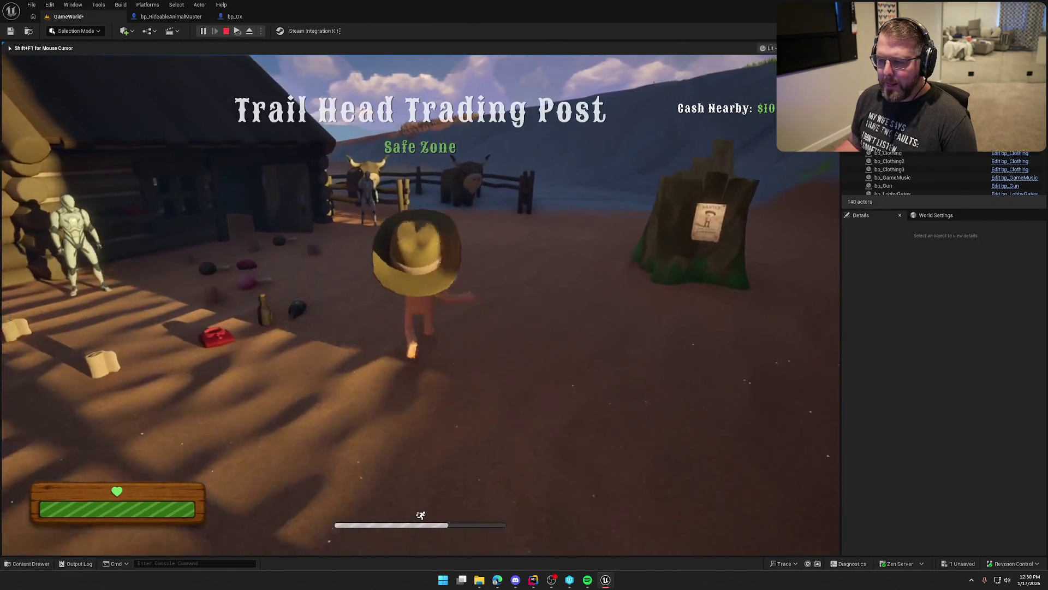
key("w")
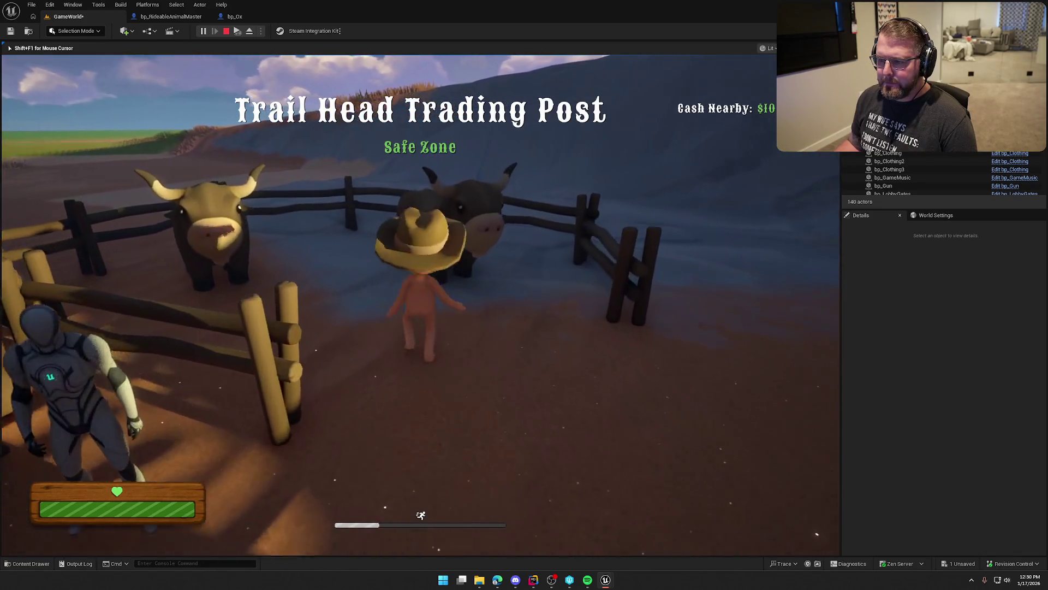
key("w")
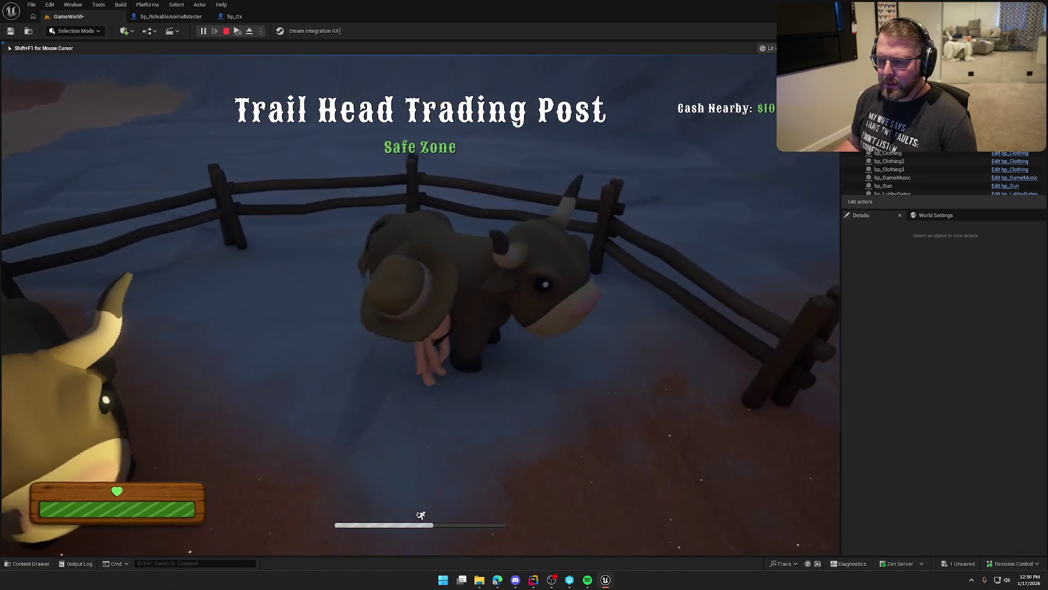
key("F8")
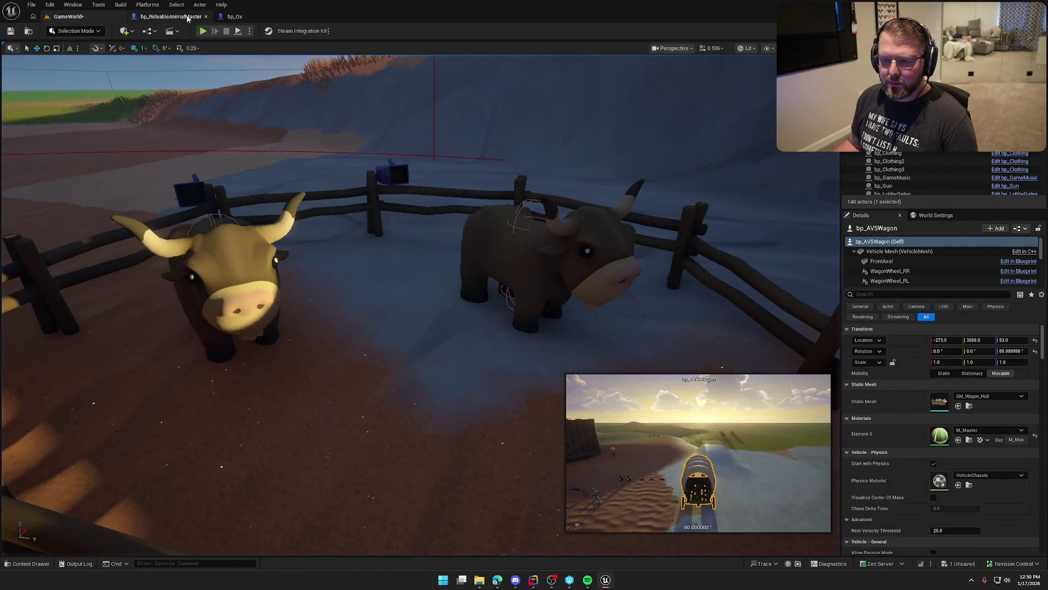
- Set bp_RideableAnimalMaster's mesh to No step-up, Custom preset, Query Only, WorldDynamic
left_click(235, 16)
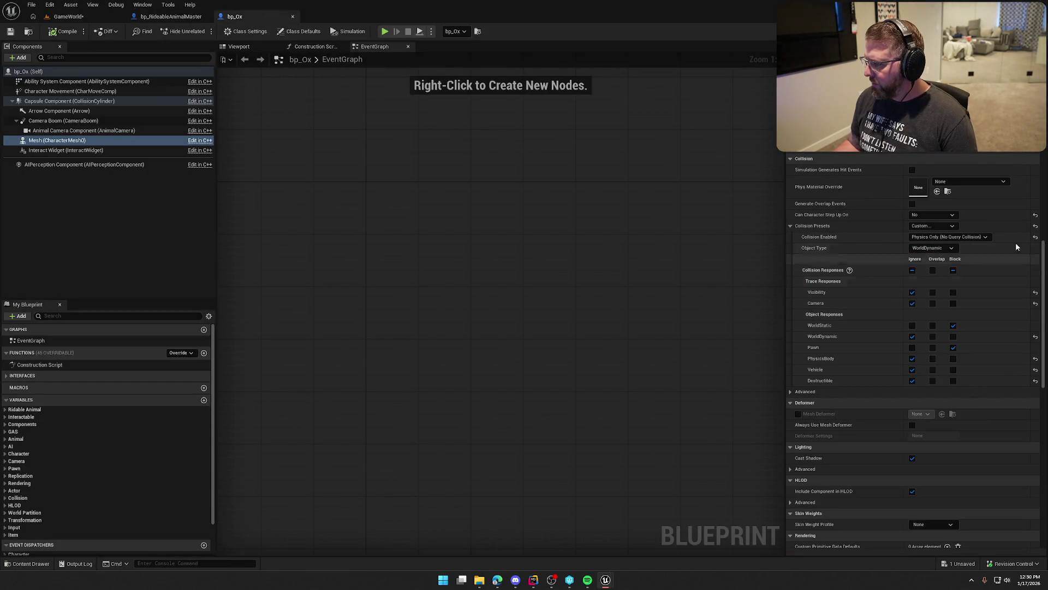
left_click(171, 16)
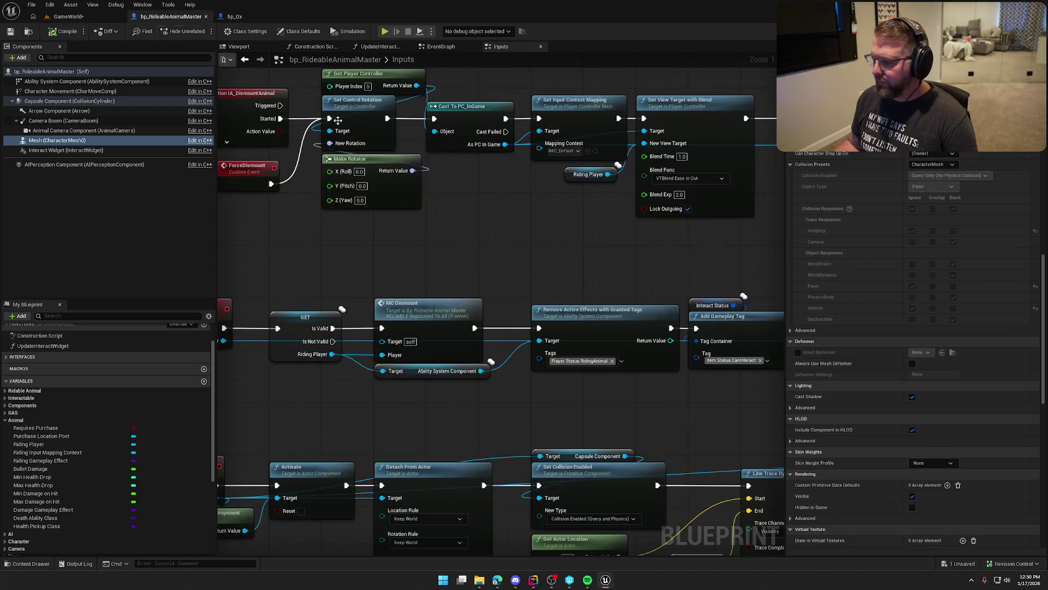
left_click(933, 153)
left_click(935, 162)
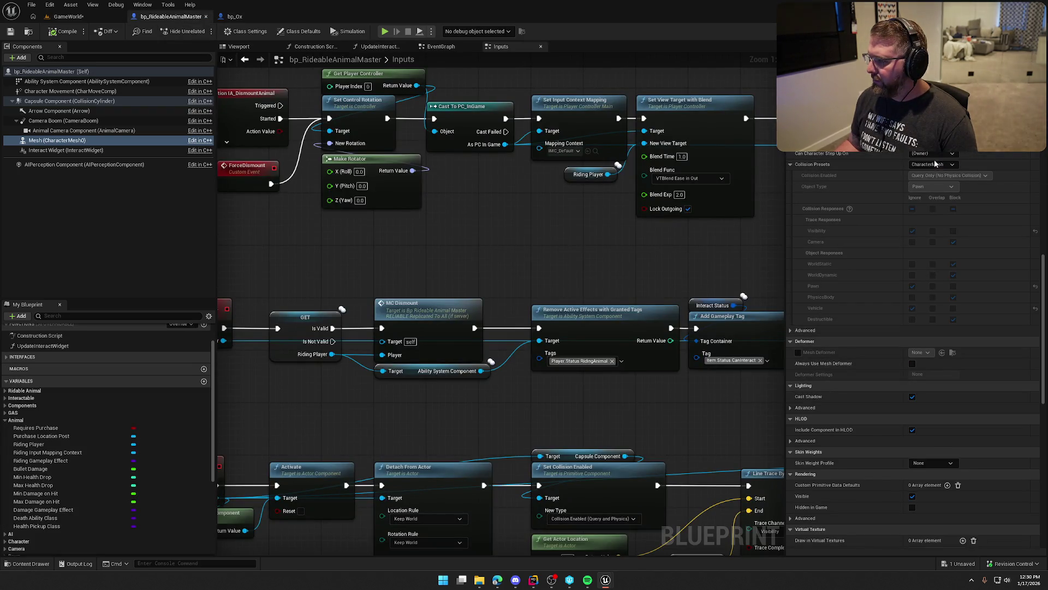
left_click(933, 164)
left_click(930, 173)
left_click(950, 176)
left_click(949, 191)
left_click(949, 190)
left_click(949, 191)
left_click(948, 190)
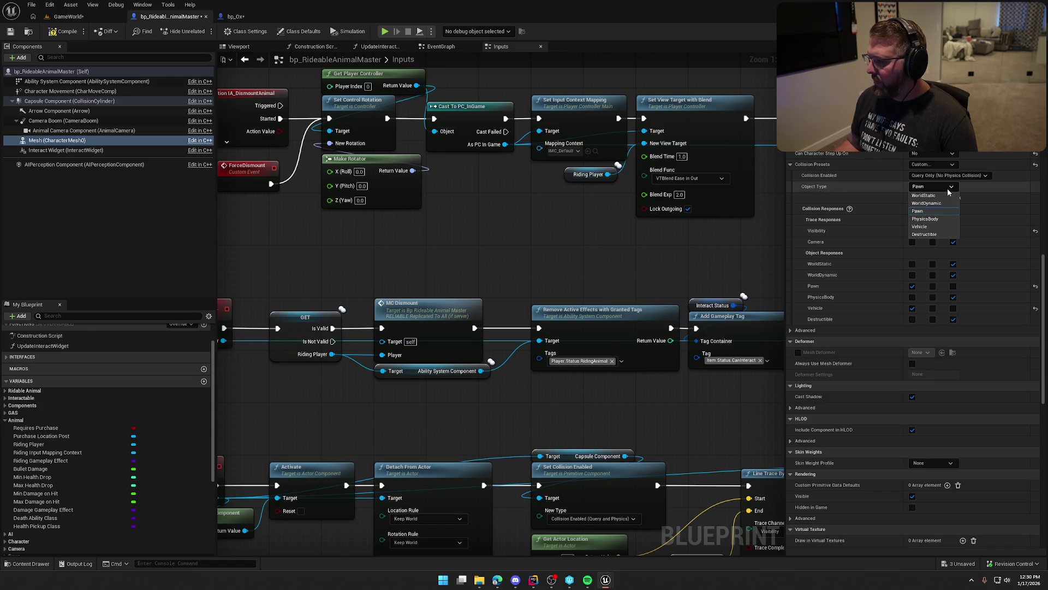
left_click(940, 203)
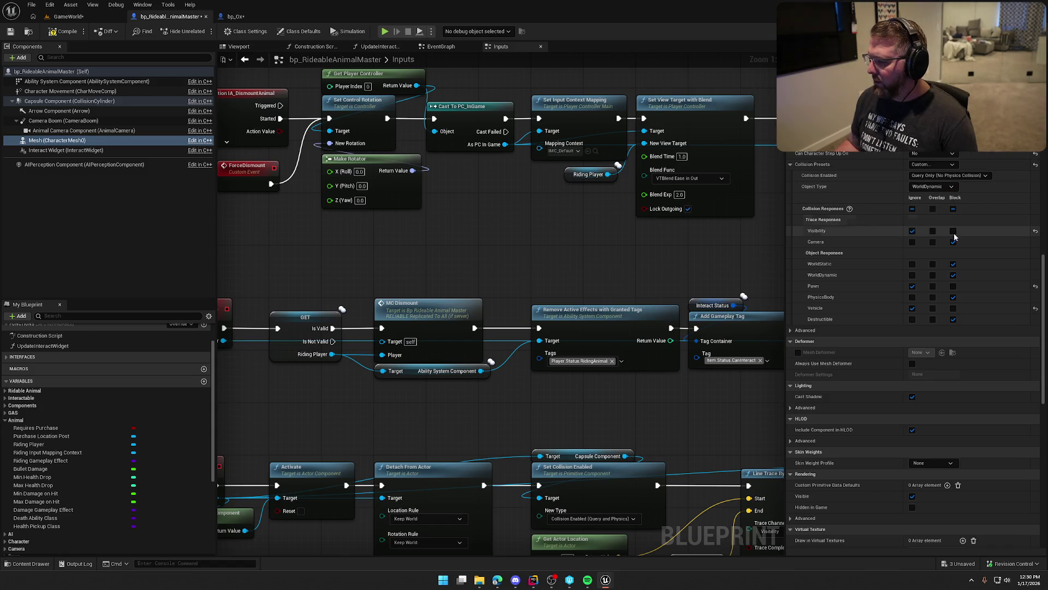
- Make the mesh ignore Camera, PhysicsBody and Destructible
left_click(954, 242)
left_click(912, 242)
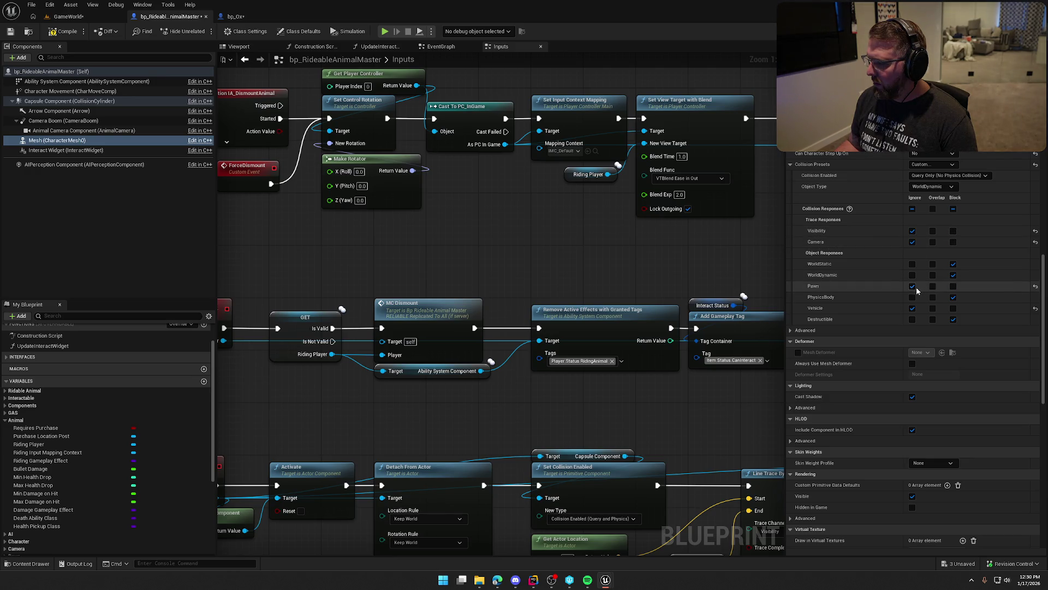
left_click(912, 320)
left_click(912, 297)
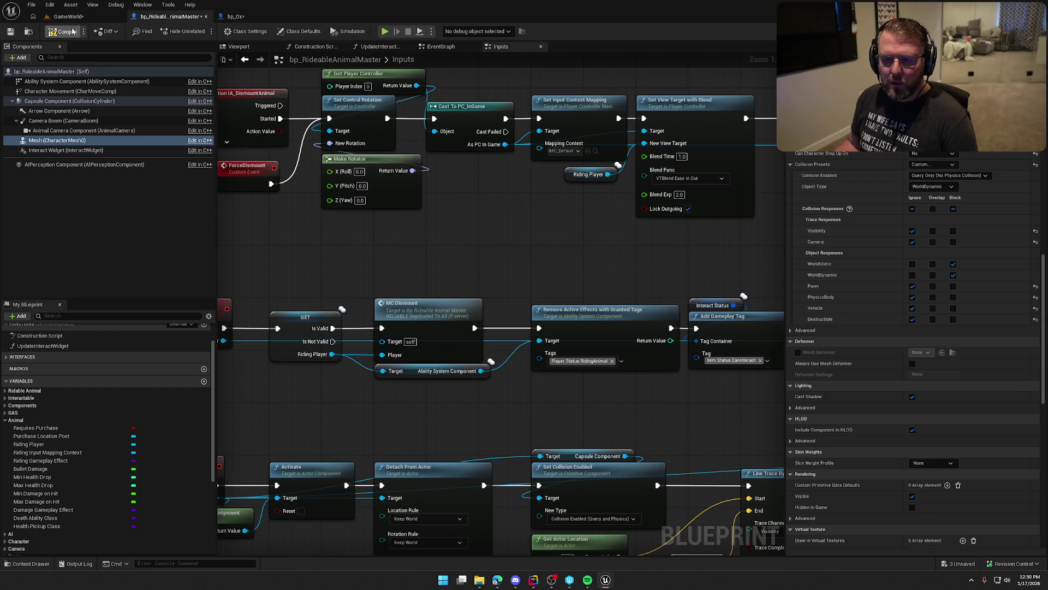
left_click(256, 19)
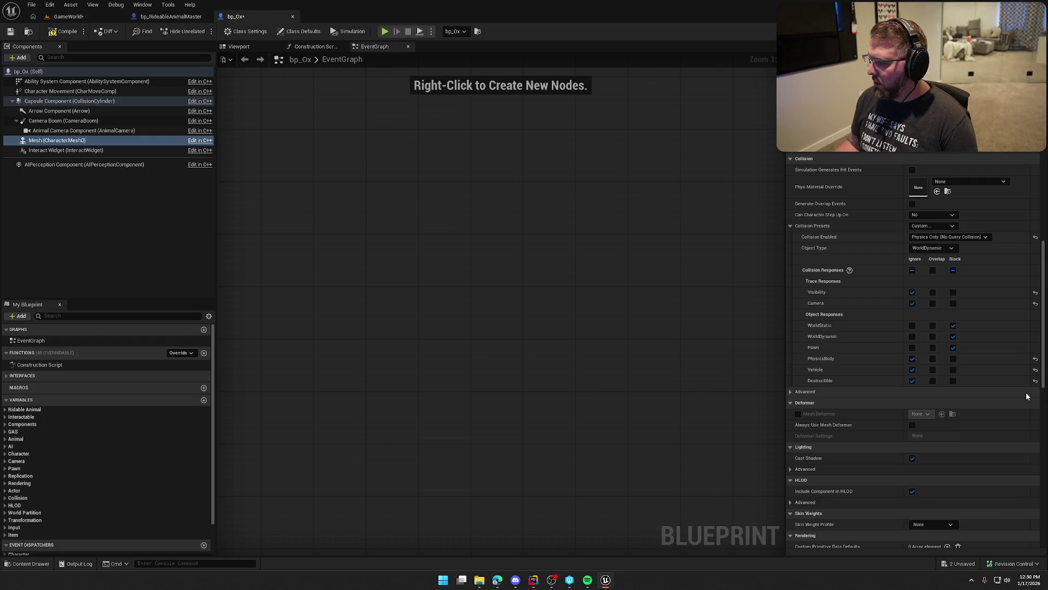
- Compare capsule settings between the two blueprints, then compile bp_Ox
left_click(169, 16)
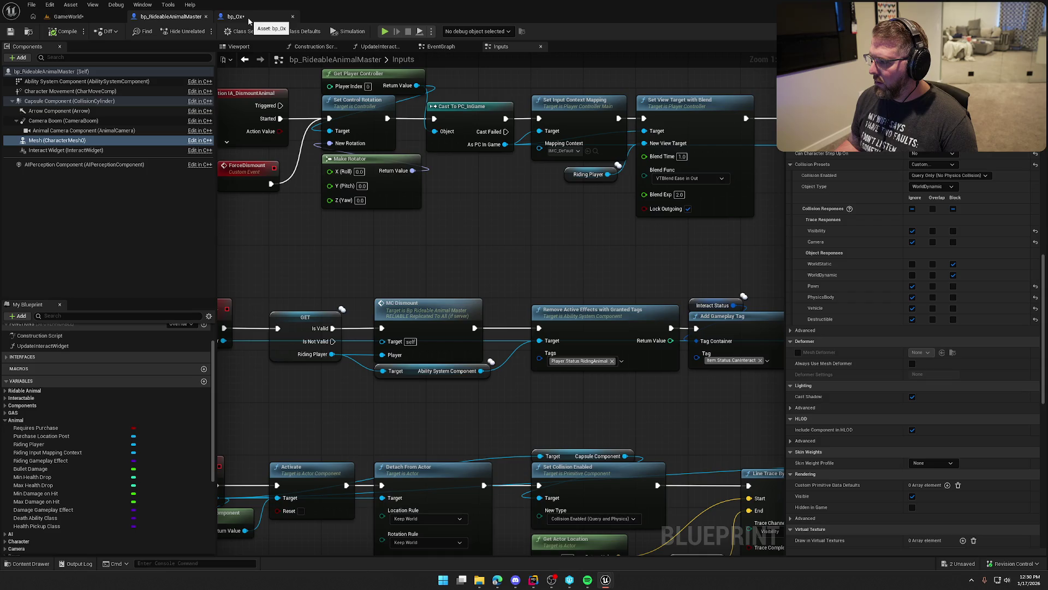
left_click(248, 21)
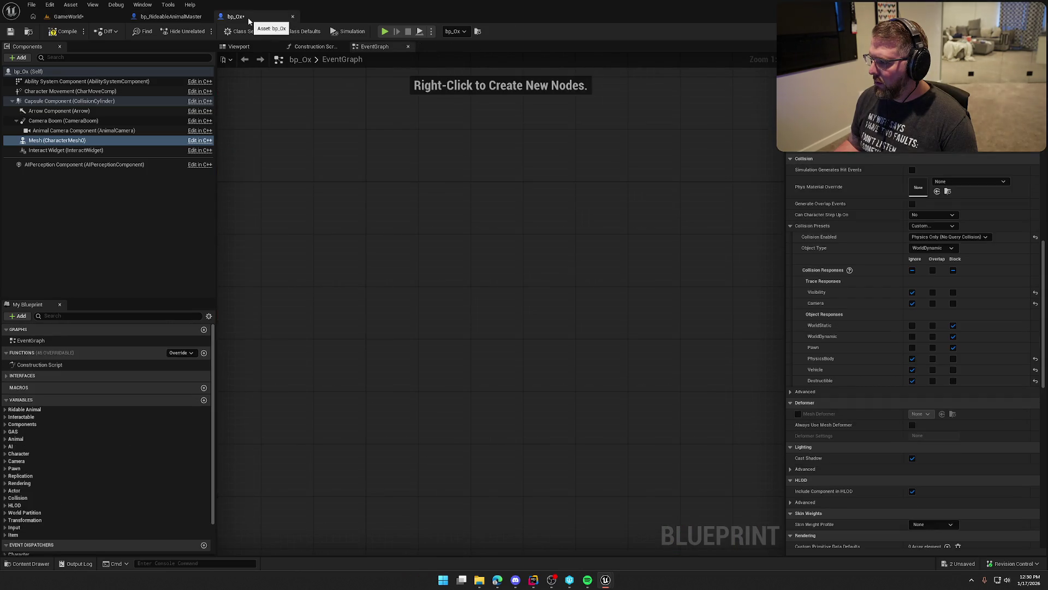
left_click(170, 16)
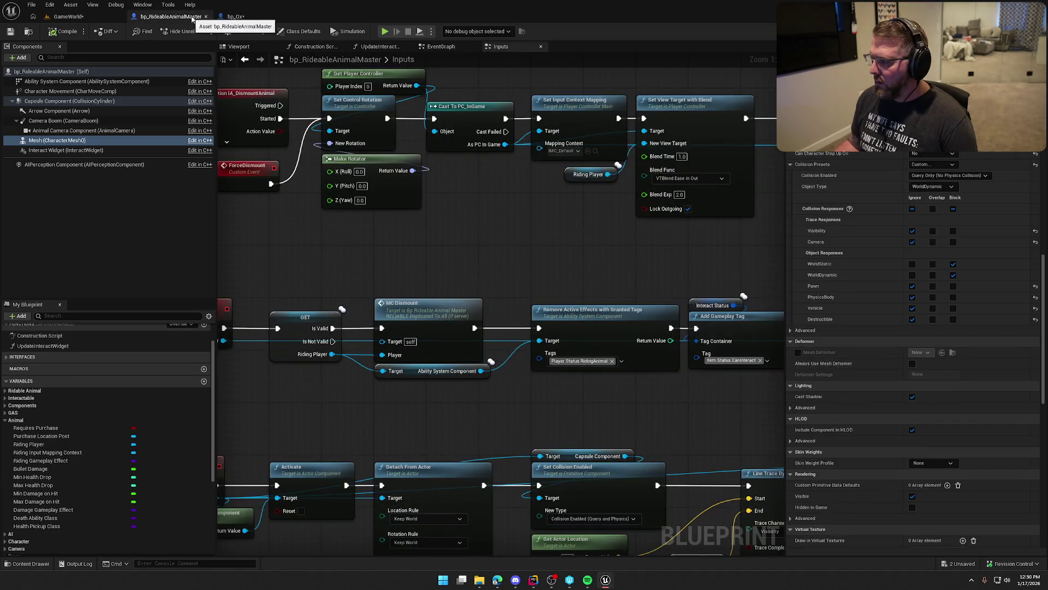
left_click(235, 18)
left_click(74, 101)
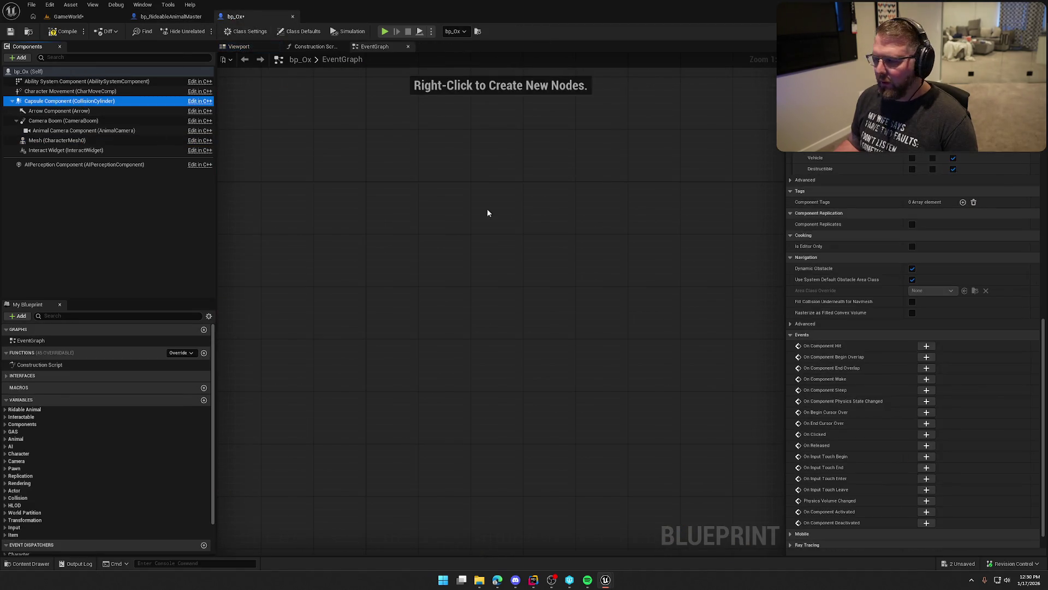
scroll(896, 410, "up", 5)
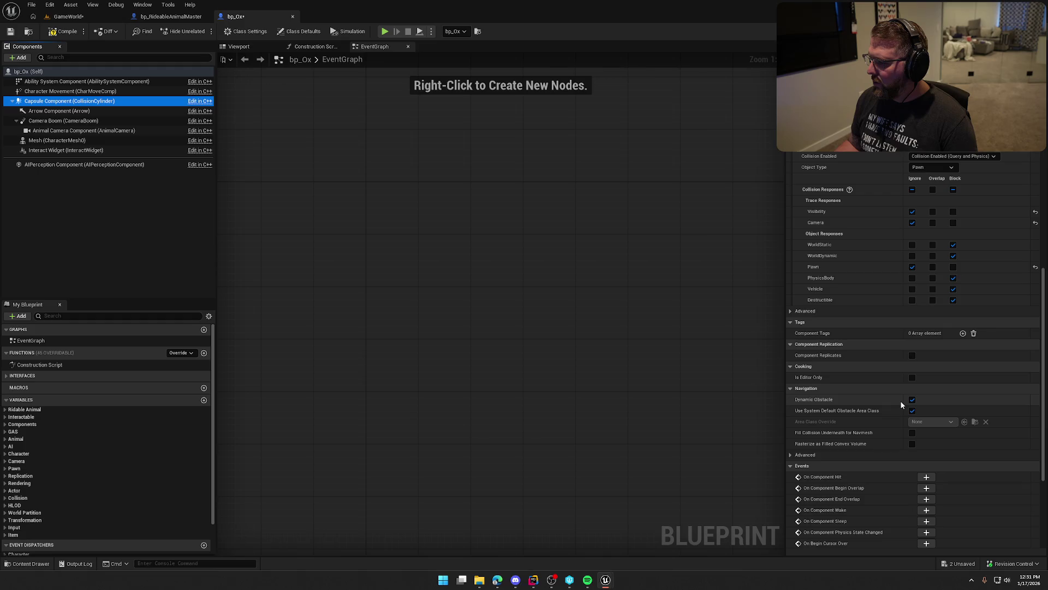
left_click(52, 33)
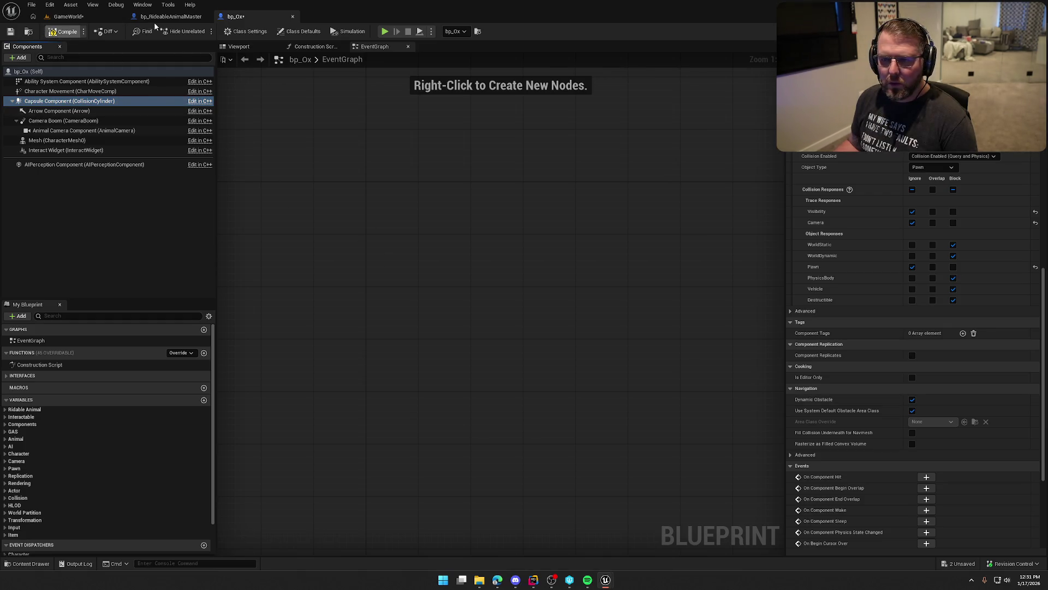
- Give bp_RideableAnimalMaster's capsule Custom collision ignoring Pawn, then compile and play-test
left_click(169, 17)
scroll(843, 331, "up", 8)
left_click(932, 208)
left_click(928, 220)
left_click(235, 17)
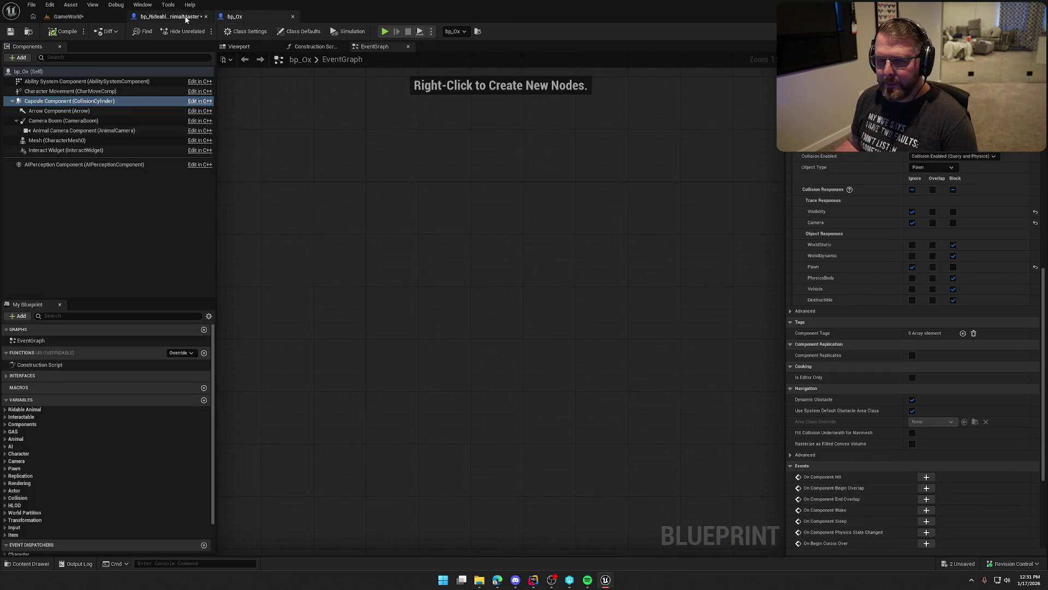
left_click(181, 18)
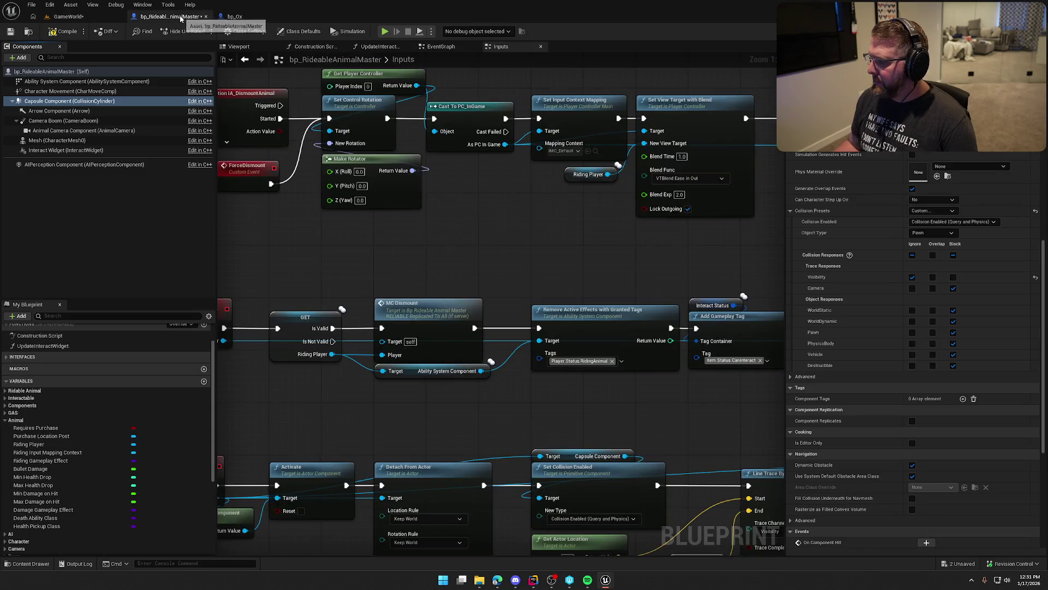
left_click(911, 332)
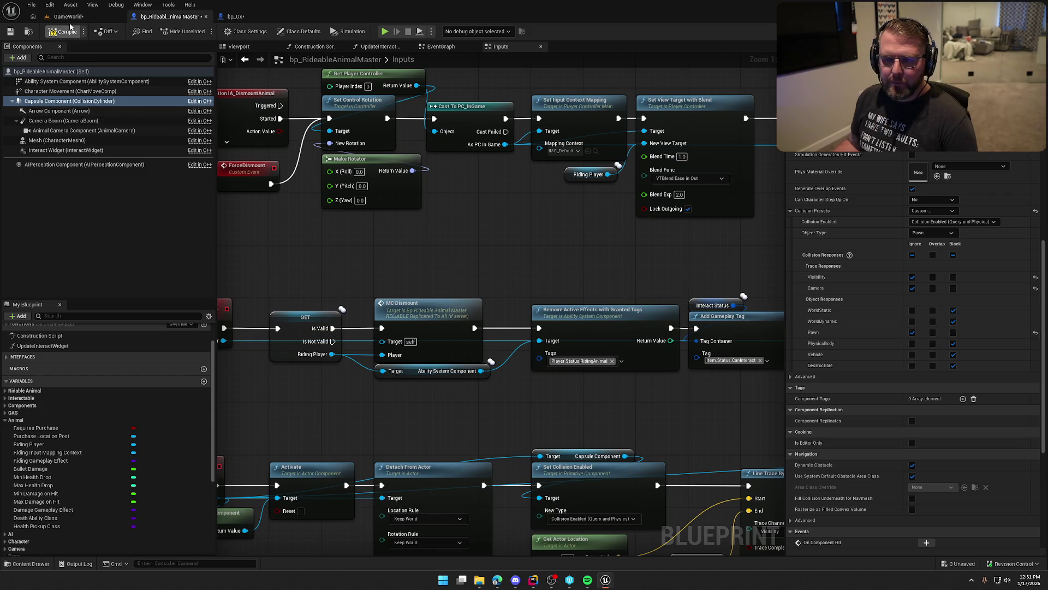
left_click(75, 17)
left_click(203, 31)
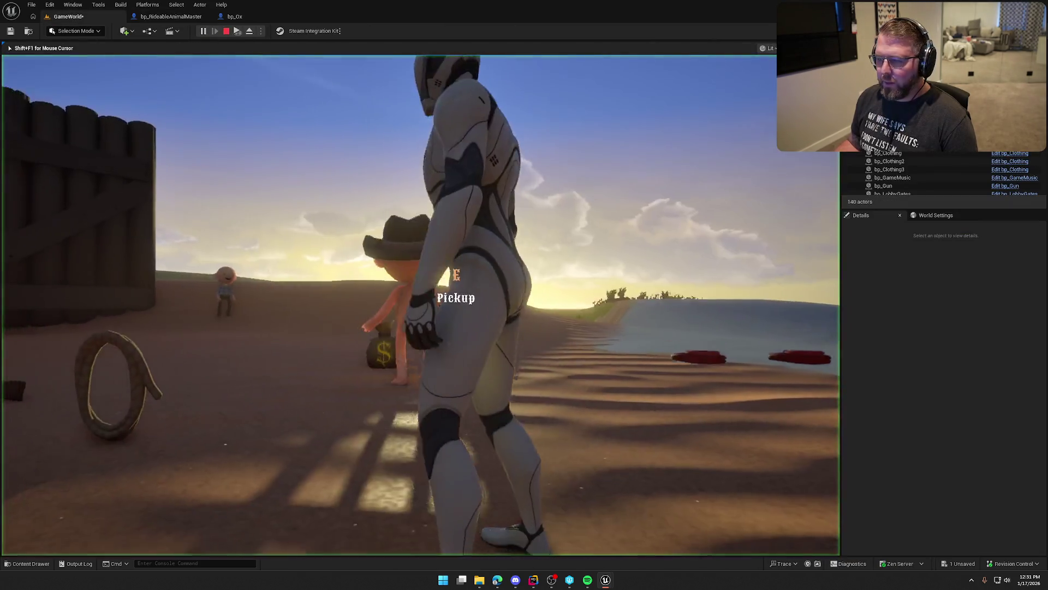
- Walk the character into the pen beside an ox, then end the test with Esc
key("w")
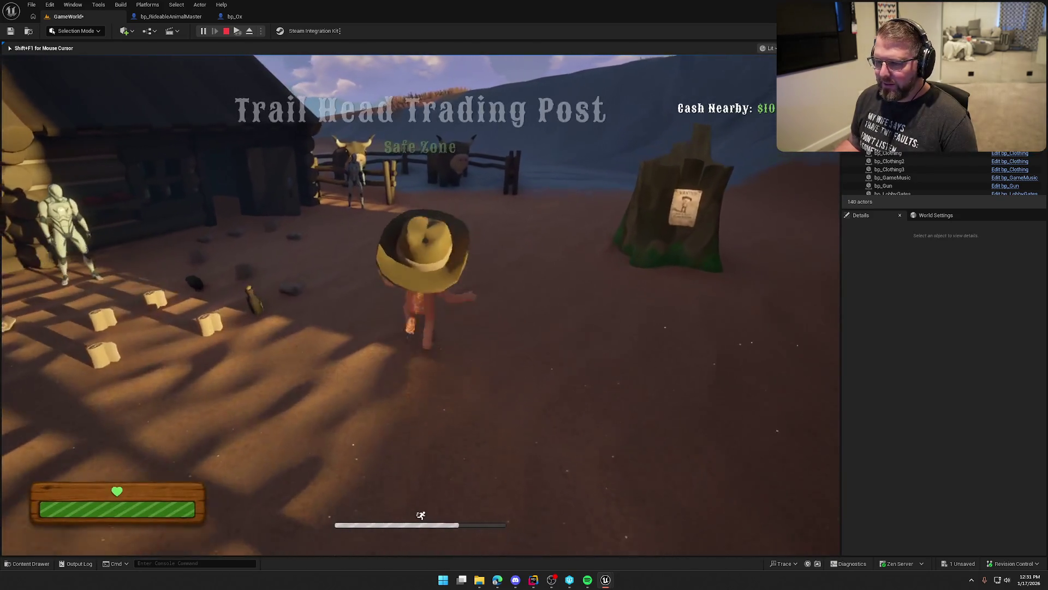
key("w")
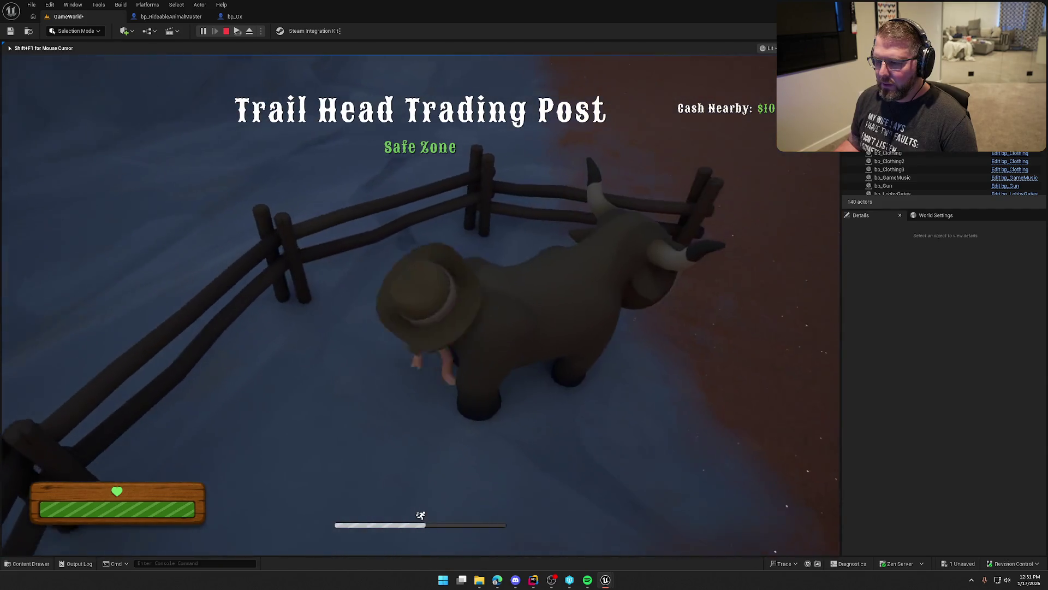
key("Escape")
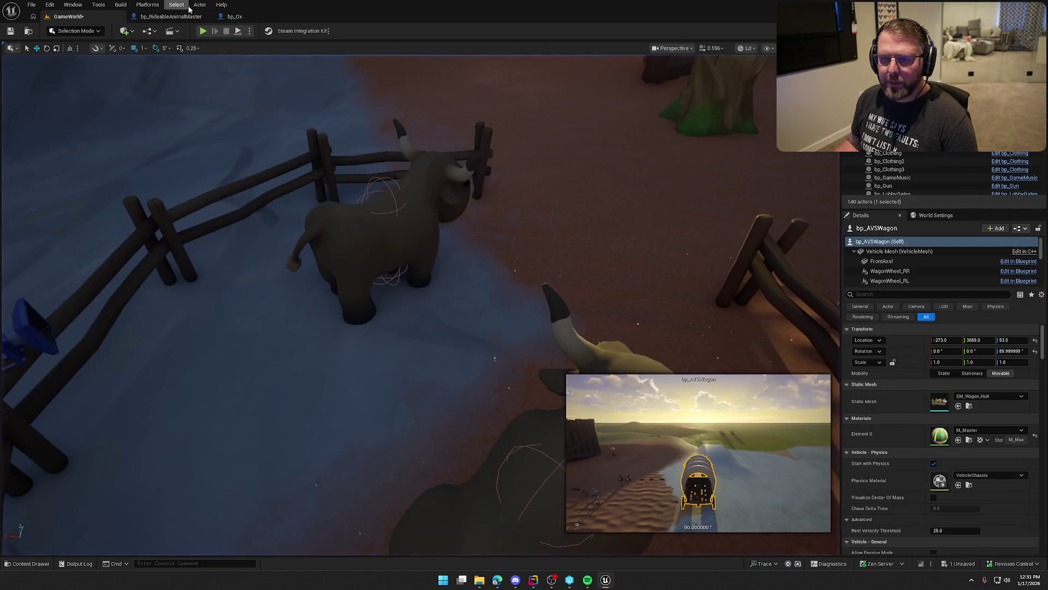
left_click(185, 16)
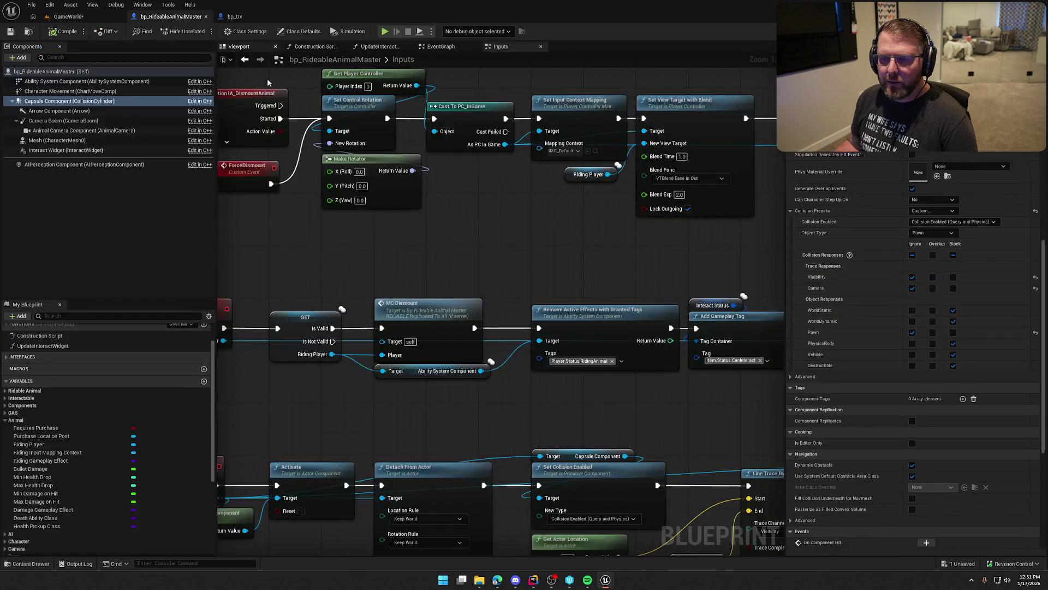
- Make bp_RideableAnimalMaster's mesh block Pawn, then start a play test with Alt+P
left_click(58, 140)
scroll(900, 403, "down", 10)
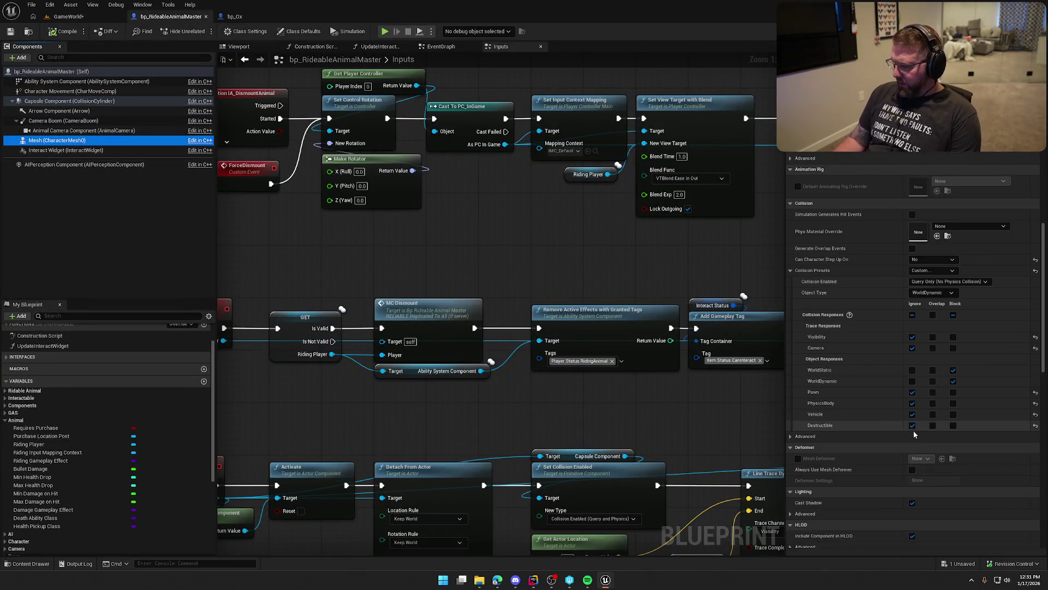
left_click(953, 392)
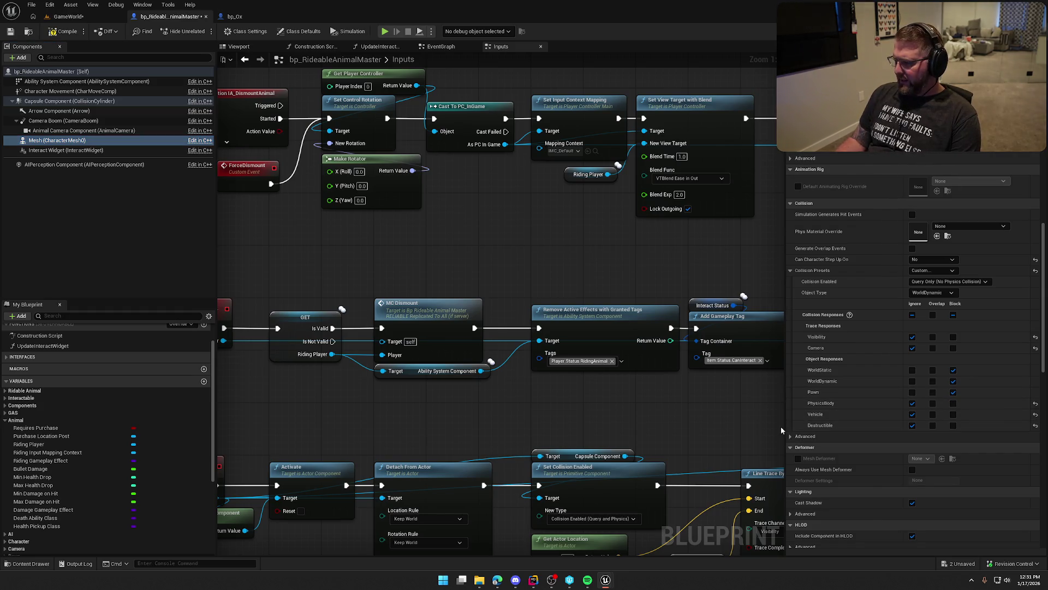
left_click(70, 17)
key("alt+p")
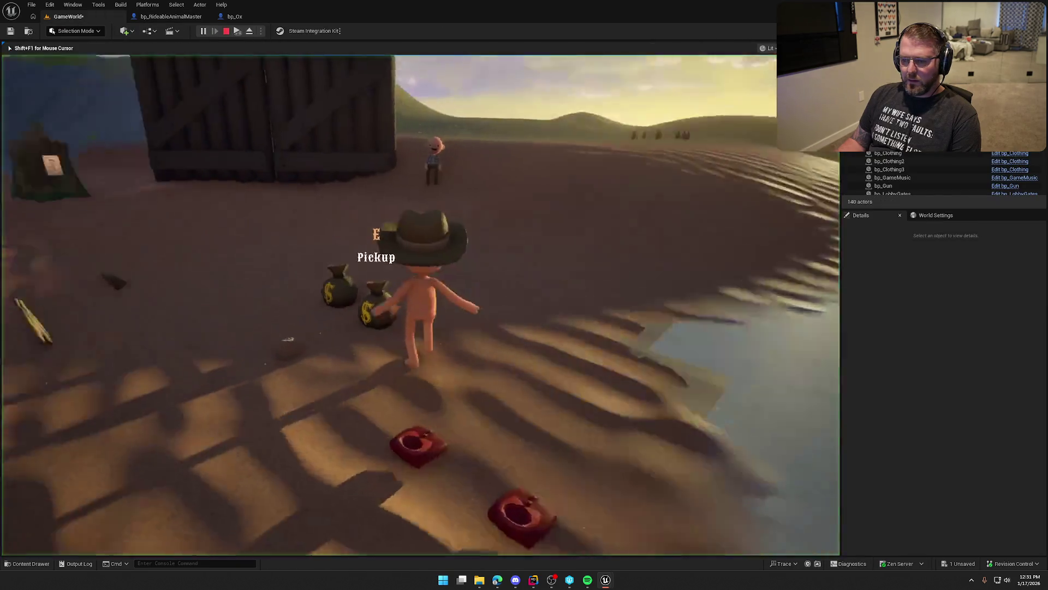
- Walk into the ox corral, press E to mount the ox, then end the test
key("w")
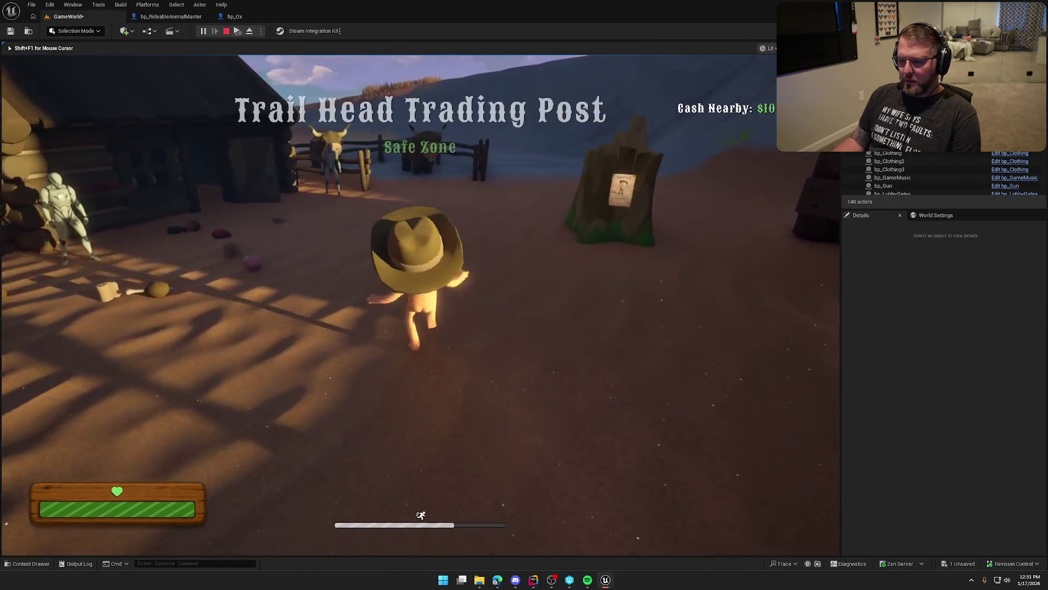
key("w")
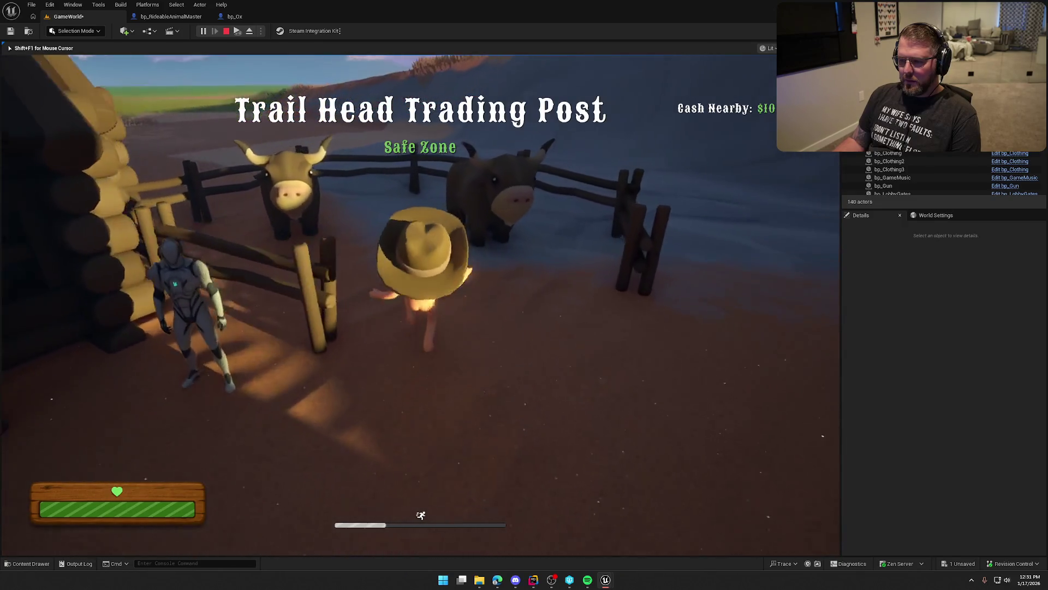
key("e")
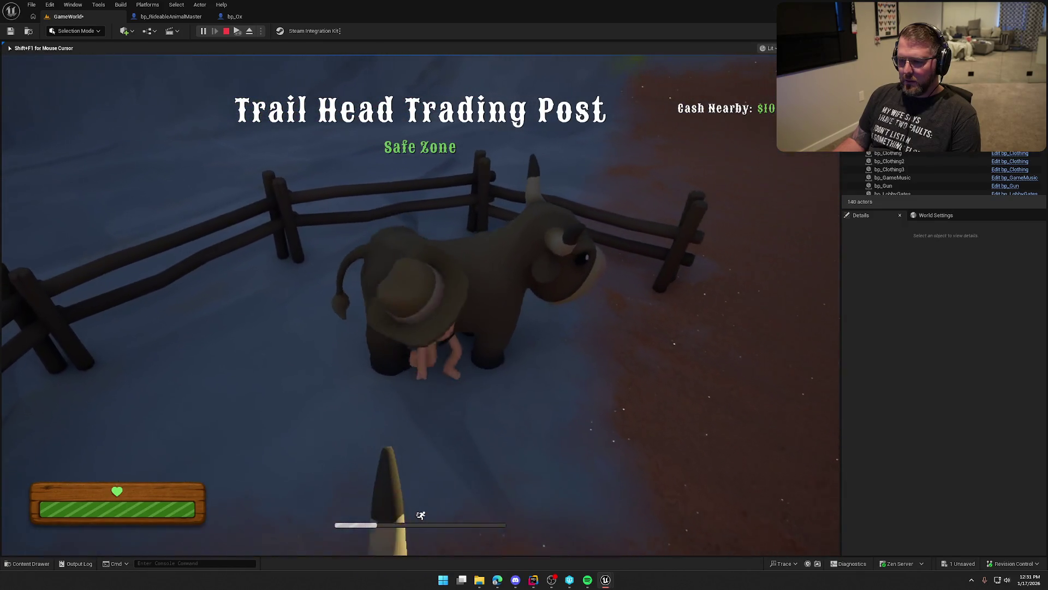
key("shift+F1")
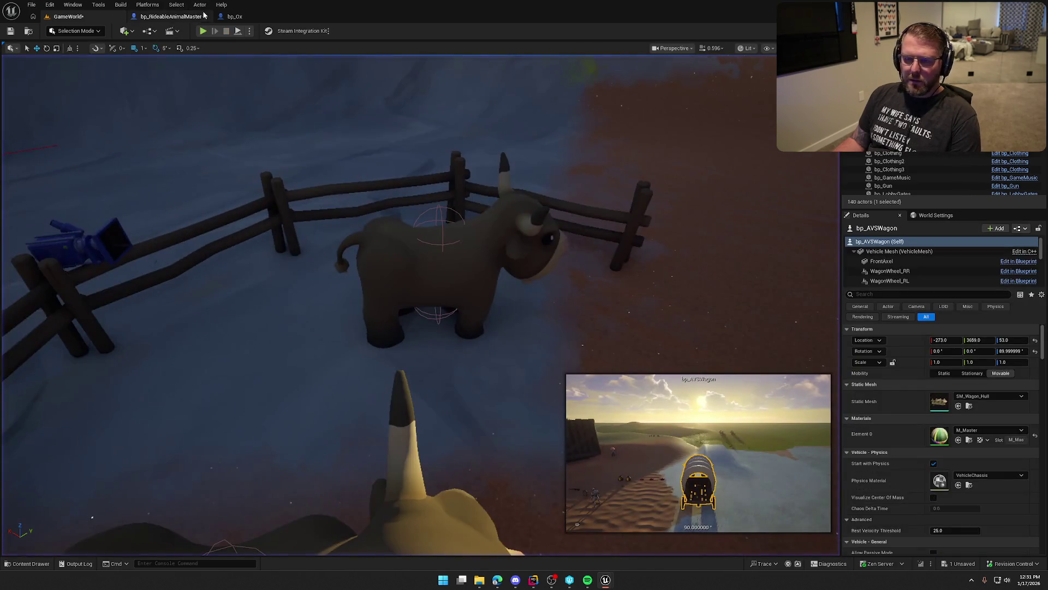
left_click(199, 17)
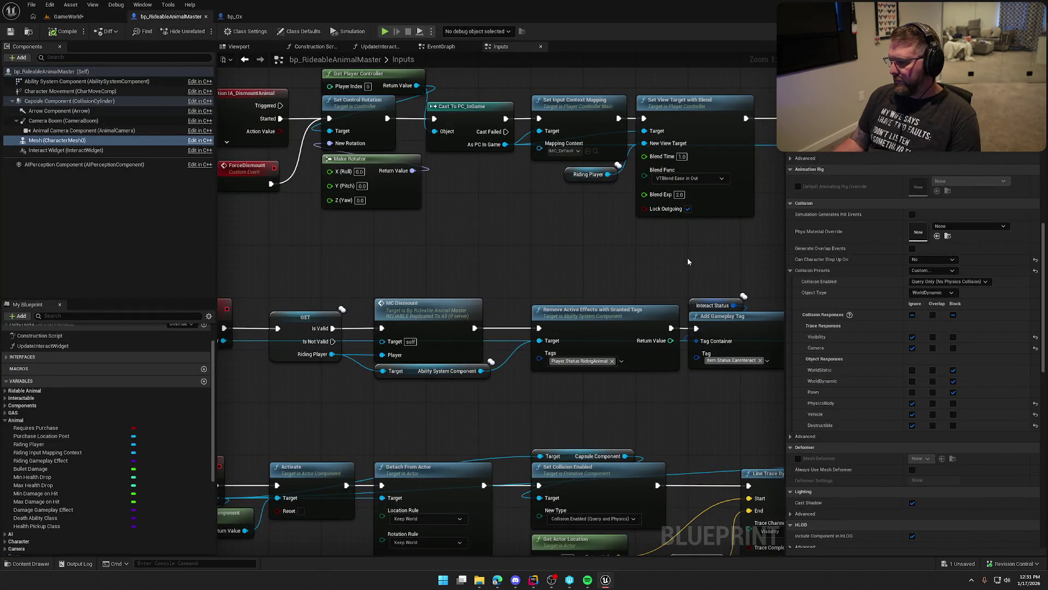
- Tick Block for Pawn on the bp_Ox Capsule Component, check the mesh, and compile bp_Ox
left_click(254, 21)
left_click(953, 267)
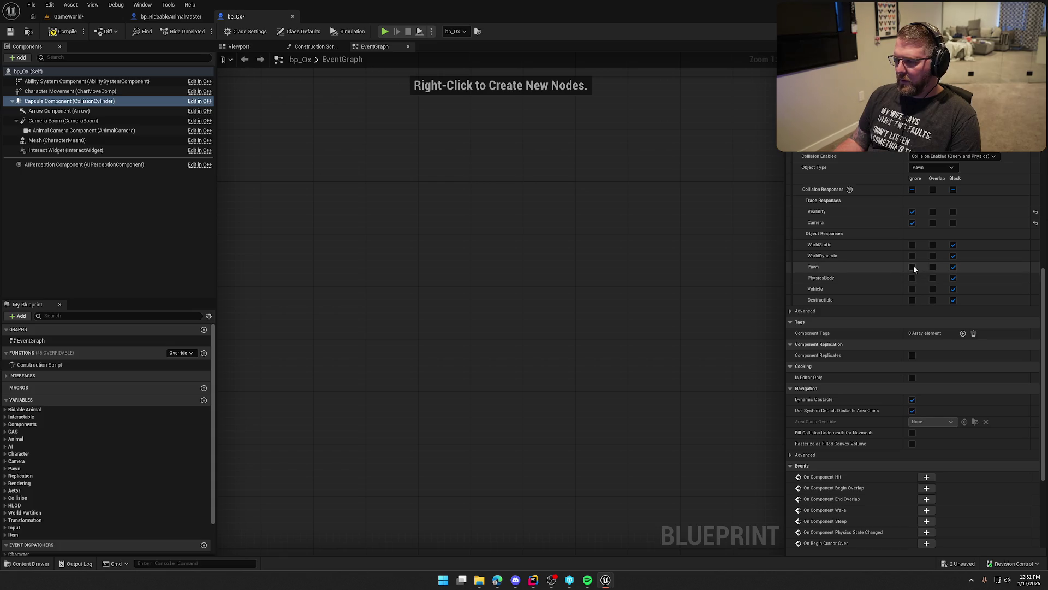
left_click(60, 140)
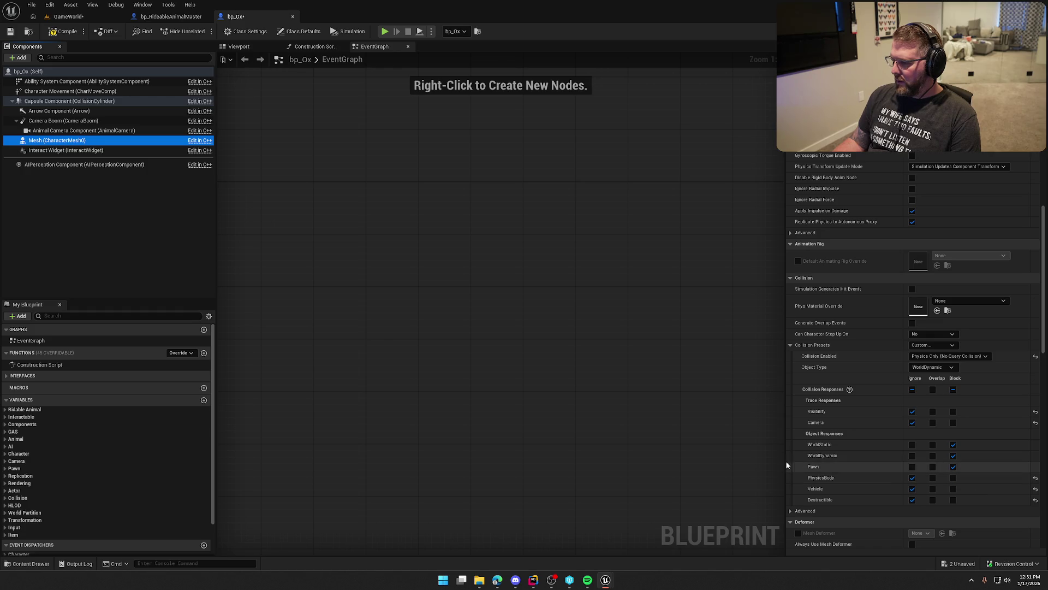
left_click(47, 33)
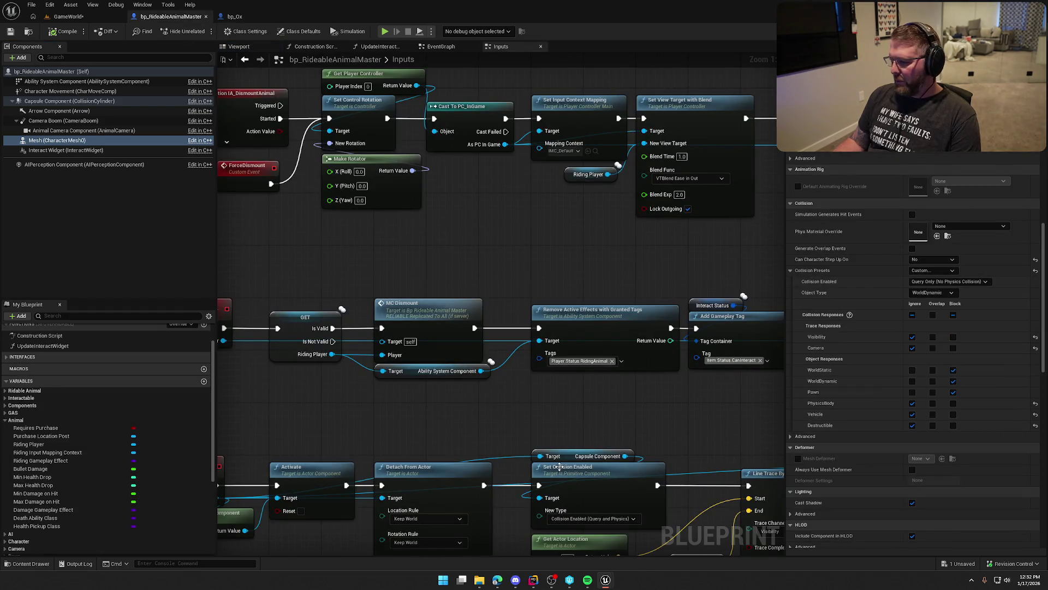
left_click(534, 579)
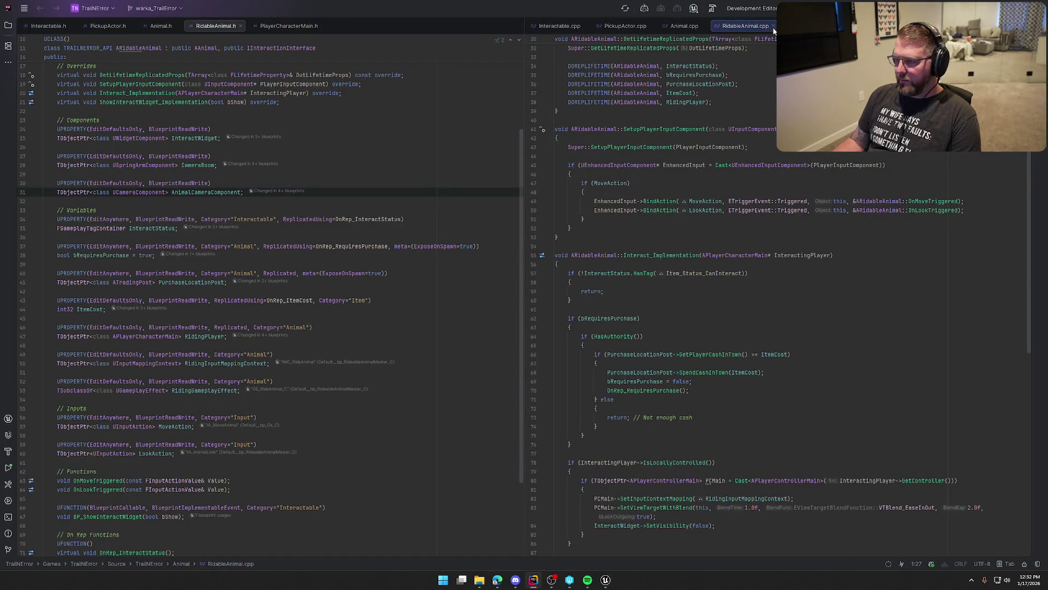
- Search PlayerCharacterMain.cpp for 'tick' and review the ECC_WorldDynamic channel used for item lookup
scroll(807, 380, "down", 15)
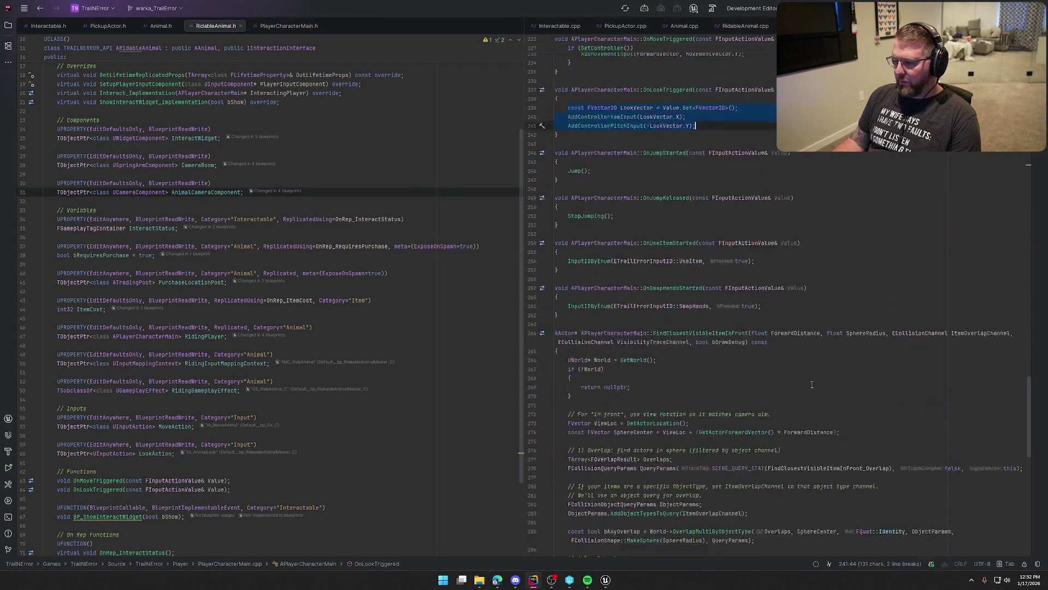
scroll(768, 327, "up", 4)
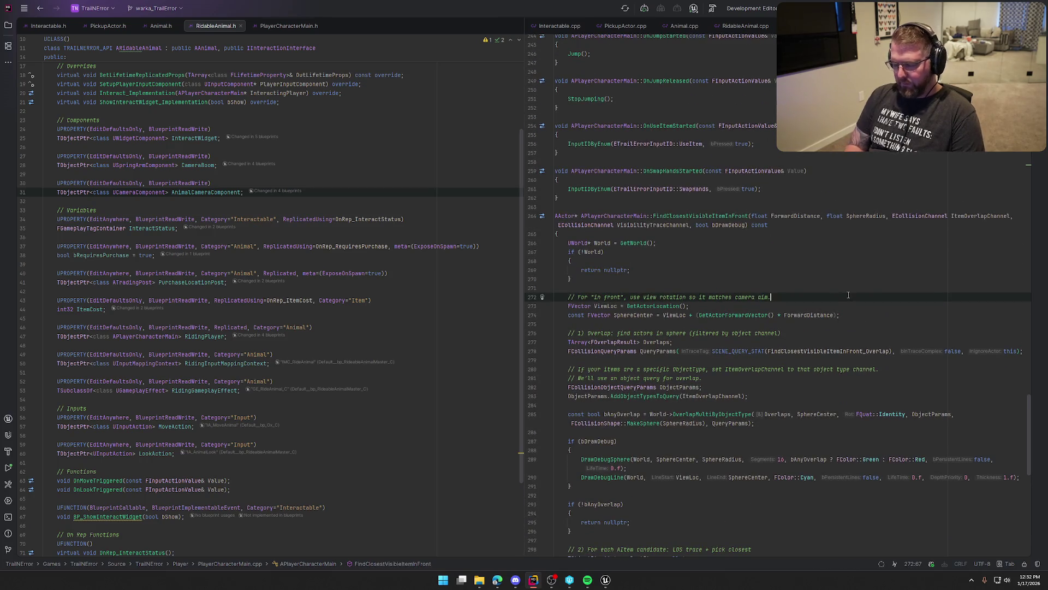
key("ctrl+f")
type("tick")
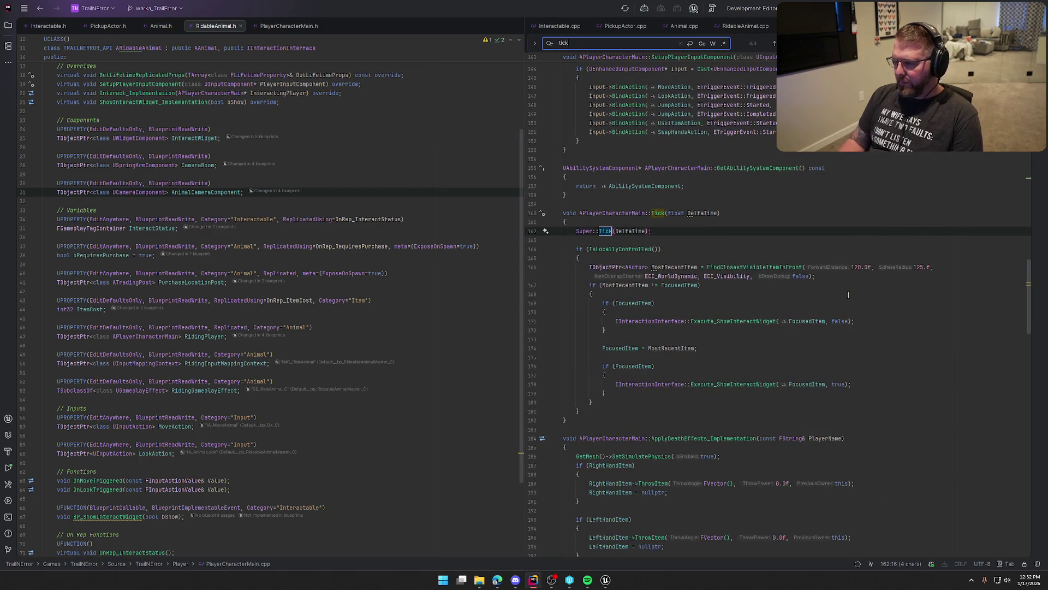
left_click(688, 276)
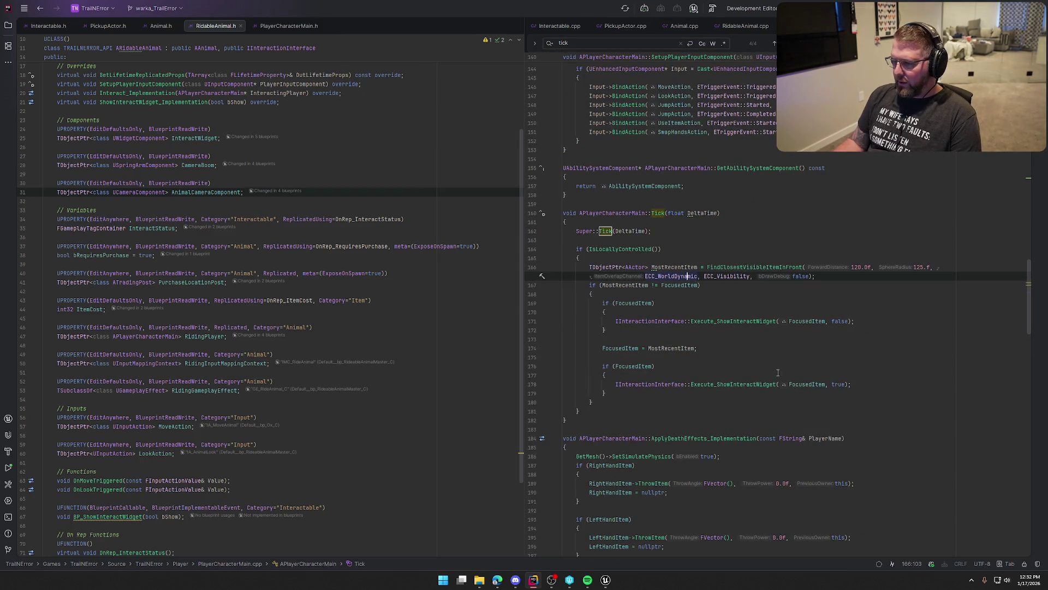
mouse_move(604, 584)
left_click(581, 545)
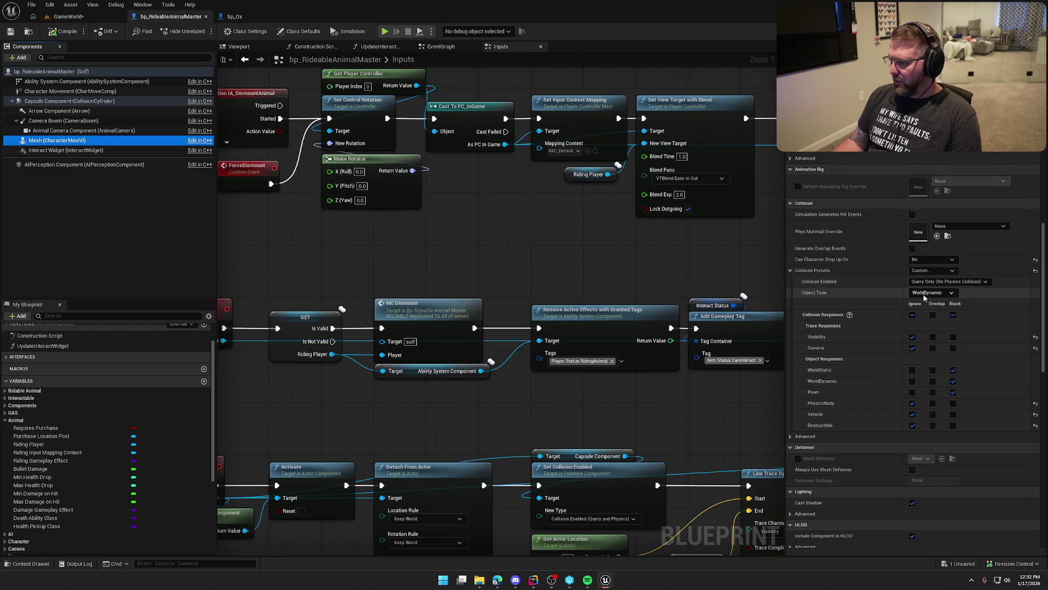
- Set the master mesh's Collision Enabled to Query and Physics, then play-test walking to the ox pen
left_click(961, 284)
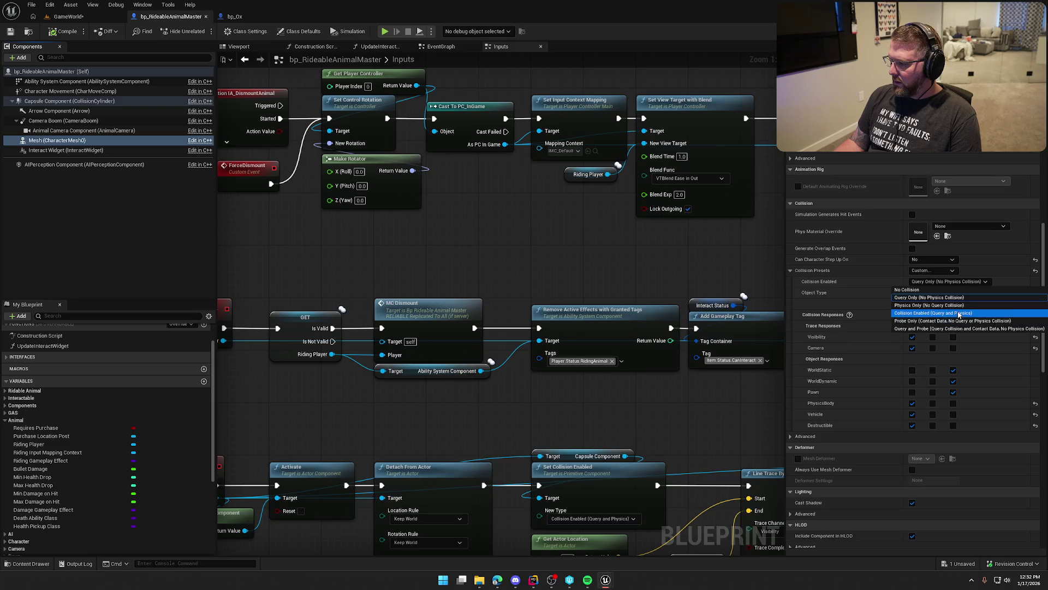
left_click(960, 314)
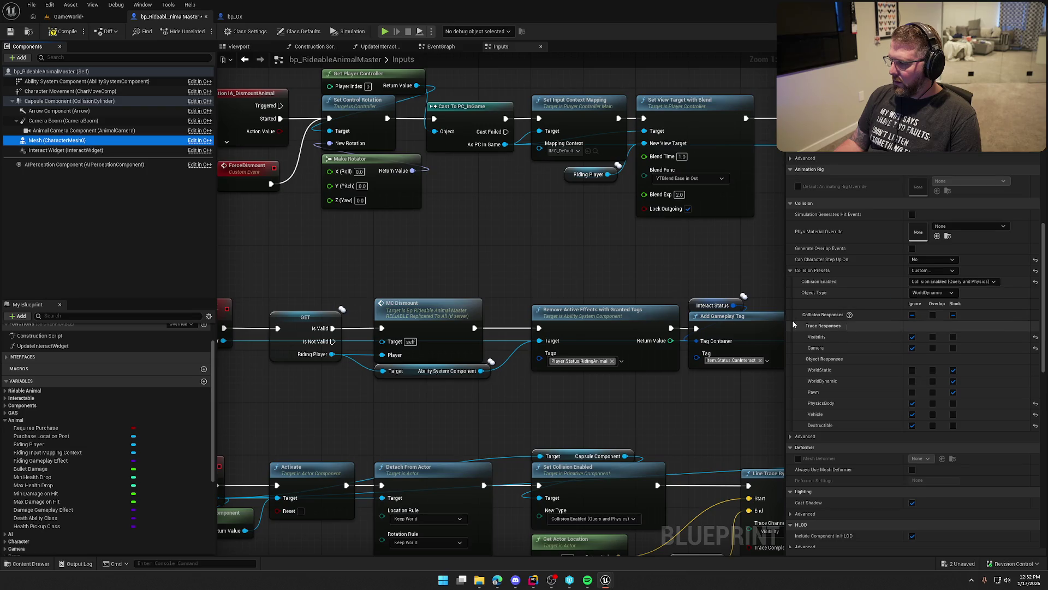
left_click(75, 17)
key("alt+p")
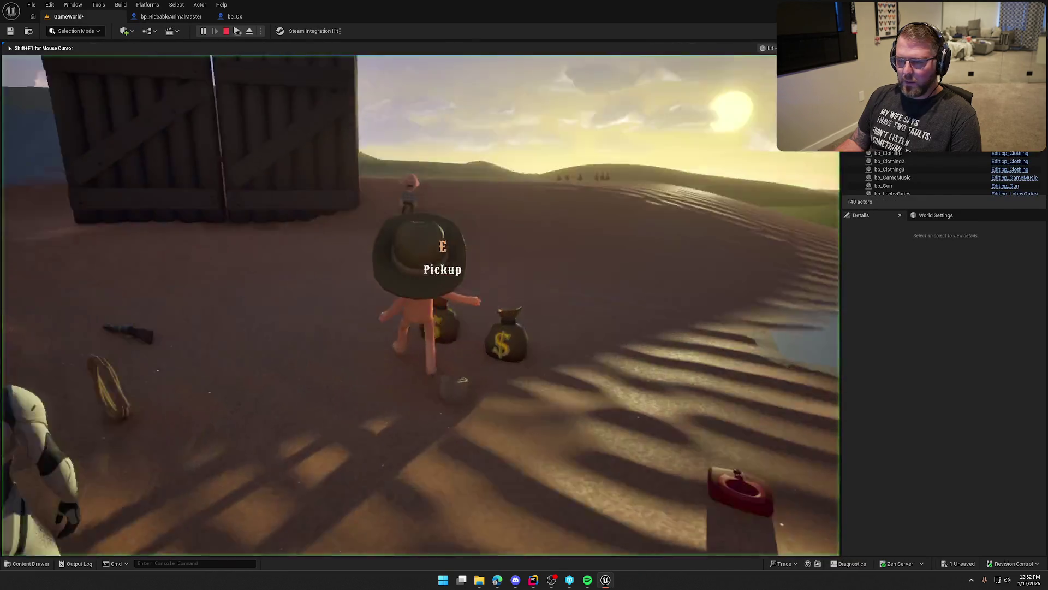
key("w")
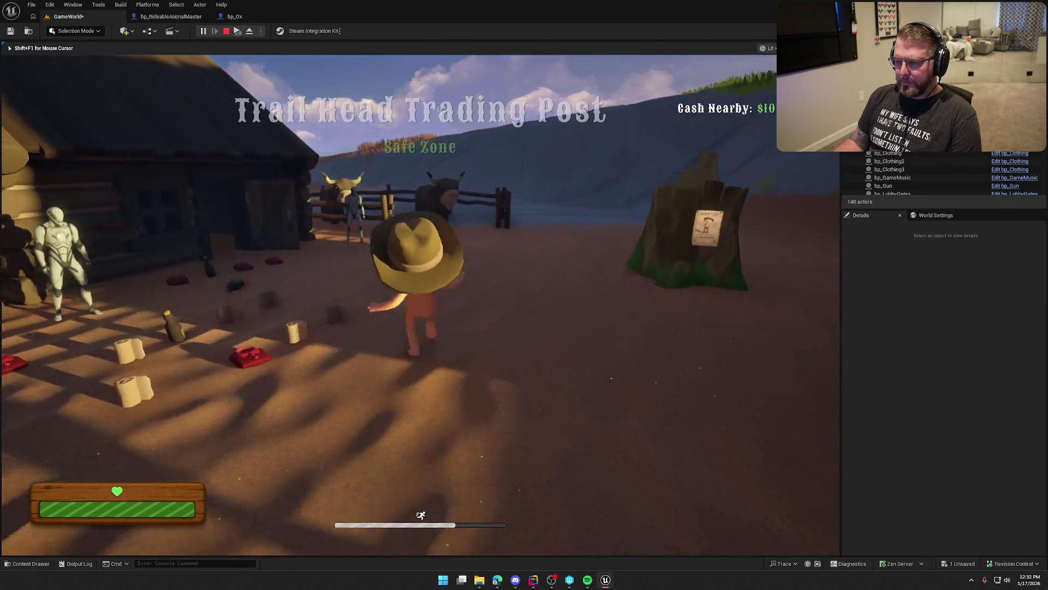
key("w")
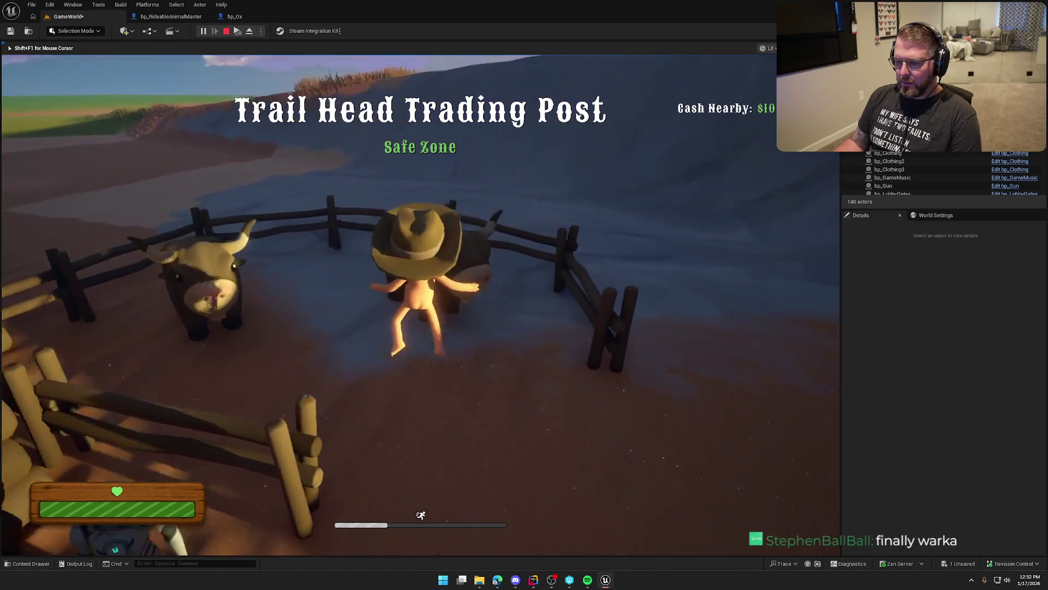
left_click(207, 163)
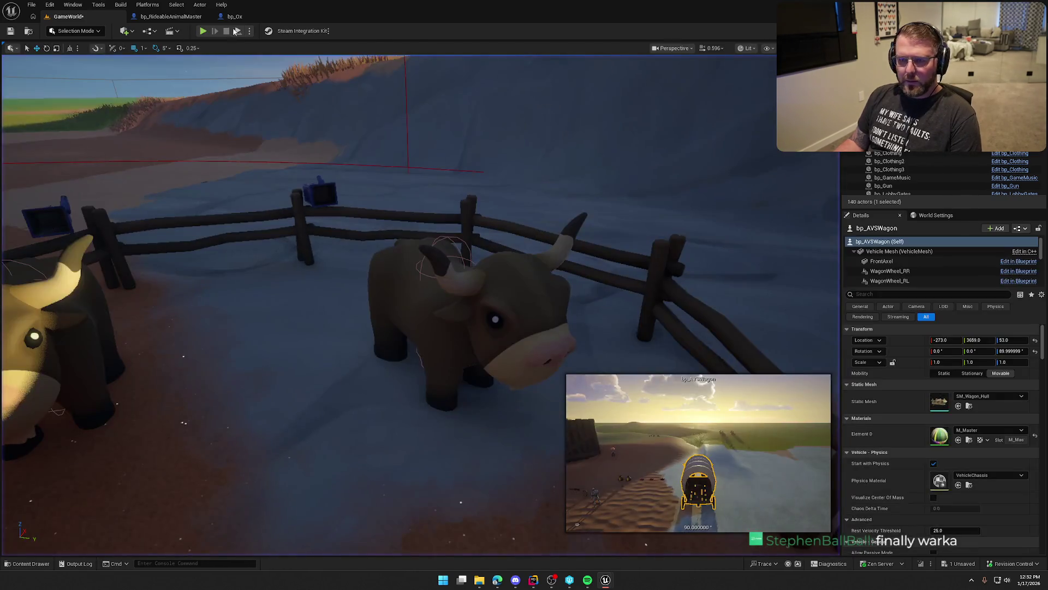
- Reset bp_Ox's mesh Collision Enabled to the inherited Query and Physics and start a new play session
key("ctrl+e")
left_click(79, 142)
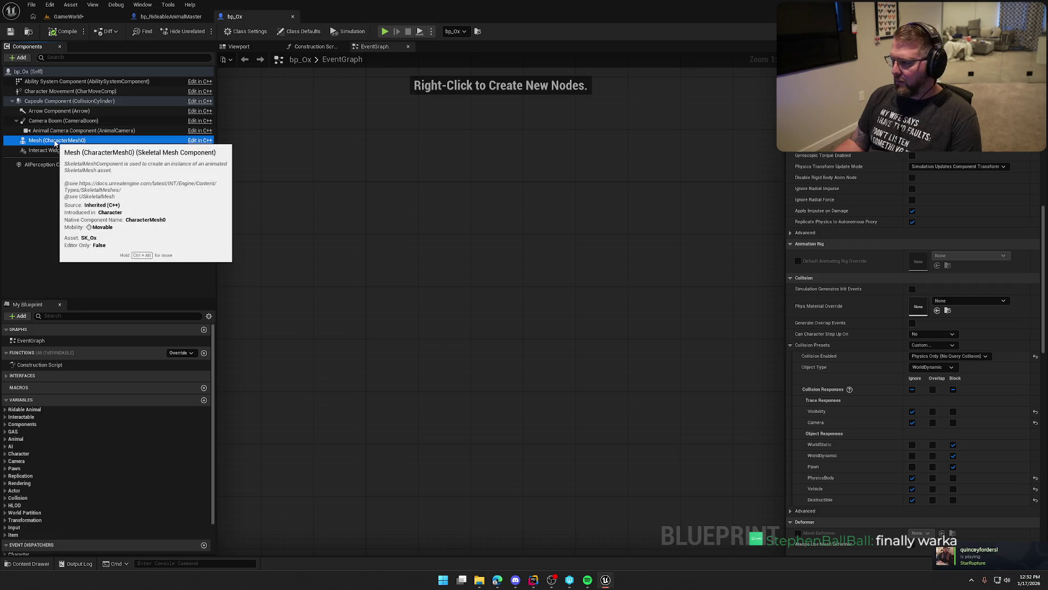
left_click(162, 18)
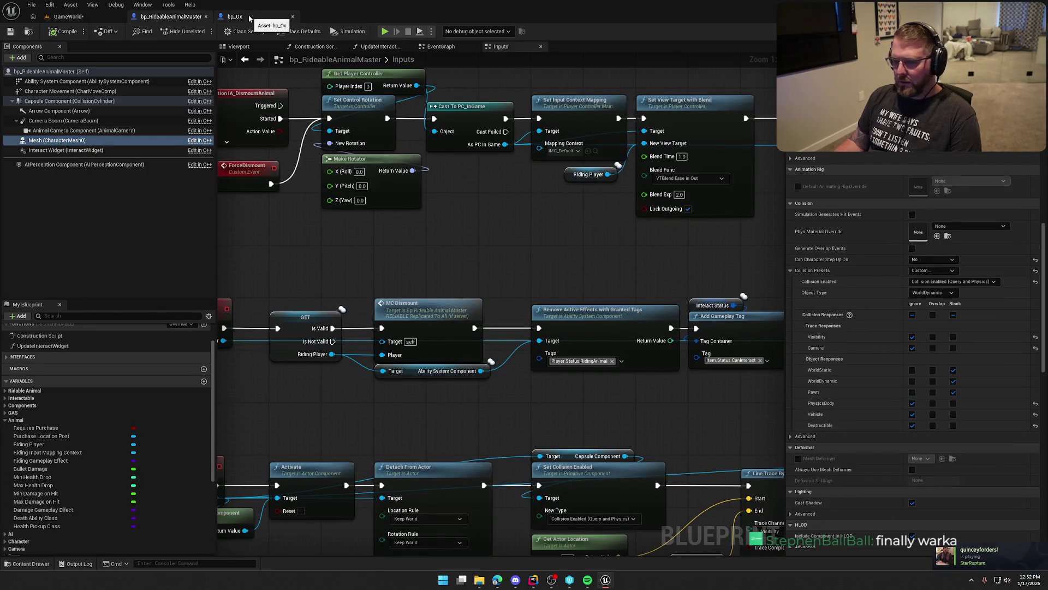
left_click(249, 18)
left_click(1035, 356)
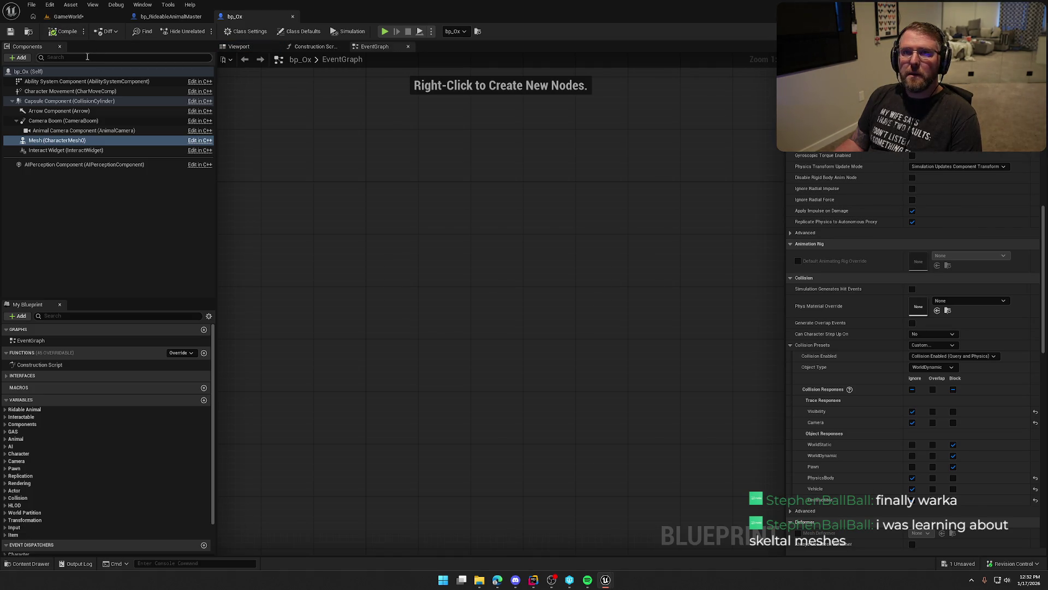
left_click(68, 16)
left_click(204, 32)
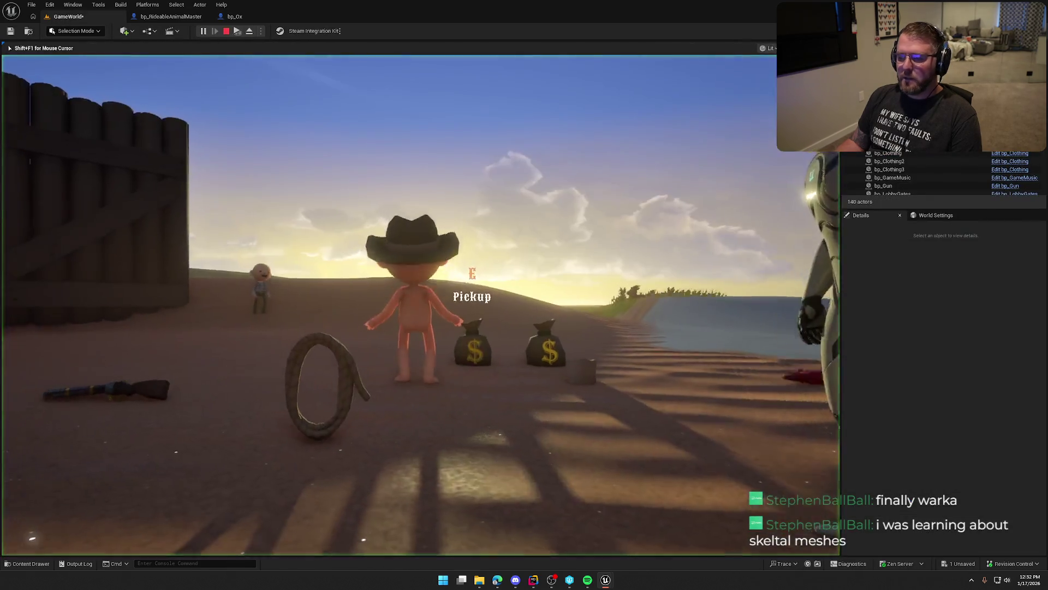
- Walk to the pen, buy and mount the ox with E, and steer it toward the wagon
key("w")
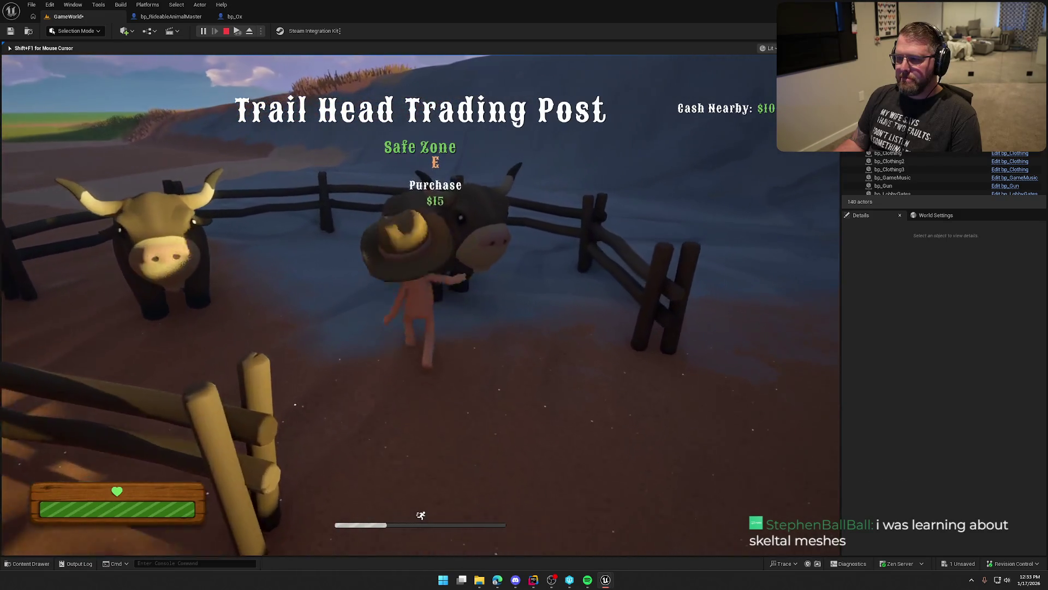
key("e")
key("w")
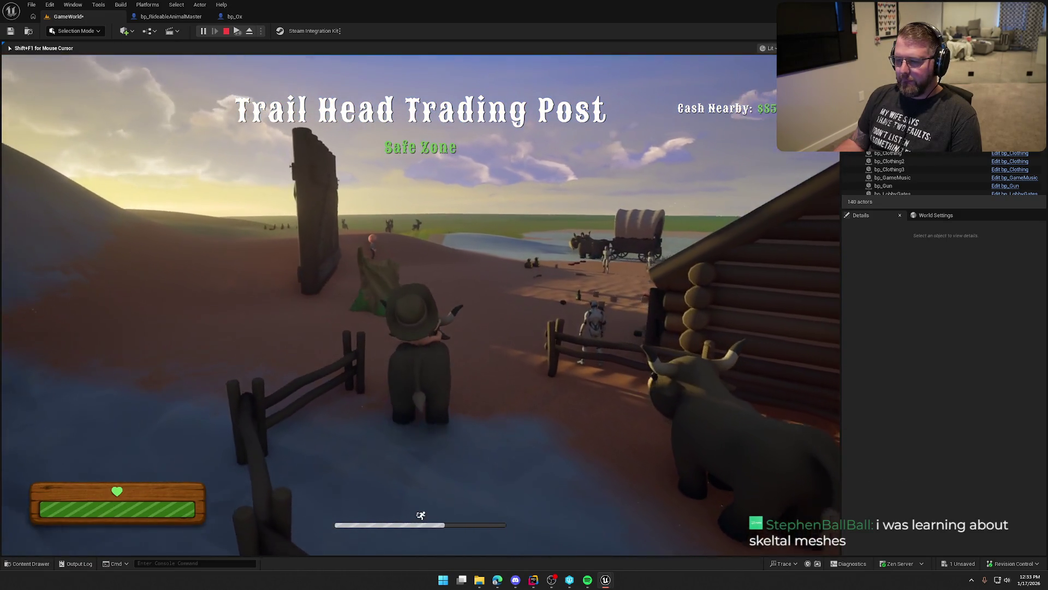
key("d")
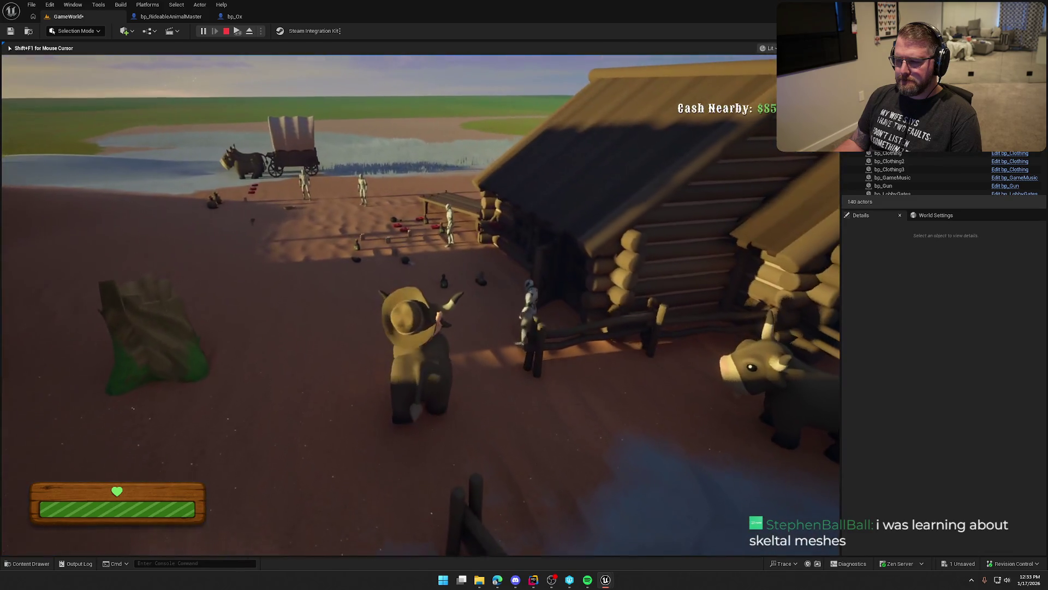
key("a")
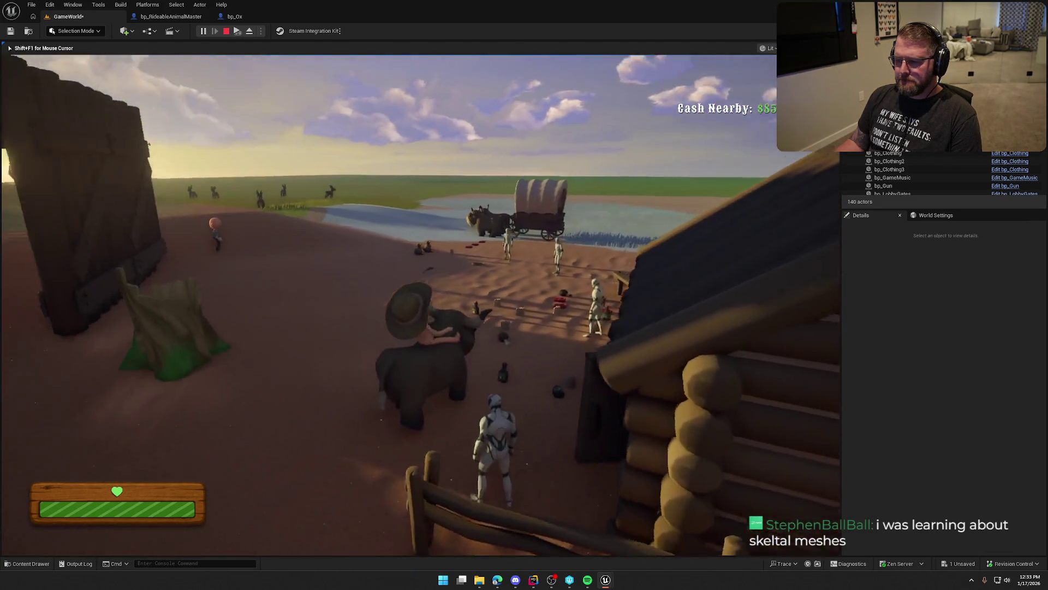
key("d")
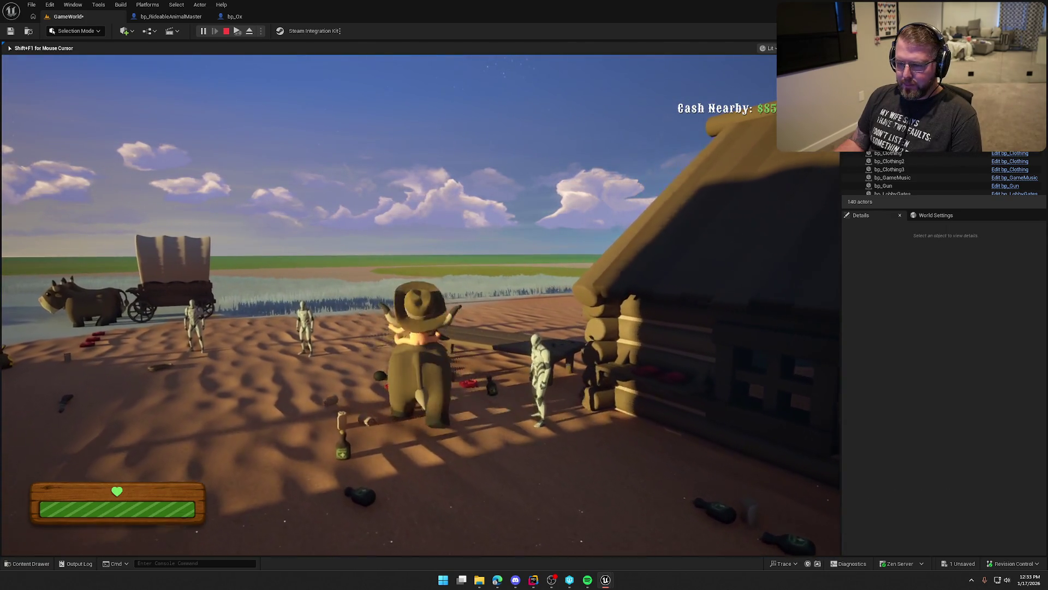
key("a")
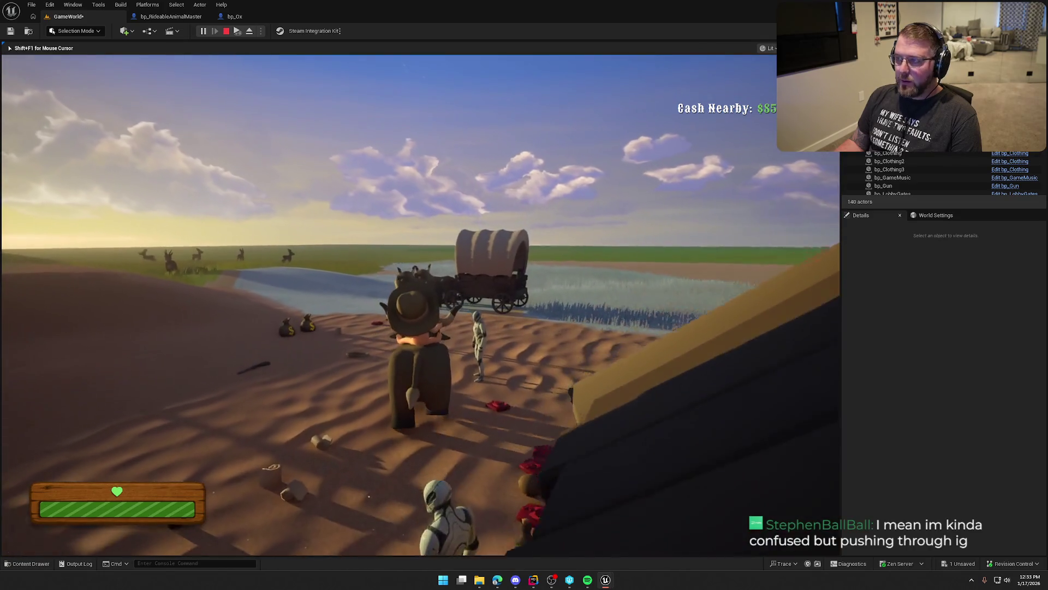
key("w")
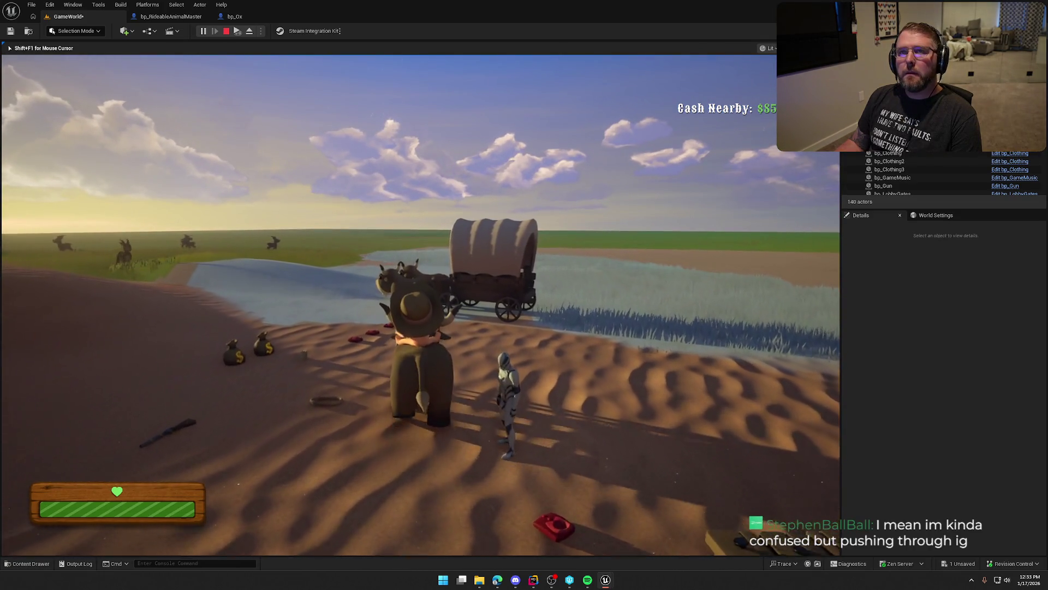
key("s")
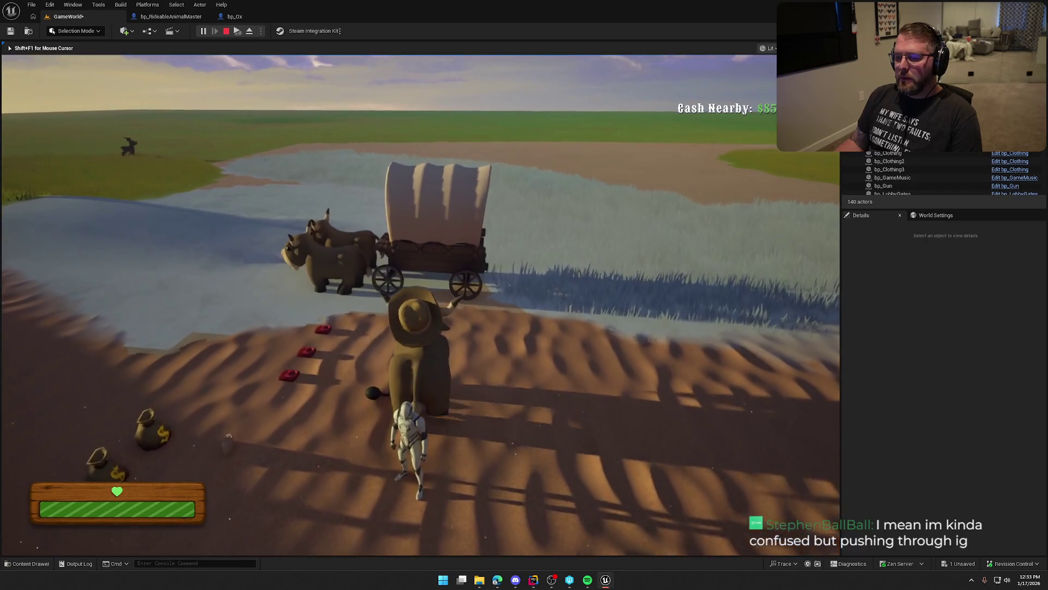
- Ride the ox against the wagon and around its rear and sides, then leave the play session
key("w")
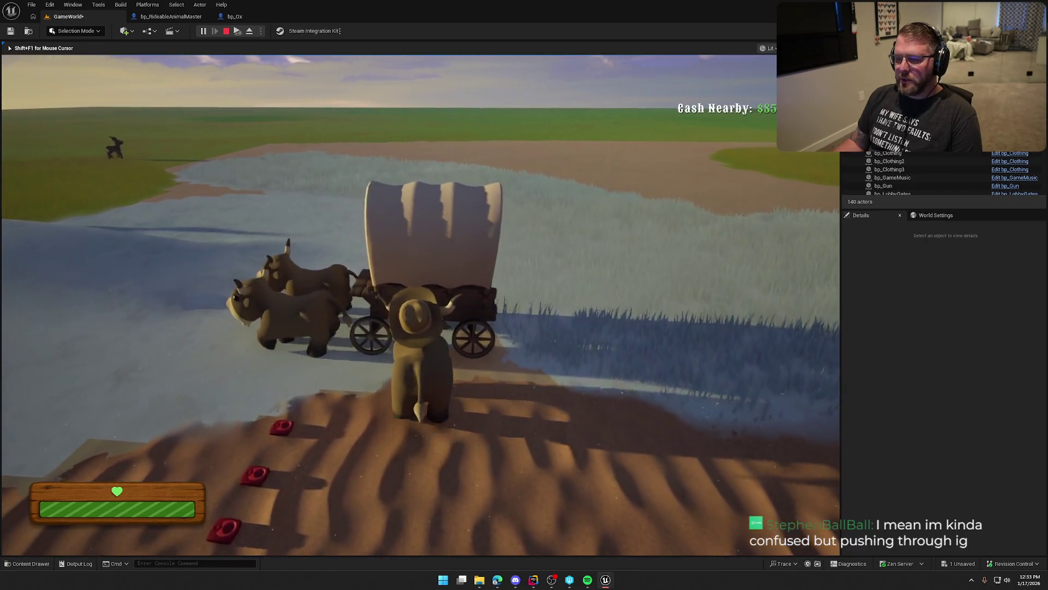
key("w")
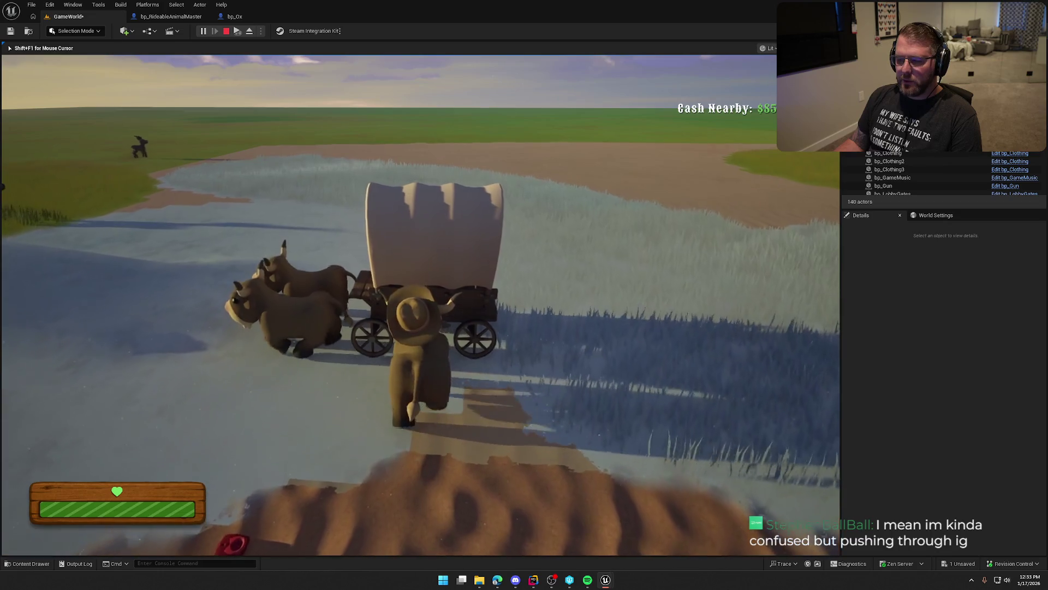
key("w")
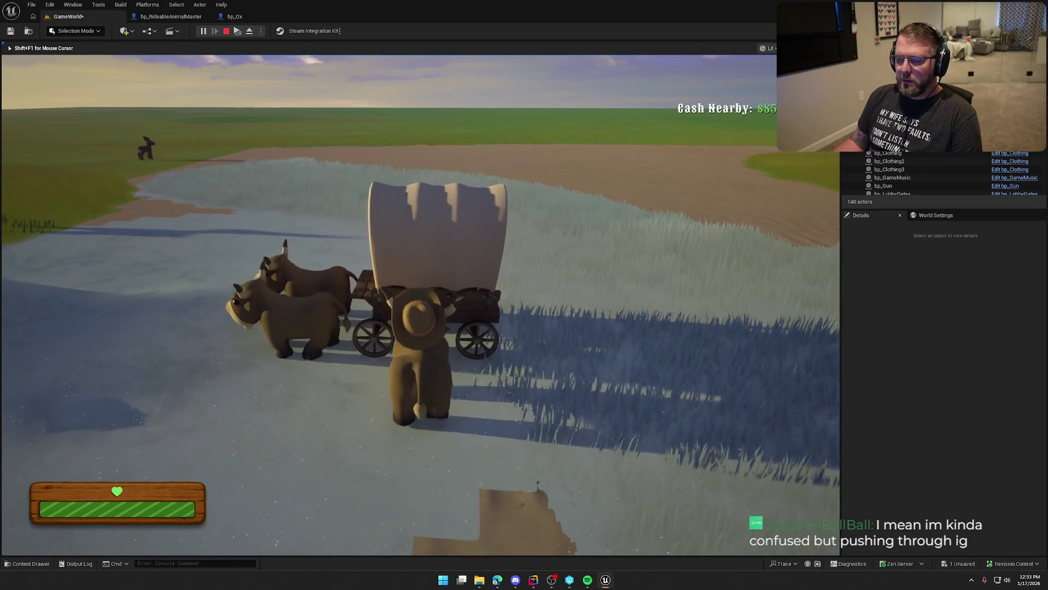
key("w")
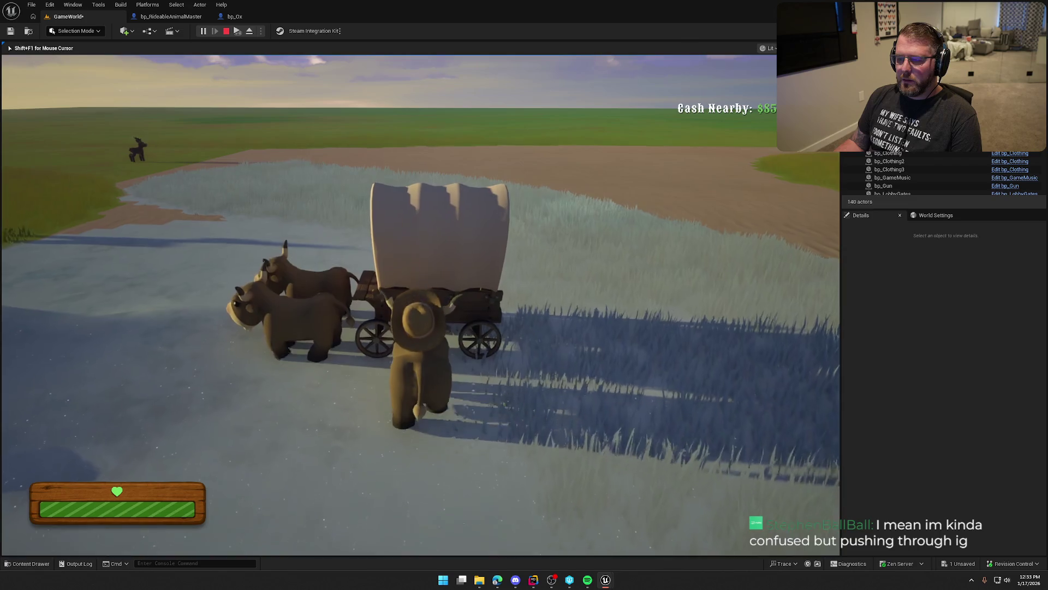
key("w")
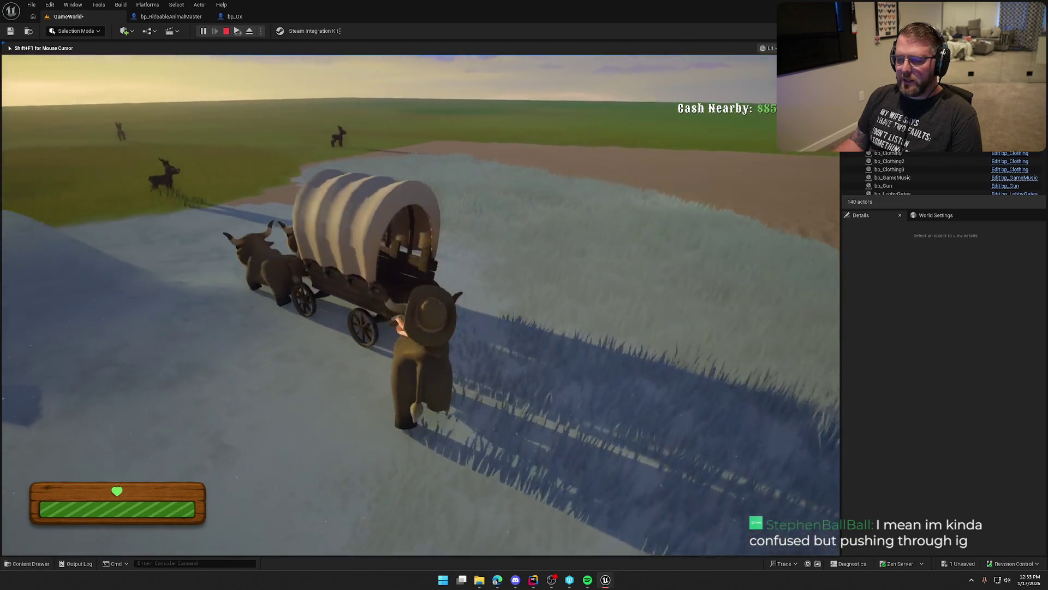
key("w")
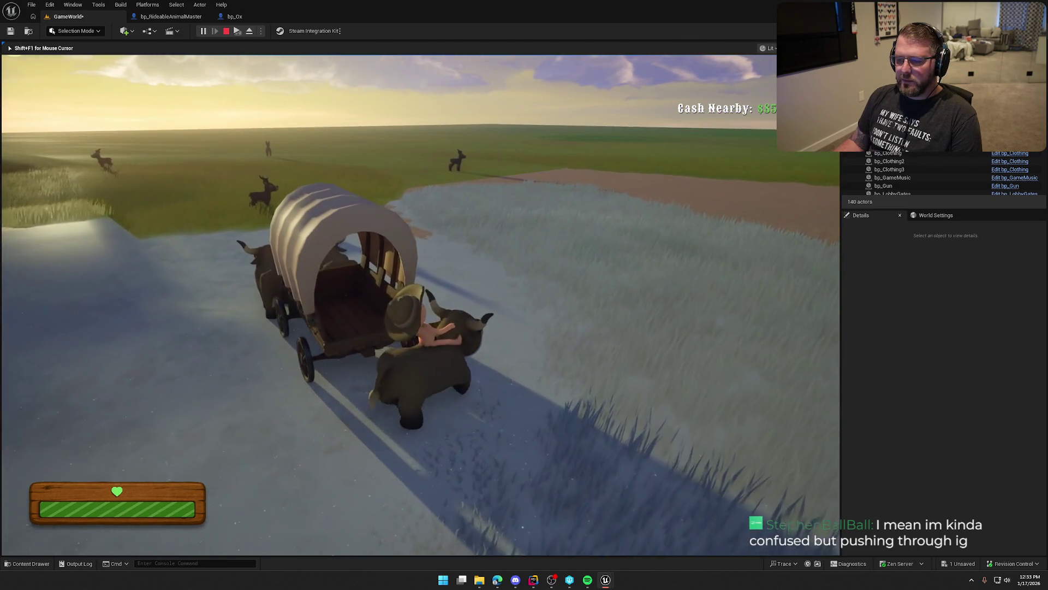
key("w")
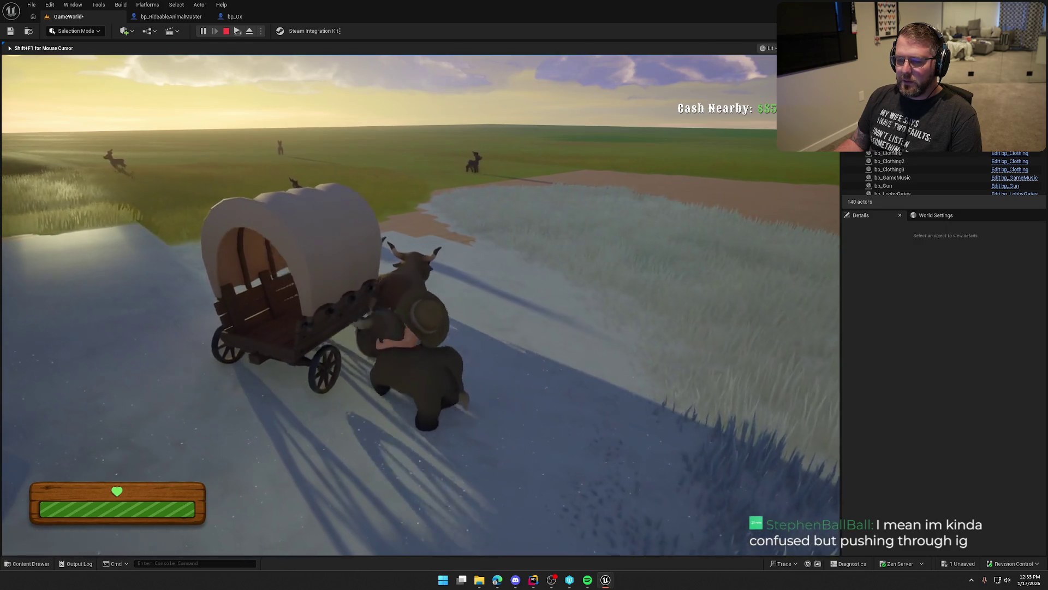
key("w")
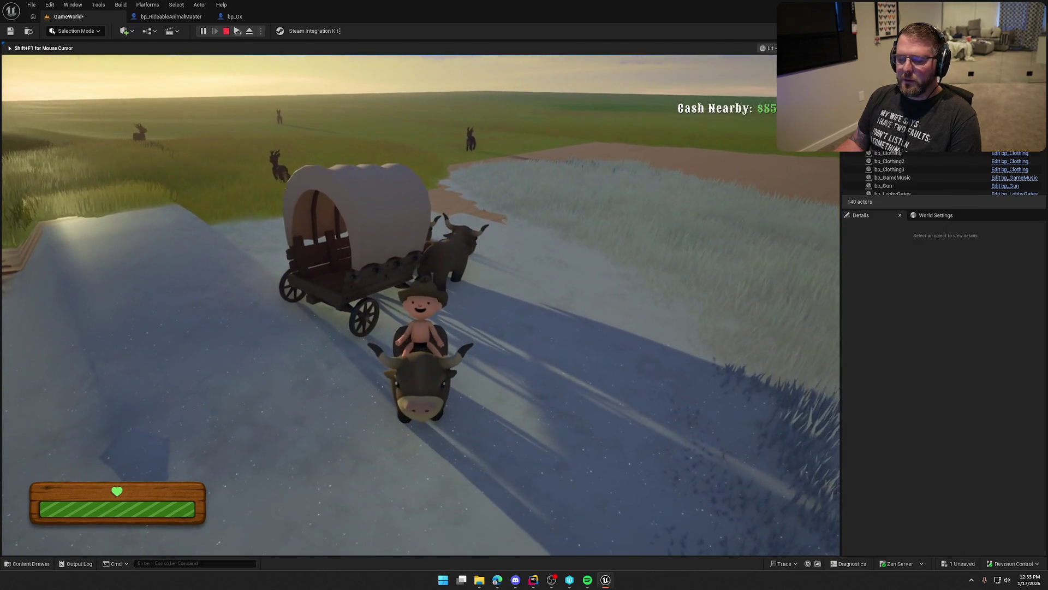
key("Escape")
left_click(213, 18)
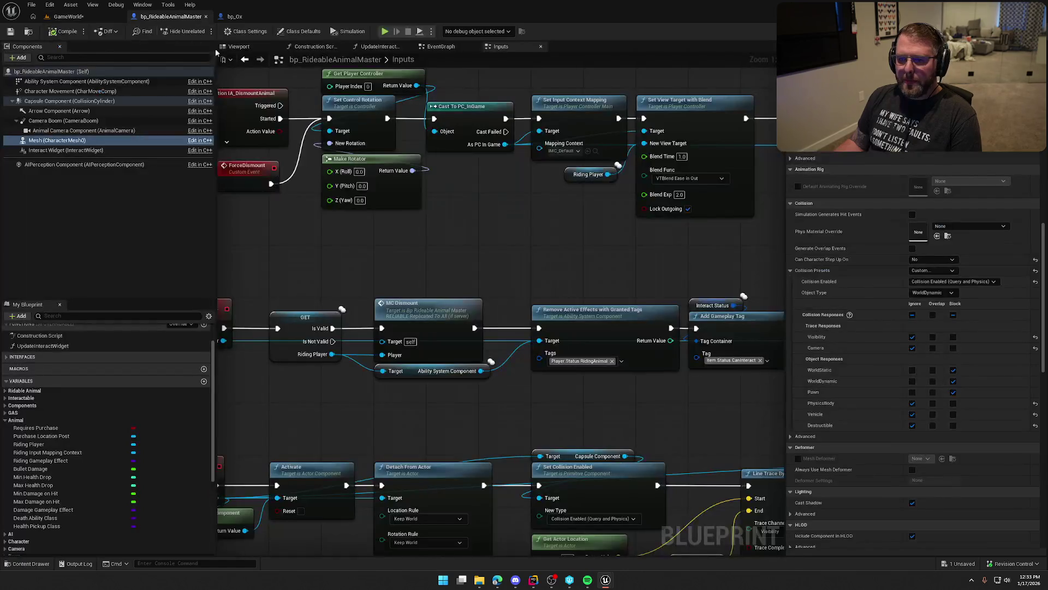
- In the level, select the rifle near the money bags and inspect its mesh collision settings
left_click(101, 16)
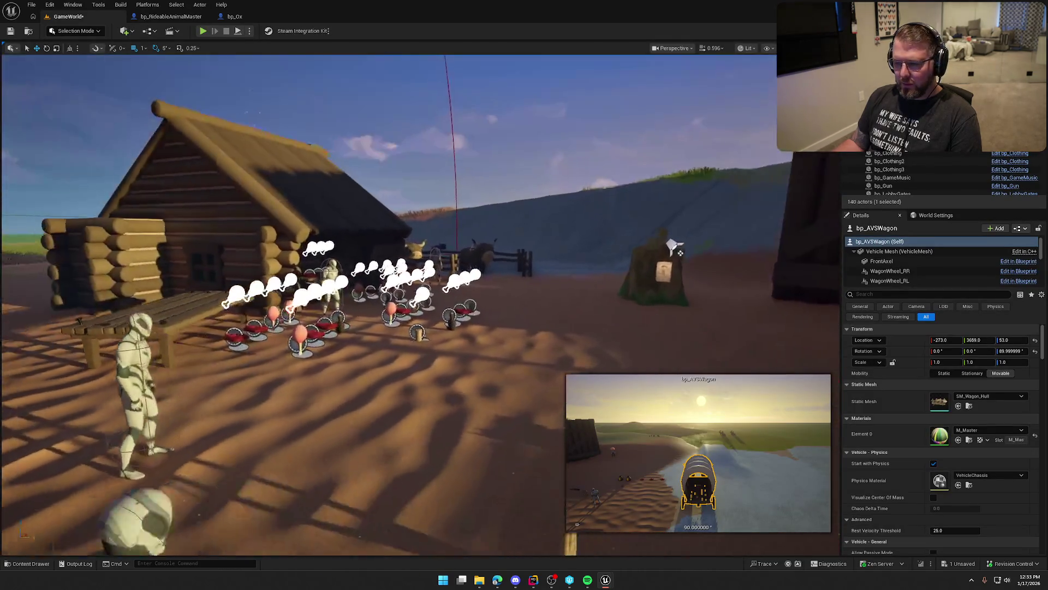
left_click_drag(675, 248, 345, 309)
mouse_move(494, 300)
left_mouse_down()
mouse_move(494, 284)
mouse_move(494, 300)
mouse_move(443, 289)
left_mouse_up()
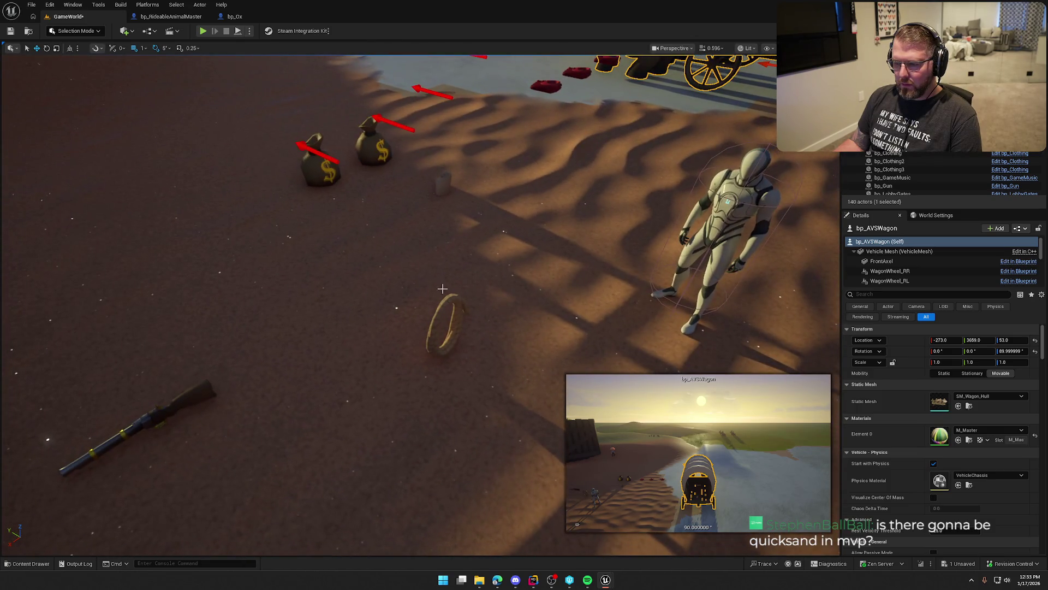
left_click(179, 397)
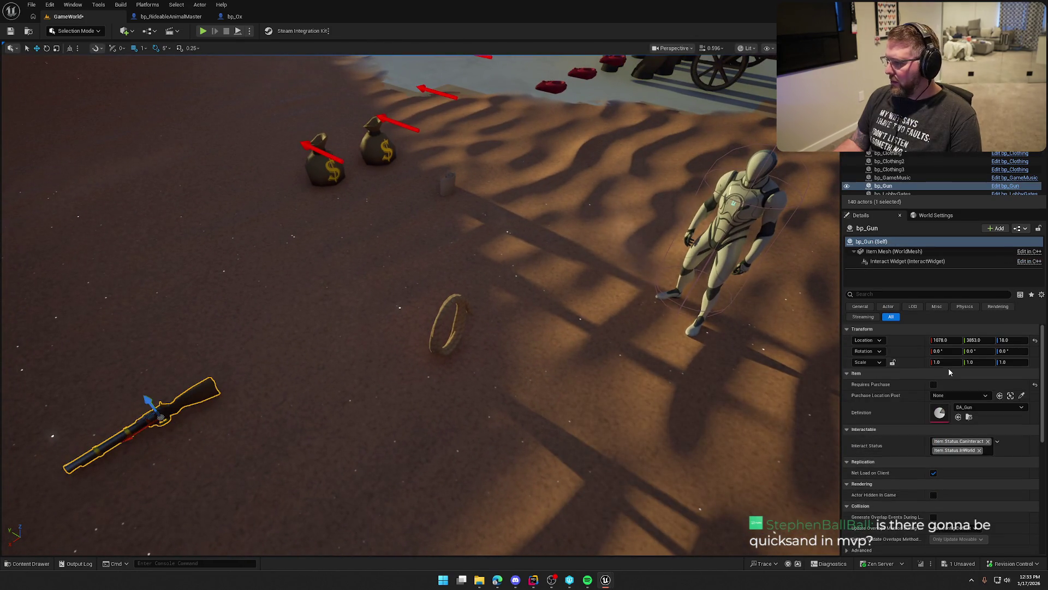
left_click(895, 251)
scroll(906, 371, "down", 5)
scroll(900, 399, "down", 5)
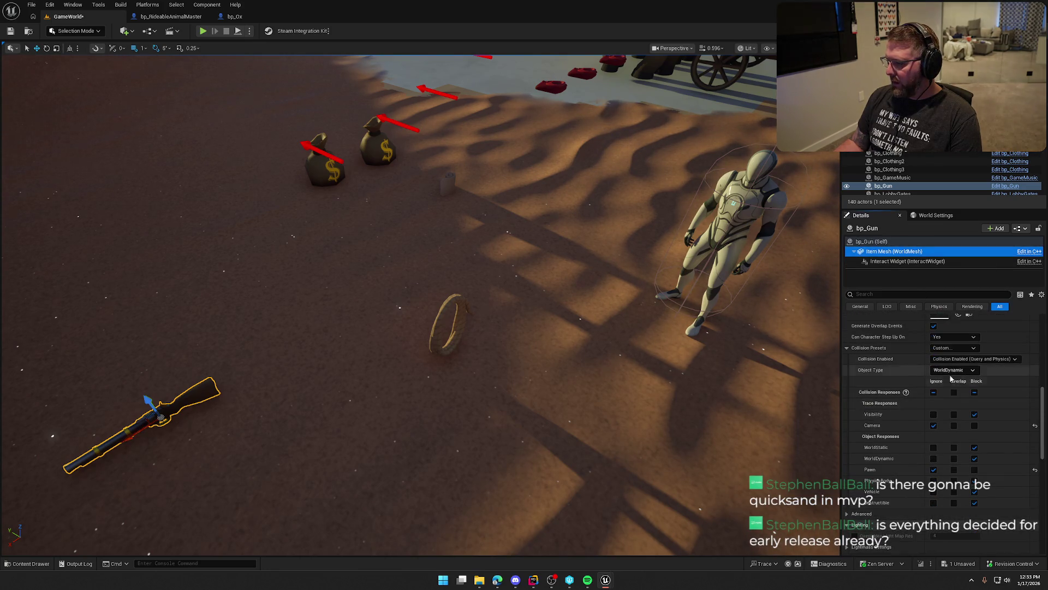
- Set the rideable animal master mesh's WorldDynamic collision response to Ignore, then check the capsule
left_click(191, 17)
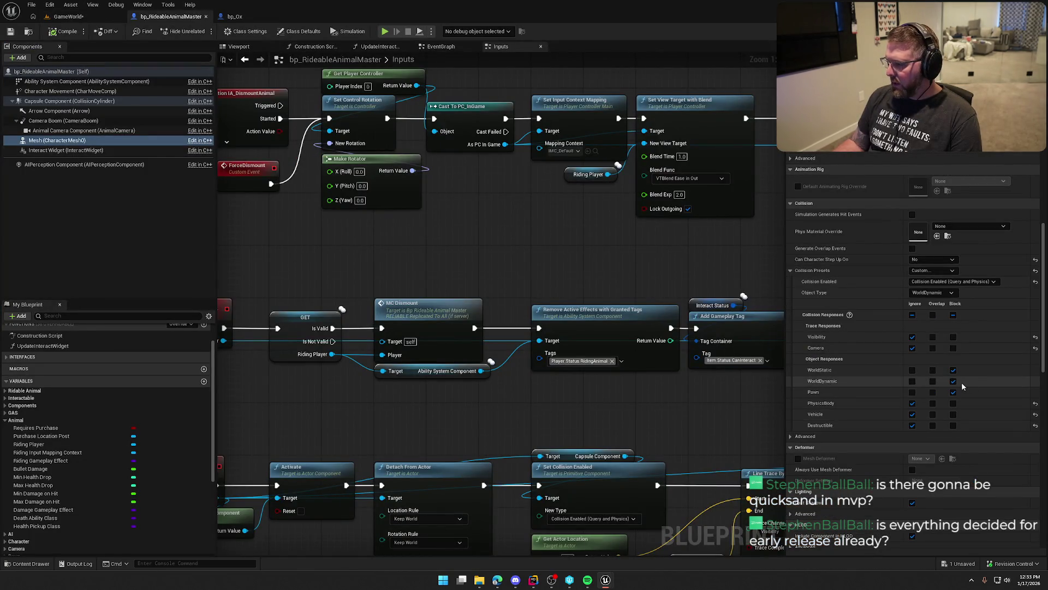
left_click(912, 380)
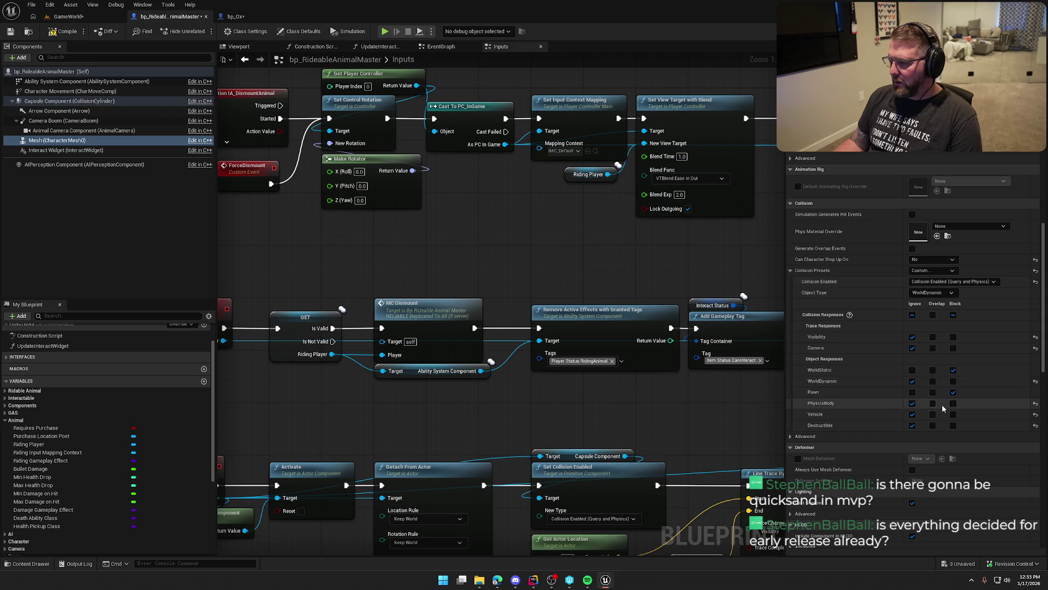
left_click(53, 102)
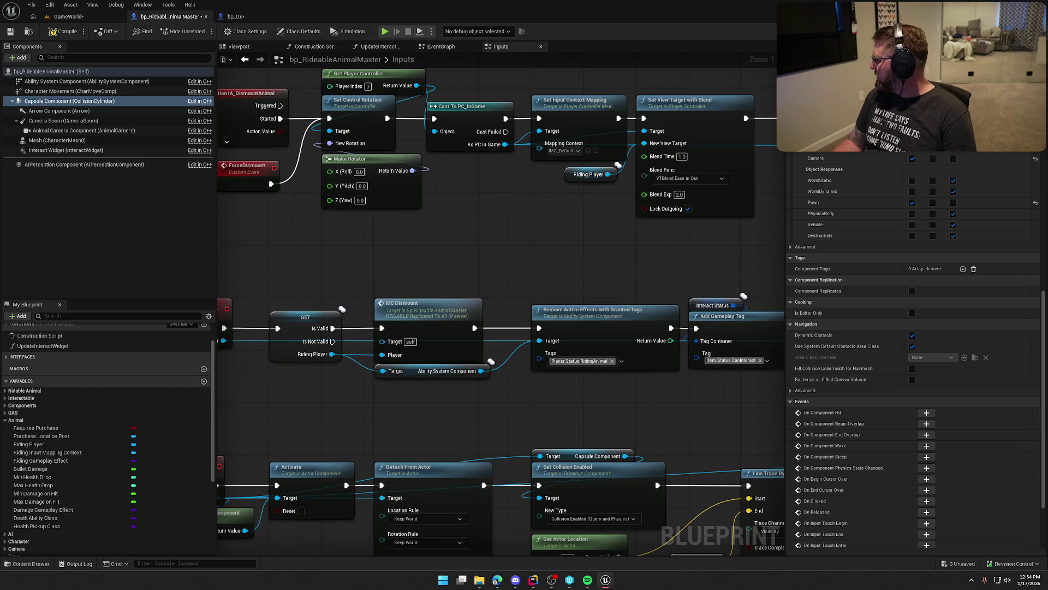
left_click(77, 16)
- Play the level, run into the ox corral, buy and mount the ox, and ride toward camp
key("alt+p")
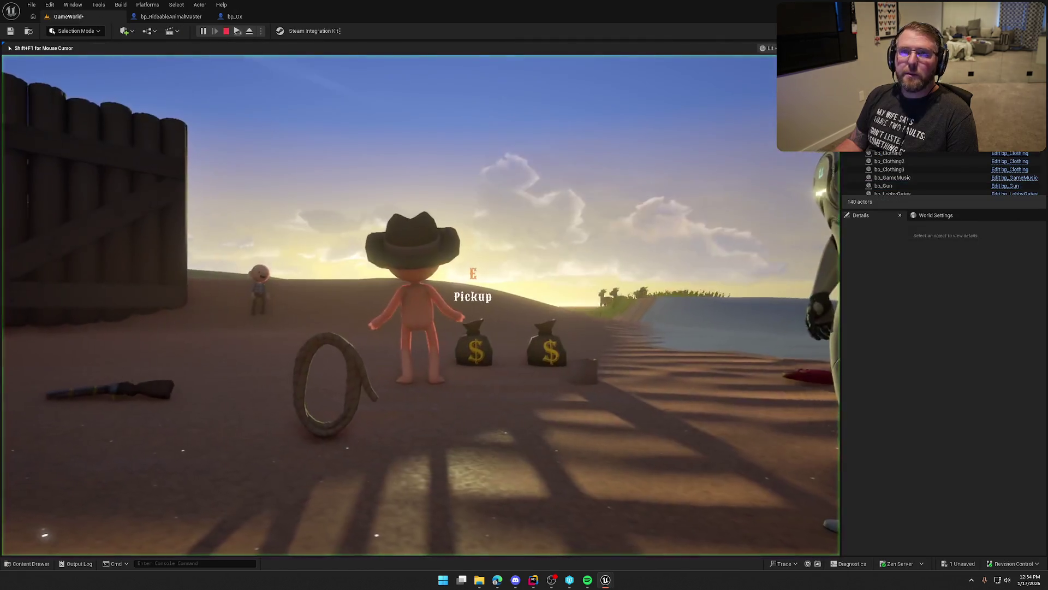
key("shift+w")
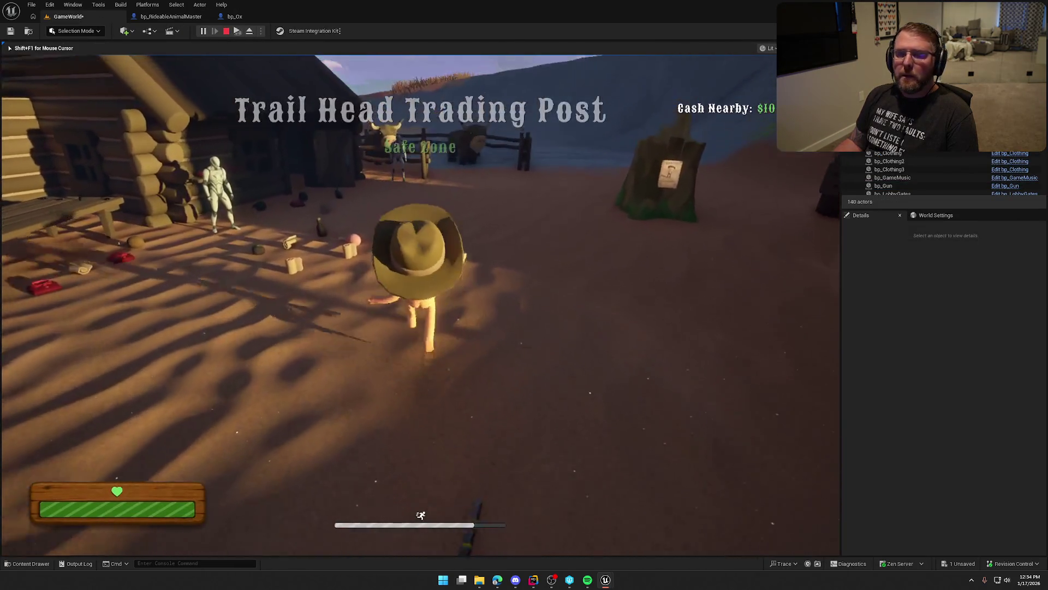
key("w")
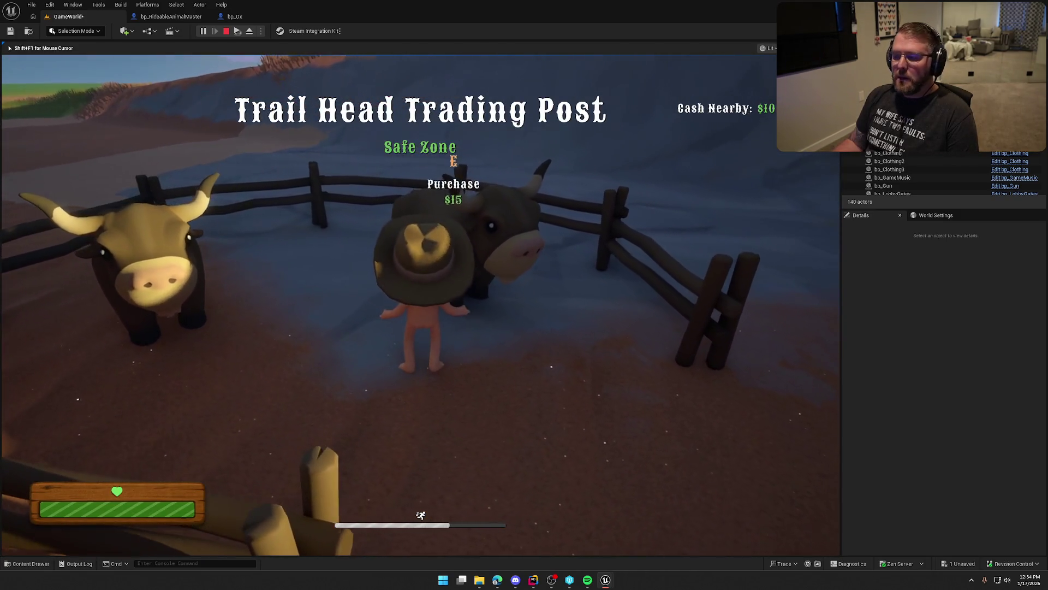
key("e")
key("d")
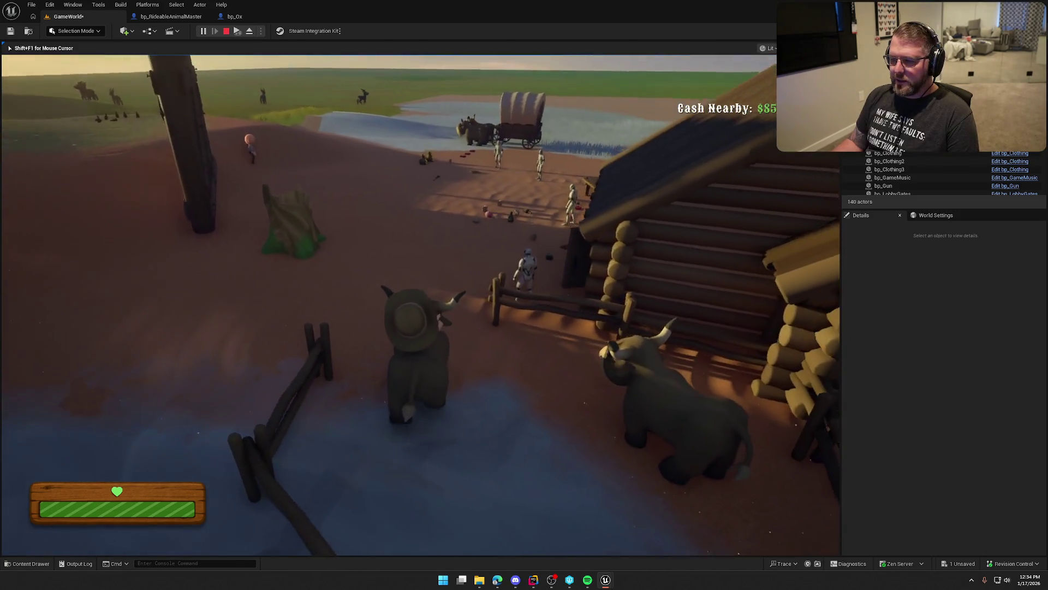
key("a")
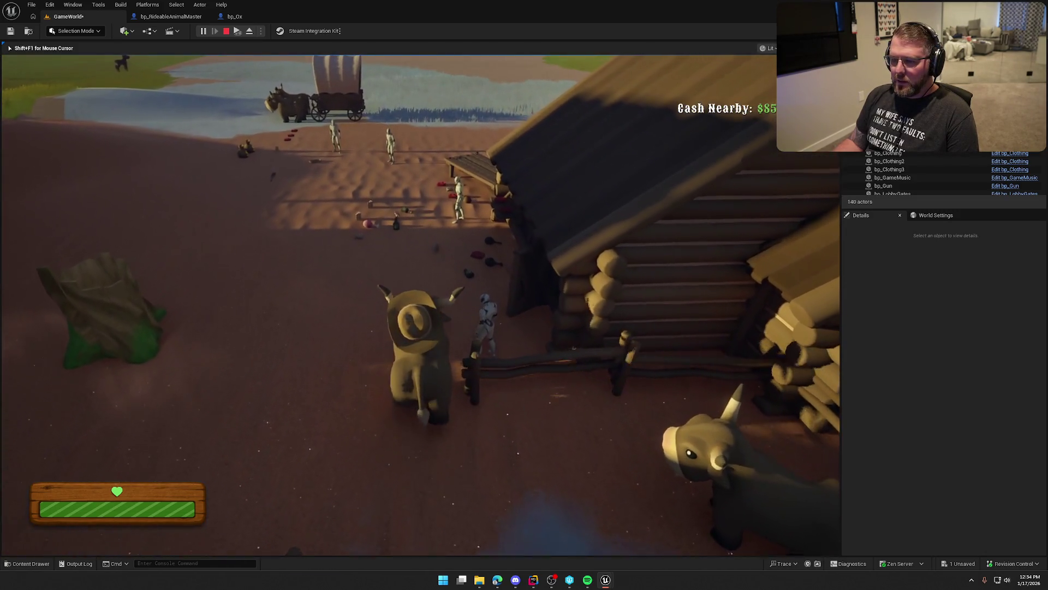
key("w")
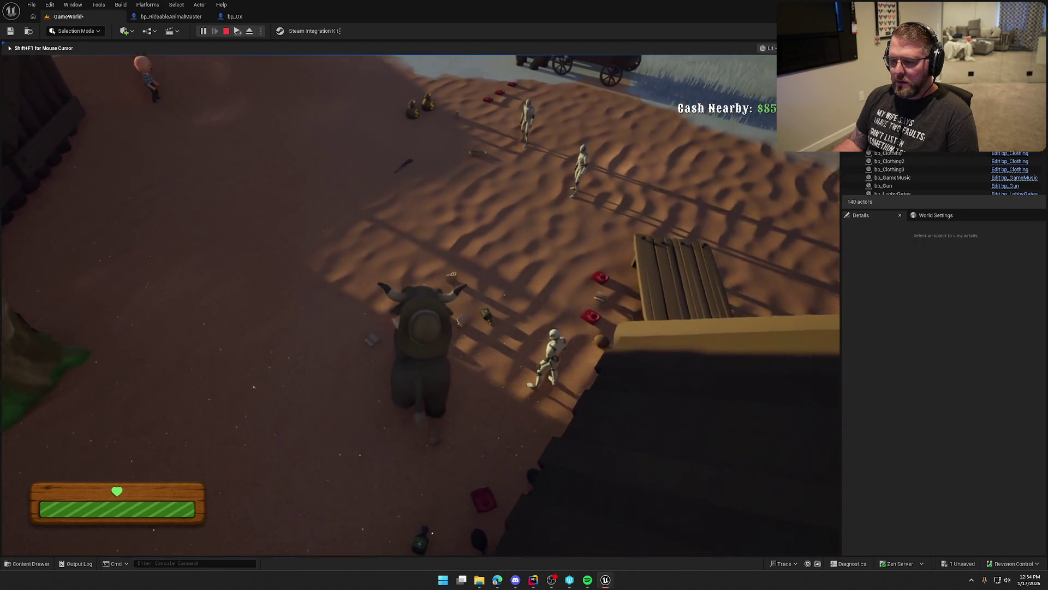
- Steer the ridden ox into the wagon to push it, then dismount and remount
key("a")
key("a")
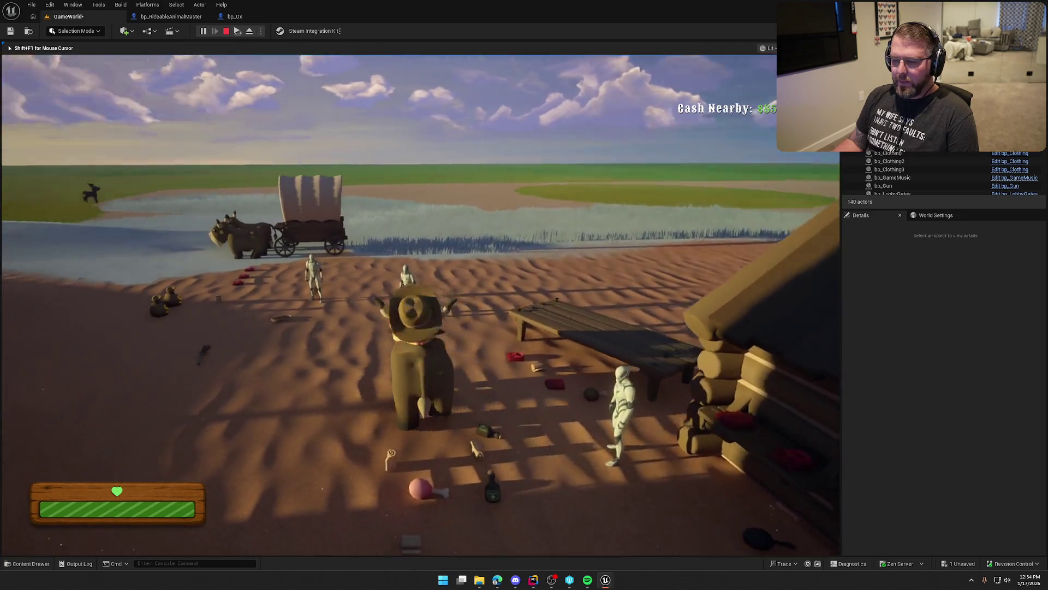
key("d")
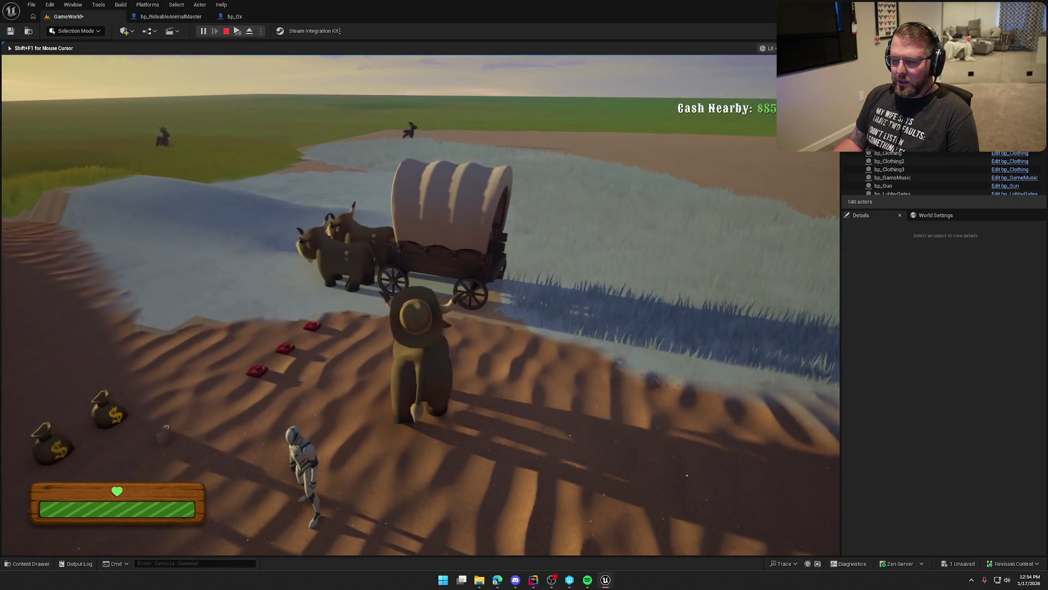
key("w")
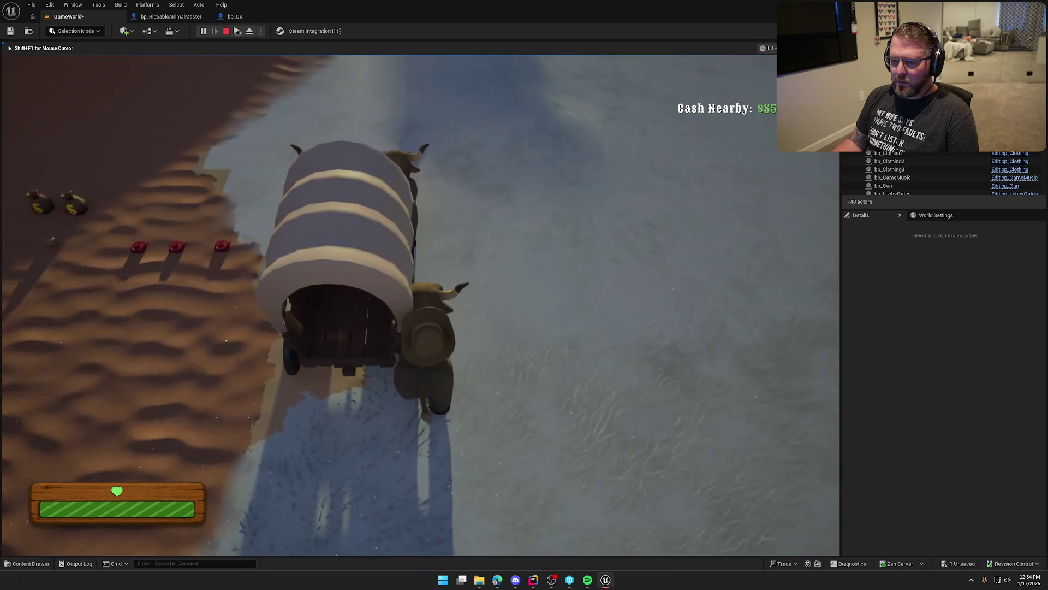
key("e")
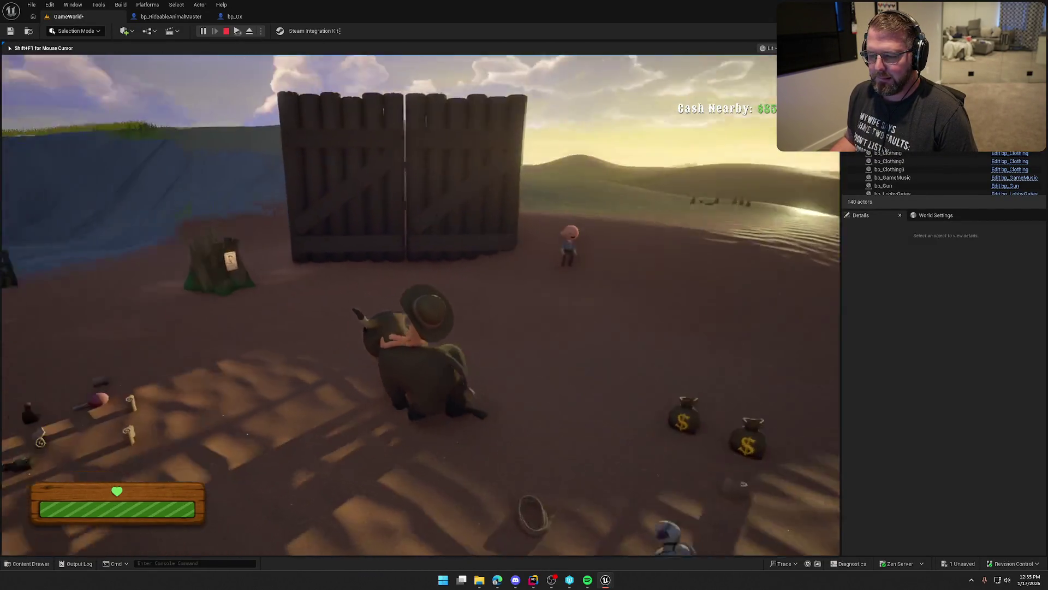
key("e")
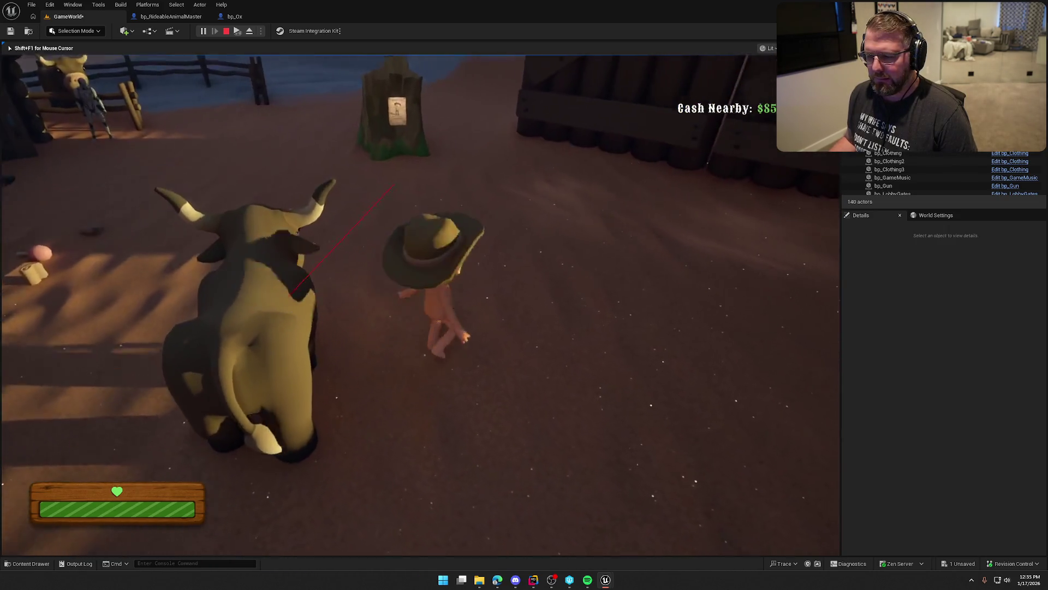
key("e")
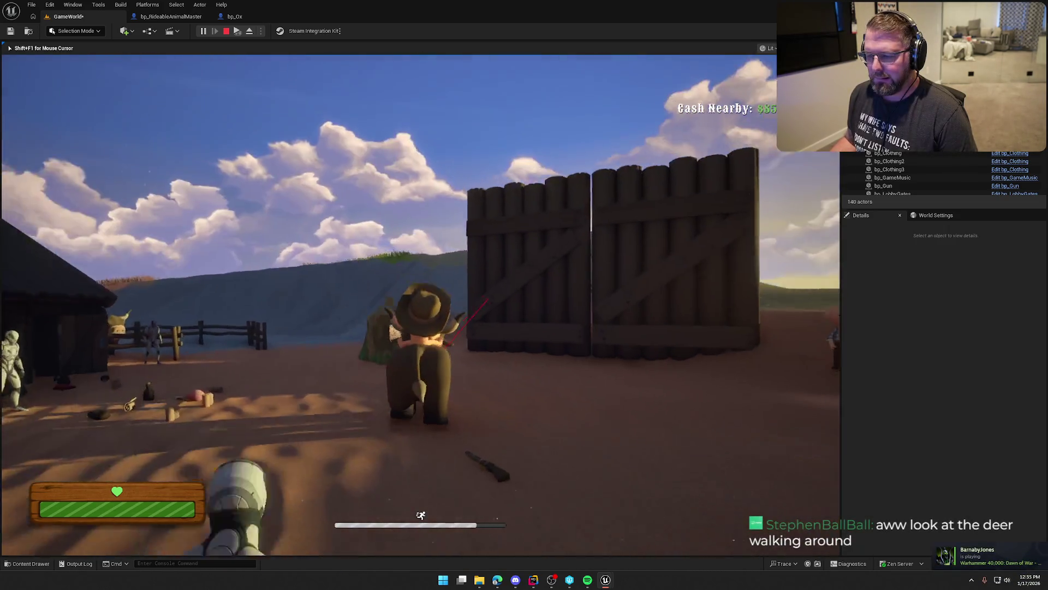
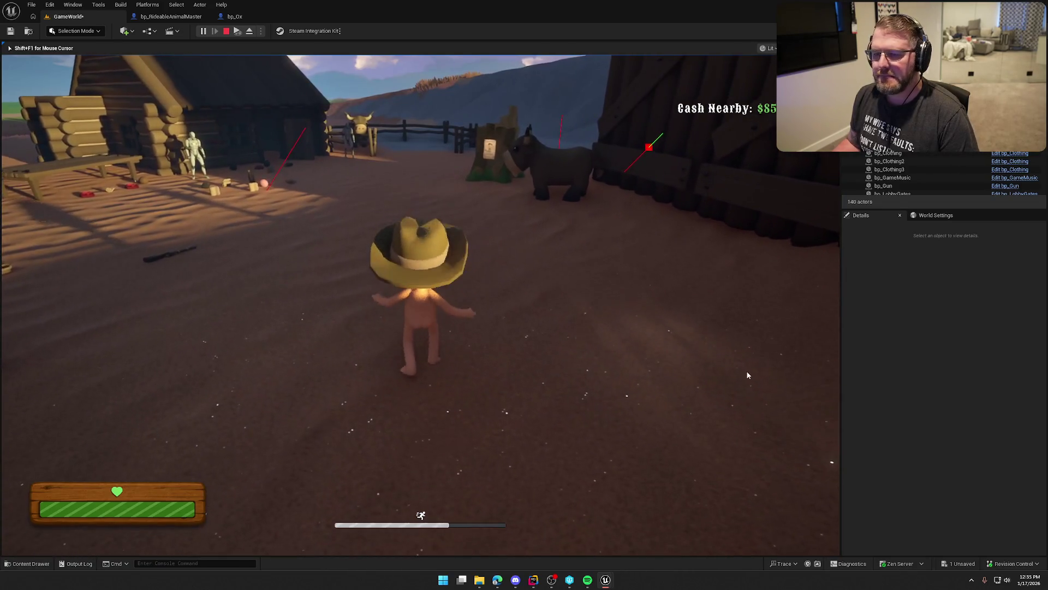
- Stop play, set bp_RideableAnimalMaster's line trace Draw Debug Type to None, and save
key("Escape")
left_click(171, 17)
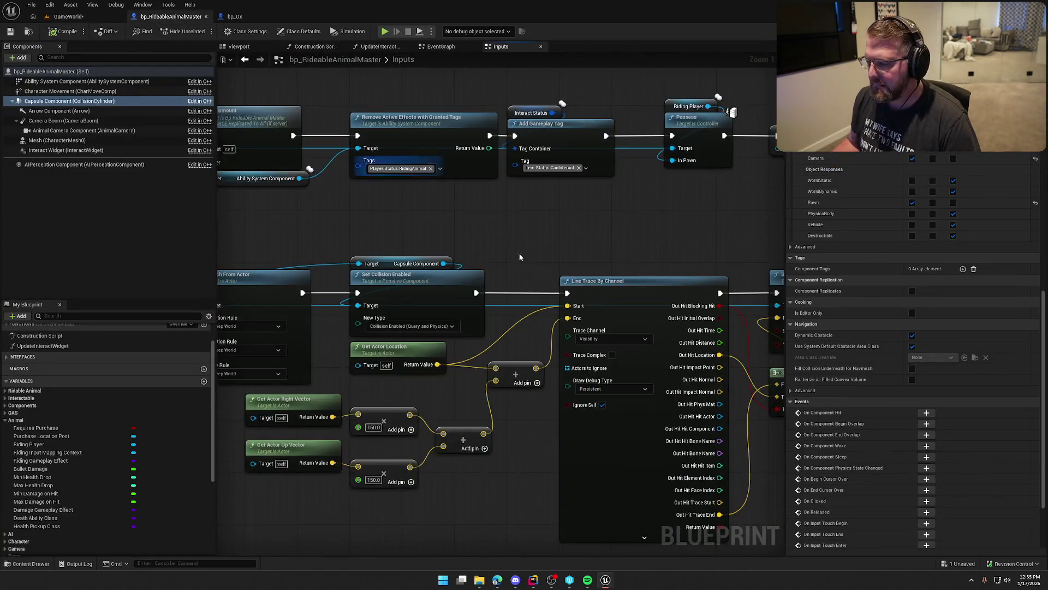
left_click(525, 256)
left_click(513, 269)
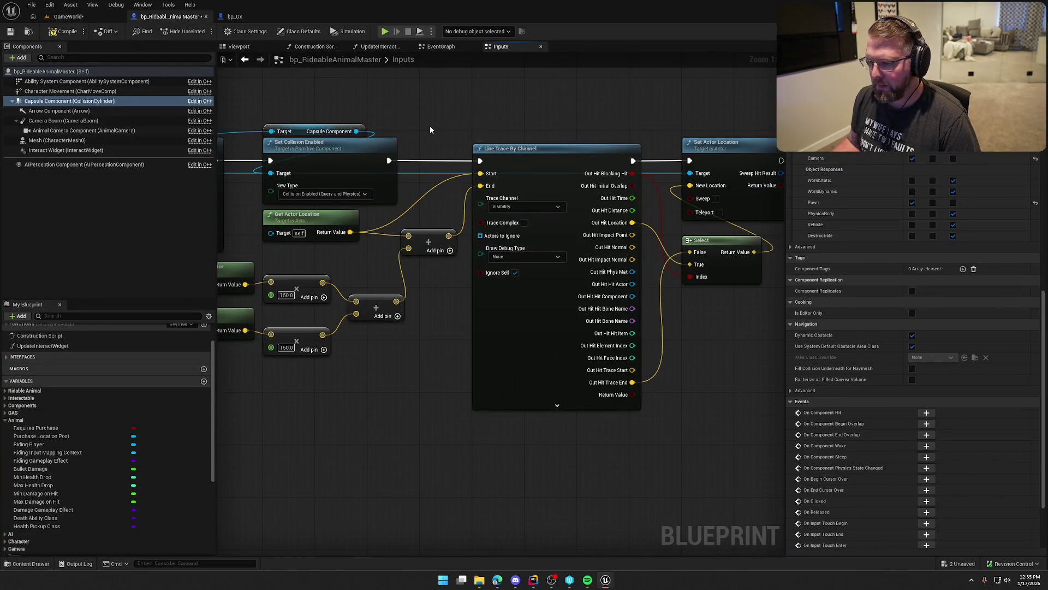
key("ctrl+s")
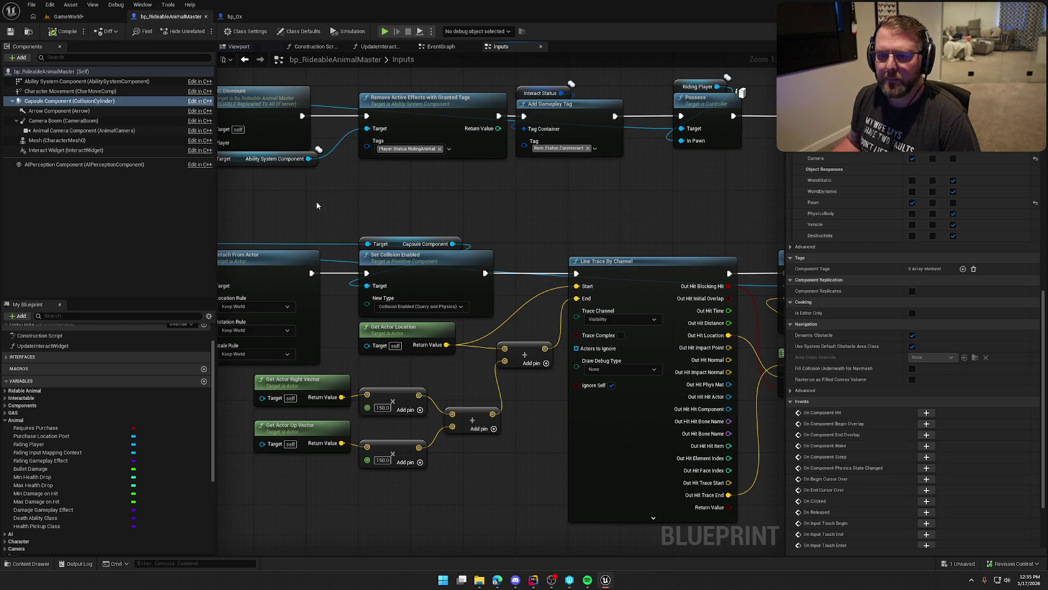
left_click_drag(342, 210, 460, 270)
left_click_drag(356, 255, 467, 231)
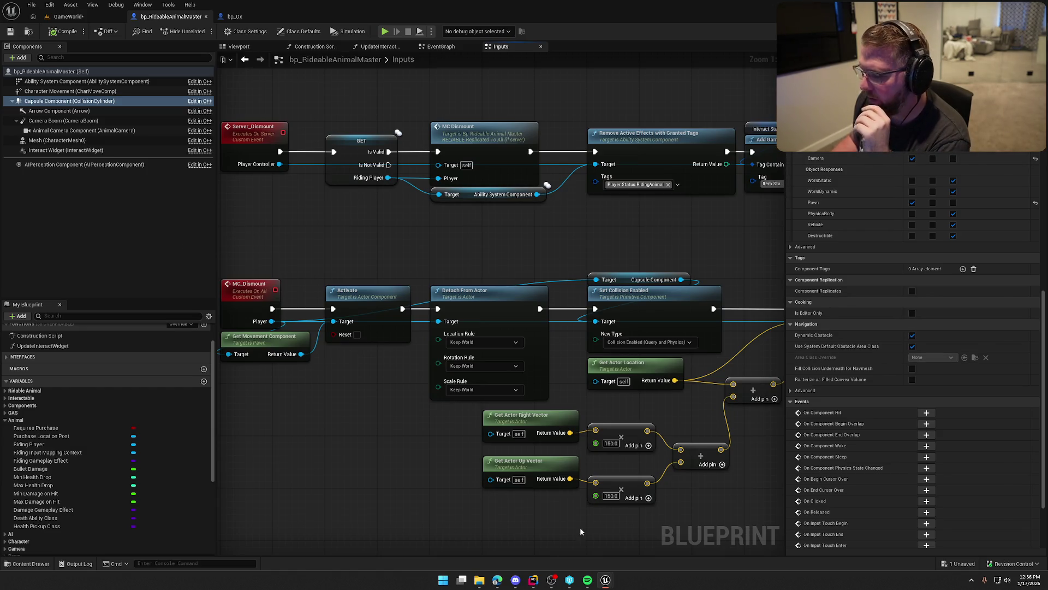
left_click(533, 580)
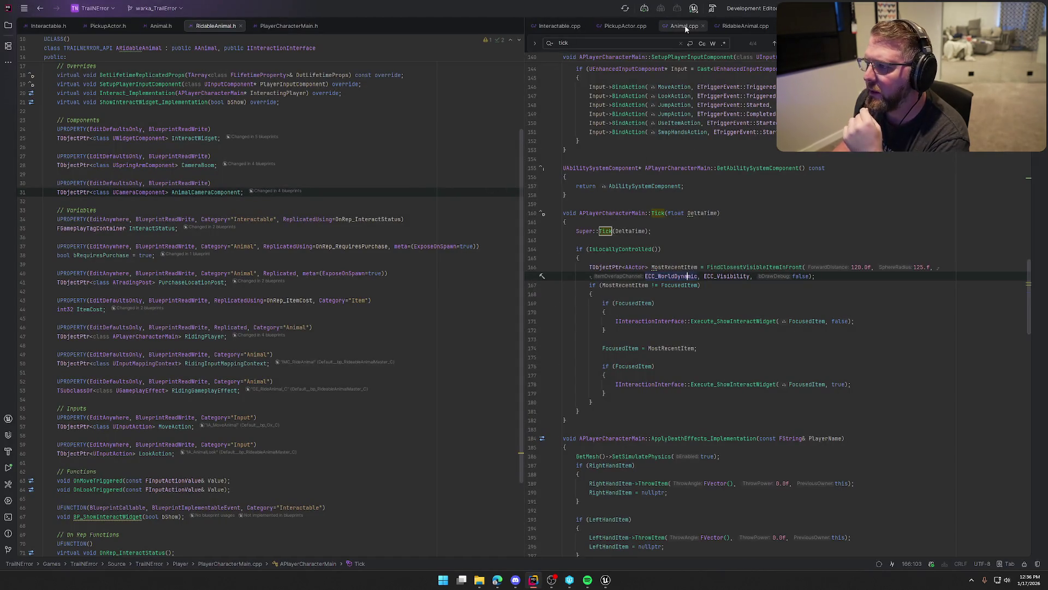
- Show RidableAnimal.cpp on the right and jump to AAnimal's declaration in Animal.h
left_click(685, 27)
left_click(751, 24)
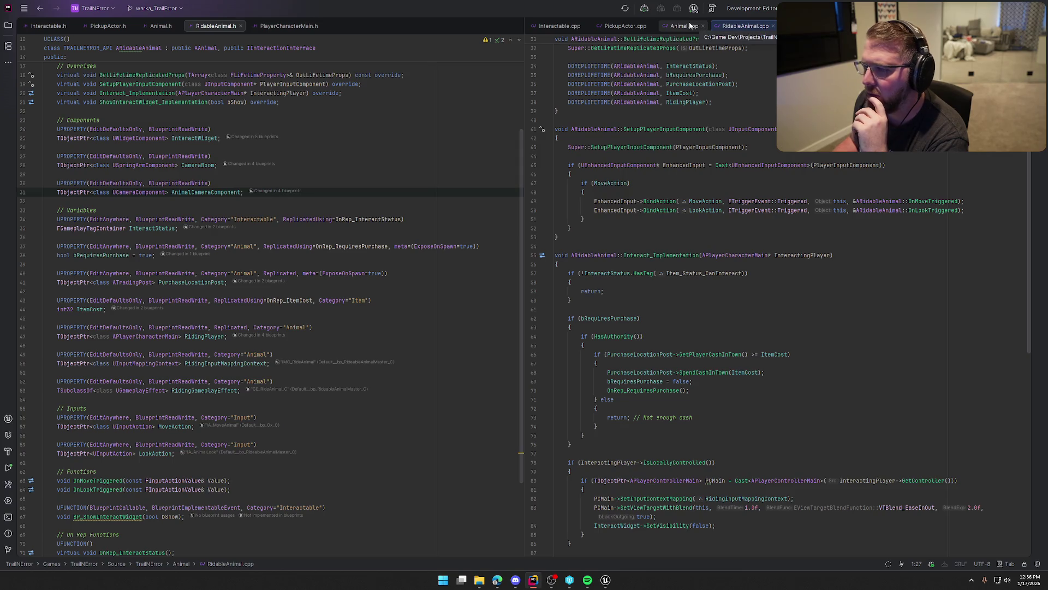
scroll(323, 164, "up", 3)
left_click(197, 135)
key("F12")
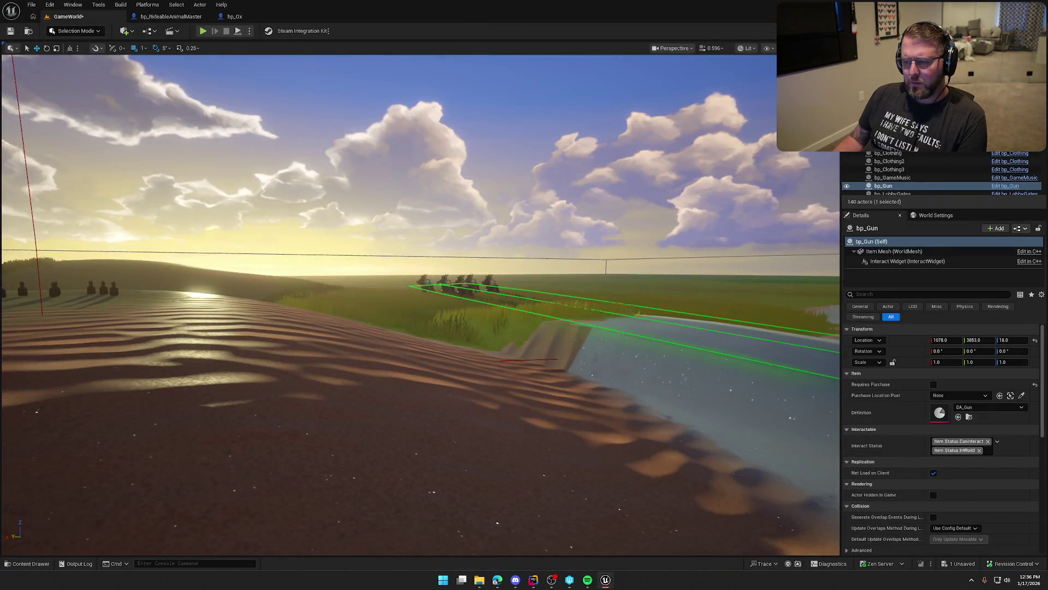
- Select the deer in the level and open bp_AI_Deer in the full Blueprint editor
left_click(479, 293)
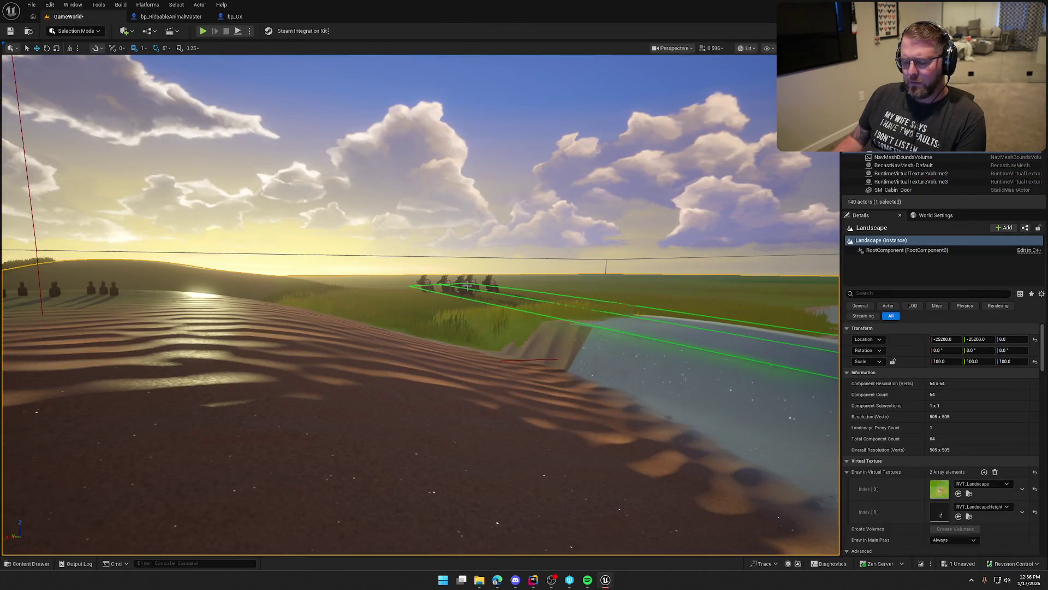
left_click(466, 292)
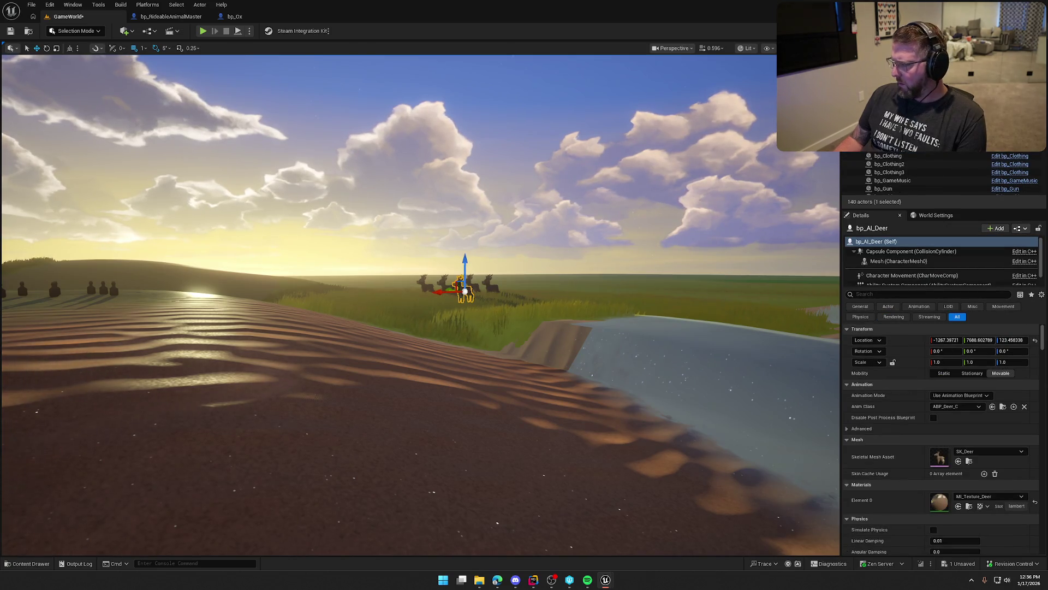
key("ctrl+e")
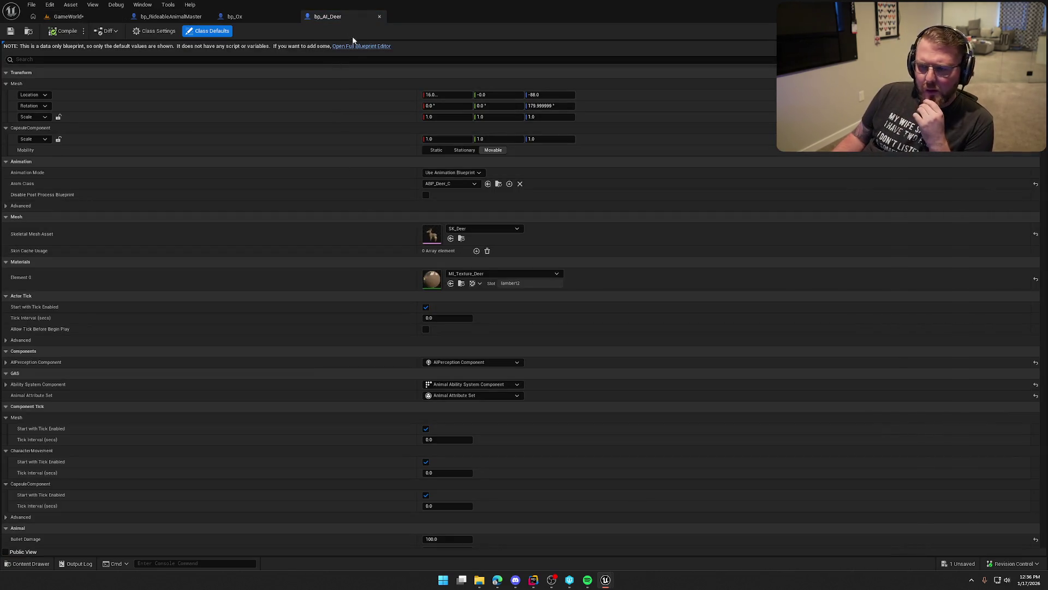
left_click(357, 47)
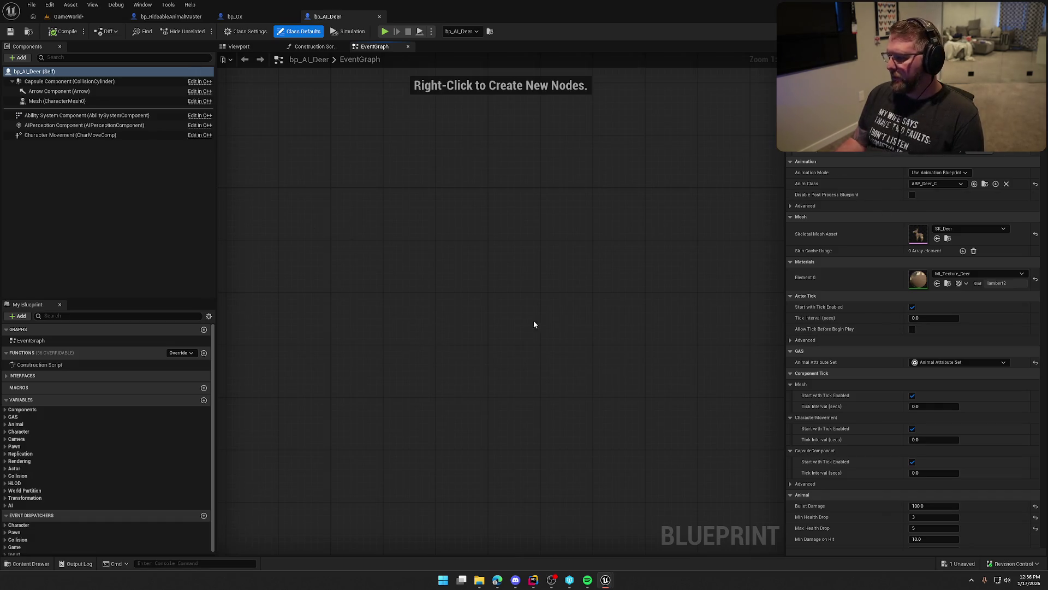
- Open bp_AIDeerController from the Content Drawer's Logic/Animals folder
key("ctrl+space")
left_click(28, 31)
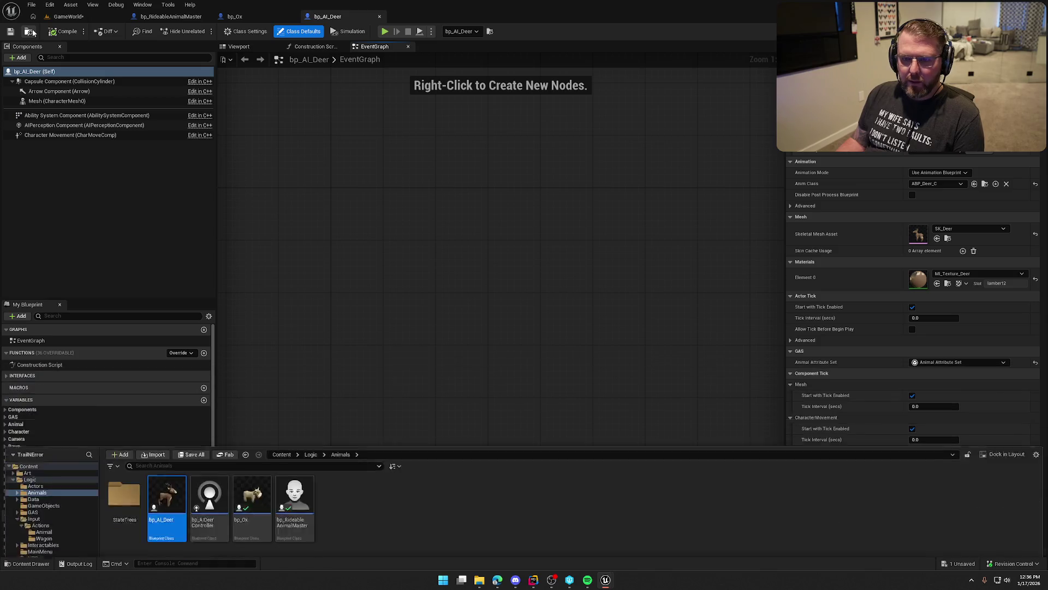
double_click(210, 423)
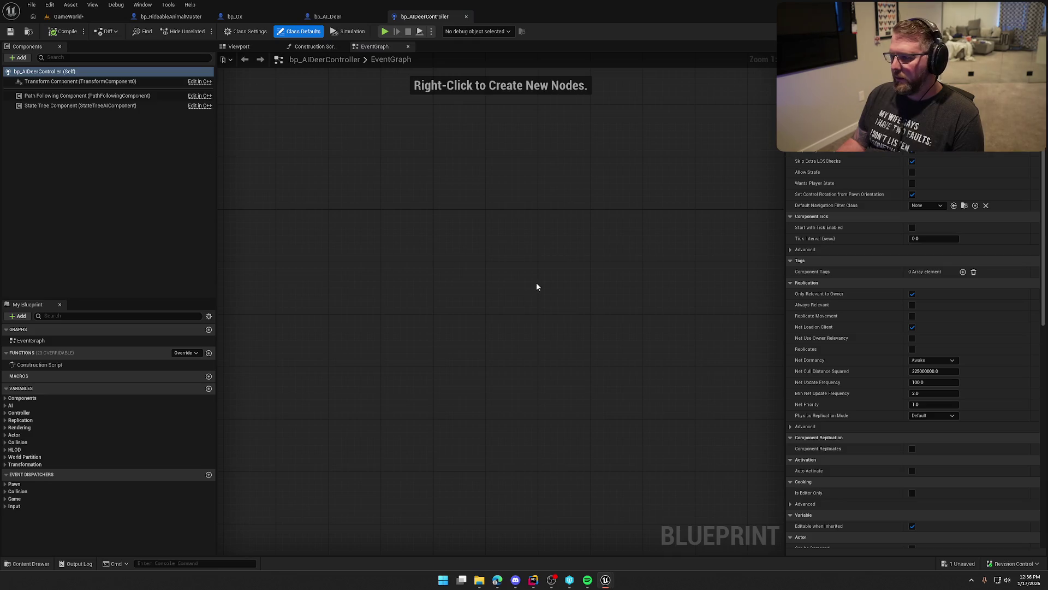
- Wire the State Tree Component getter into a Set State Tree node assigned ST_Deer
mouse_move(77, 106)
left_mouse_down()
mouse_move(423, 249)
mouse_move(363, 283)
mouse_move(438, 273)
left_mouse_up()
left_click(48, 103)
type("set st")
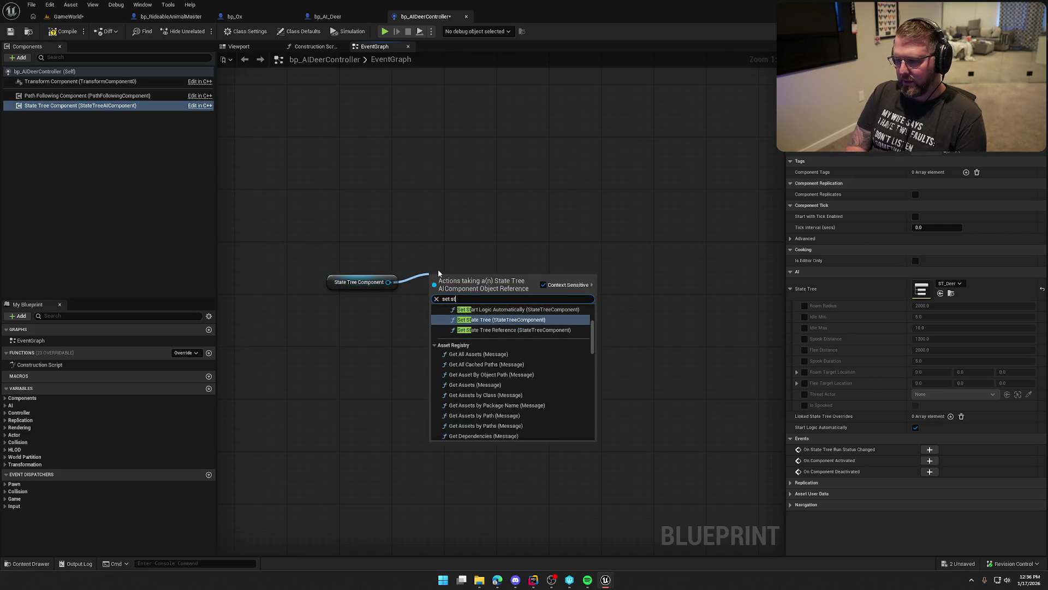
type("ate tree")
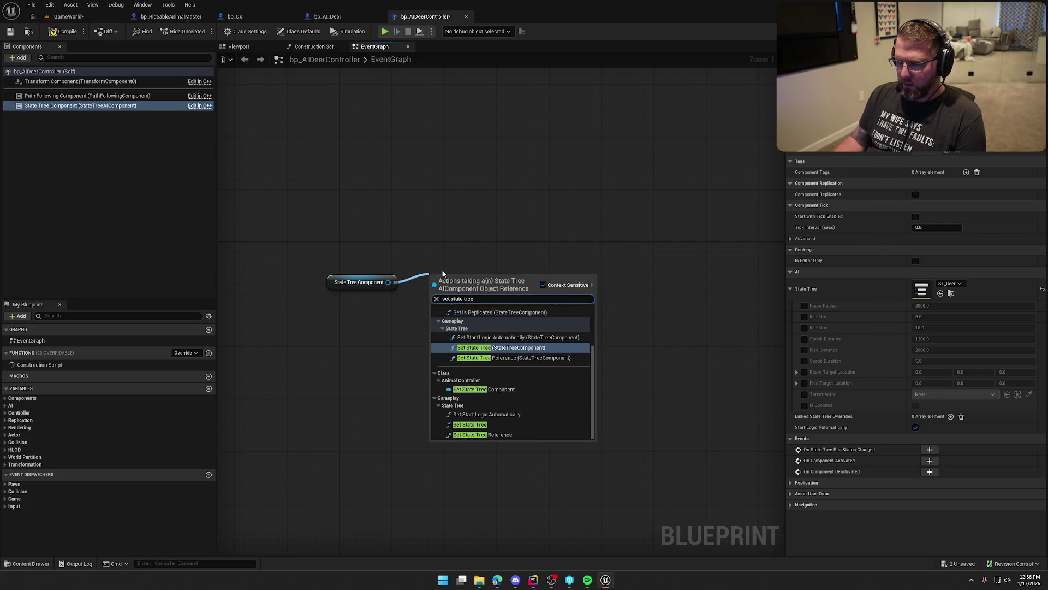
left_click(470, 424)
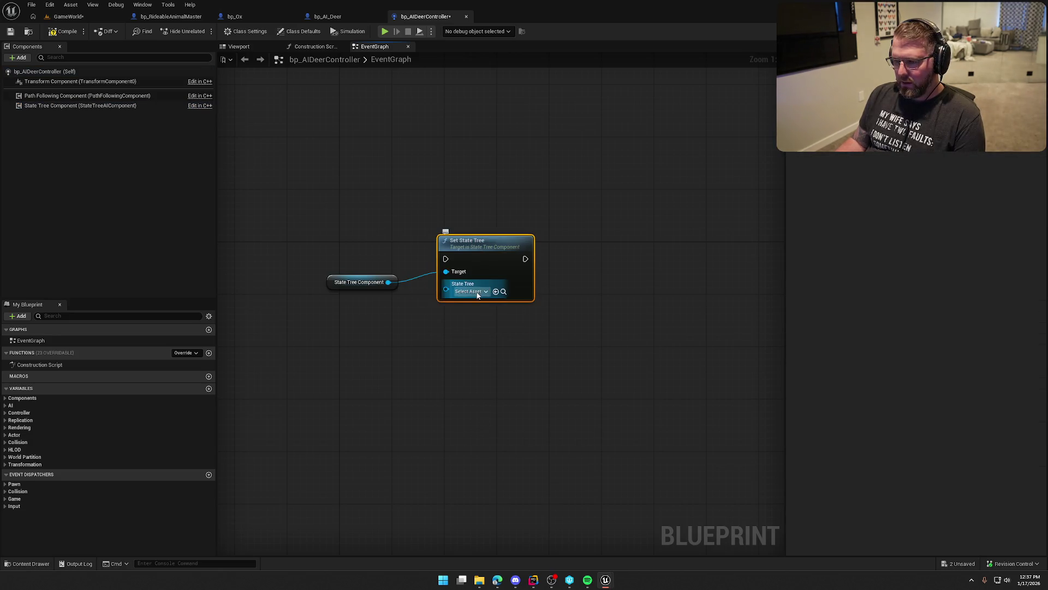
left_click(477, 292)
left_click(512, 351)
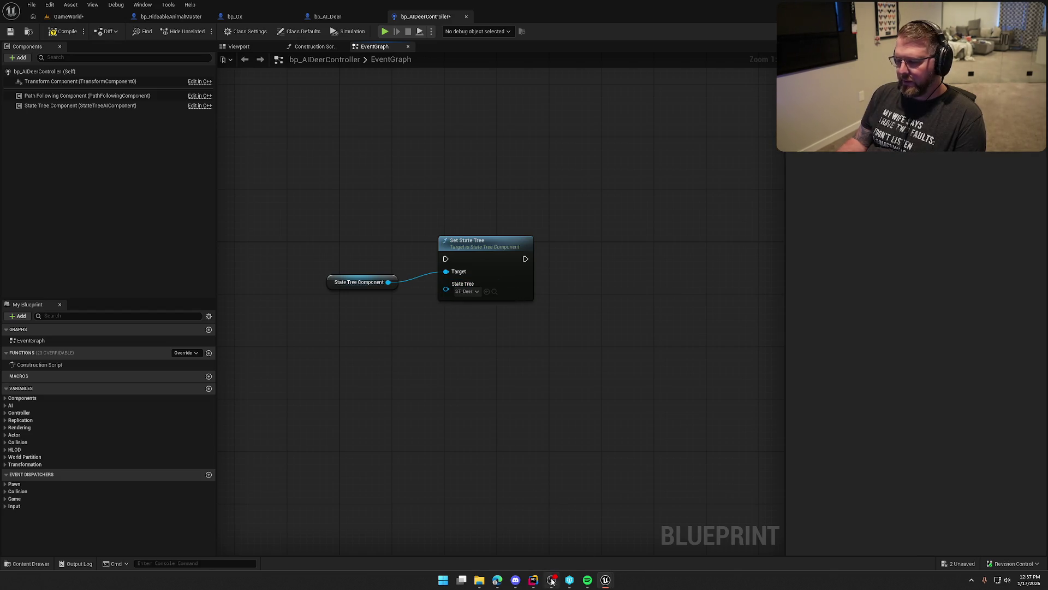
left_click(533, 580)
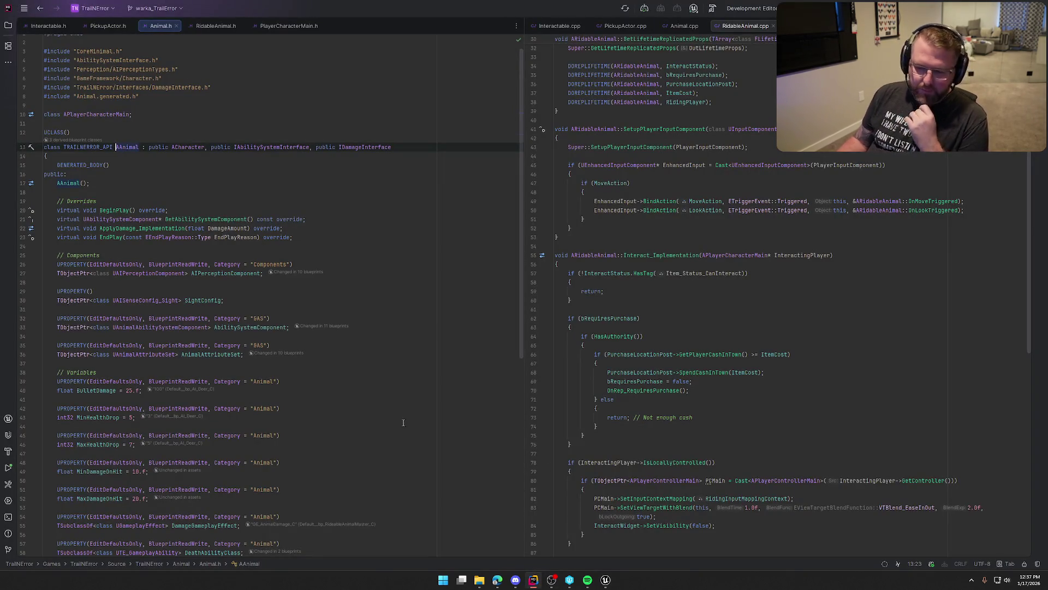
- Below HealthPickupClass, add a UPROPERTY(EditDefaultsOnly, BlueprintReadWrite, Category="Animal") line
scroll(355, 426, "down", 8)
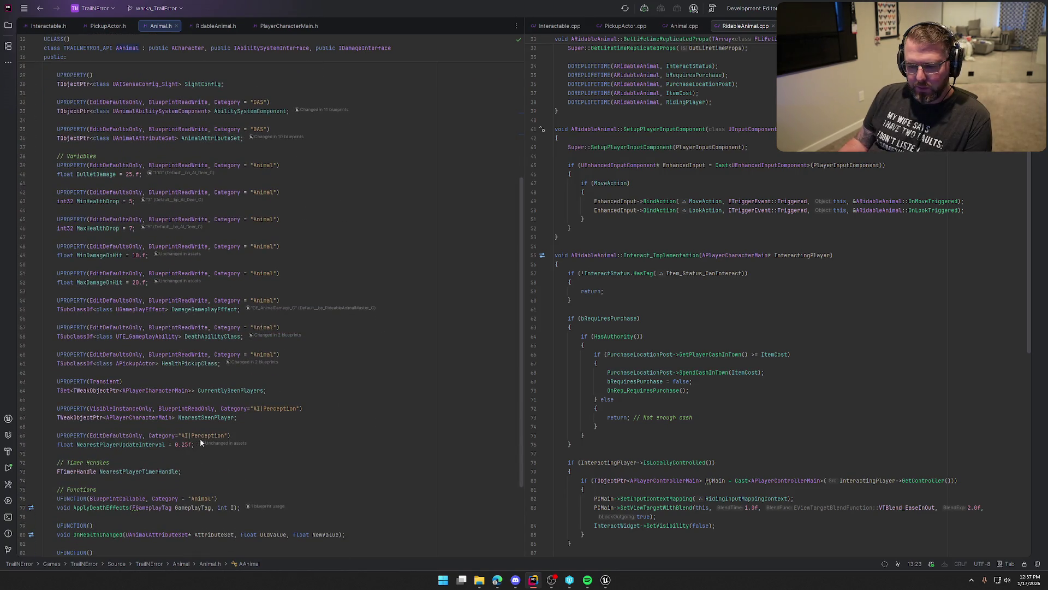
left_click(220, 364)
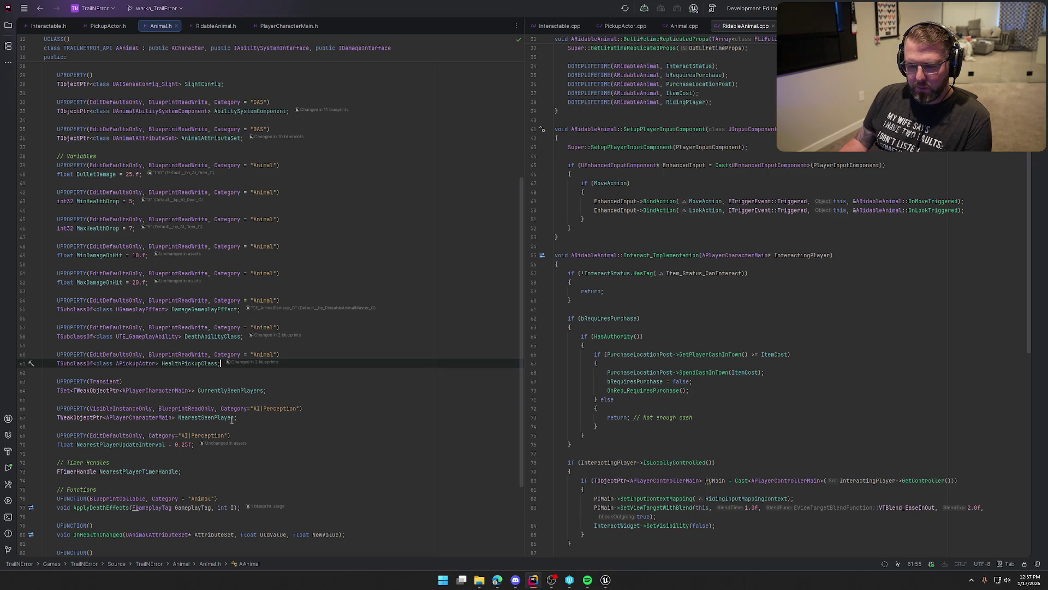
key("Return")
key("Return")
type("UPRO")
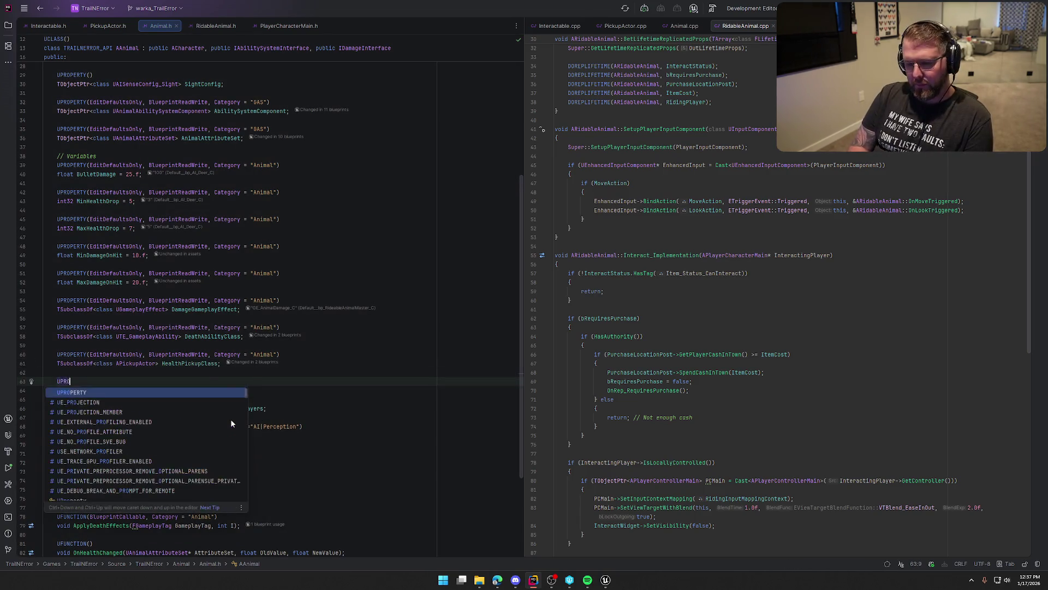
type("PERTY(E")
key("Tab")
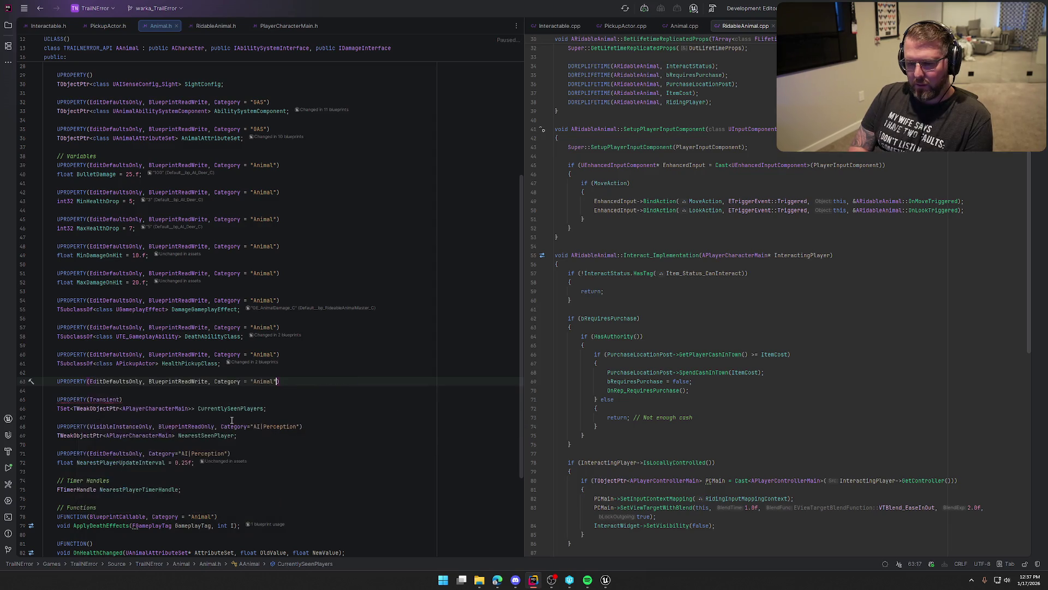
key("End")
key("Return")
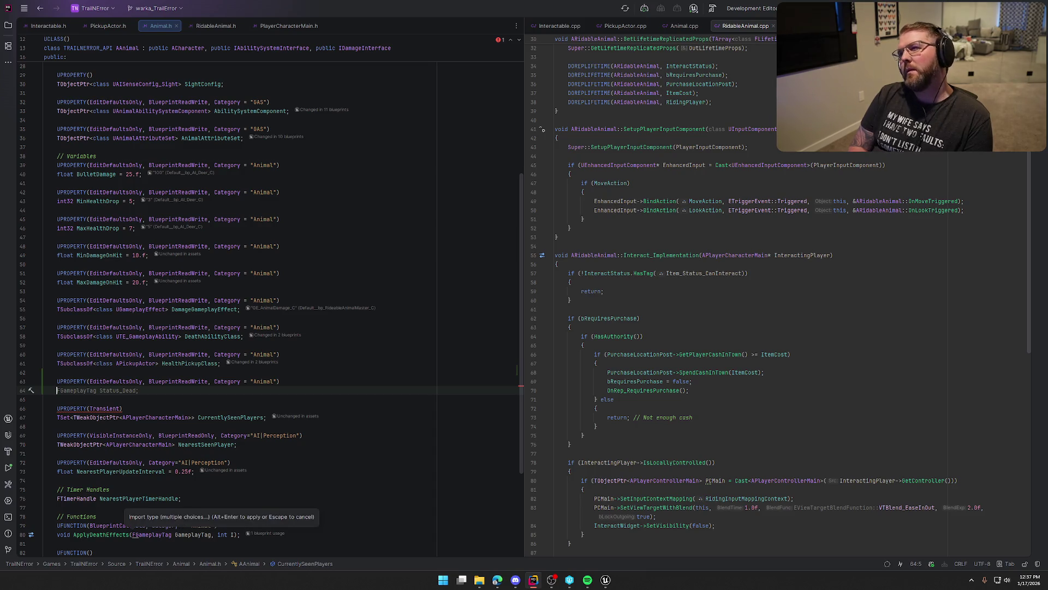
- Declare TObjectPtr<class UStateTree> AnimalStateTree under that specifier line
type("TObjectPtr<class")
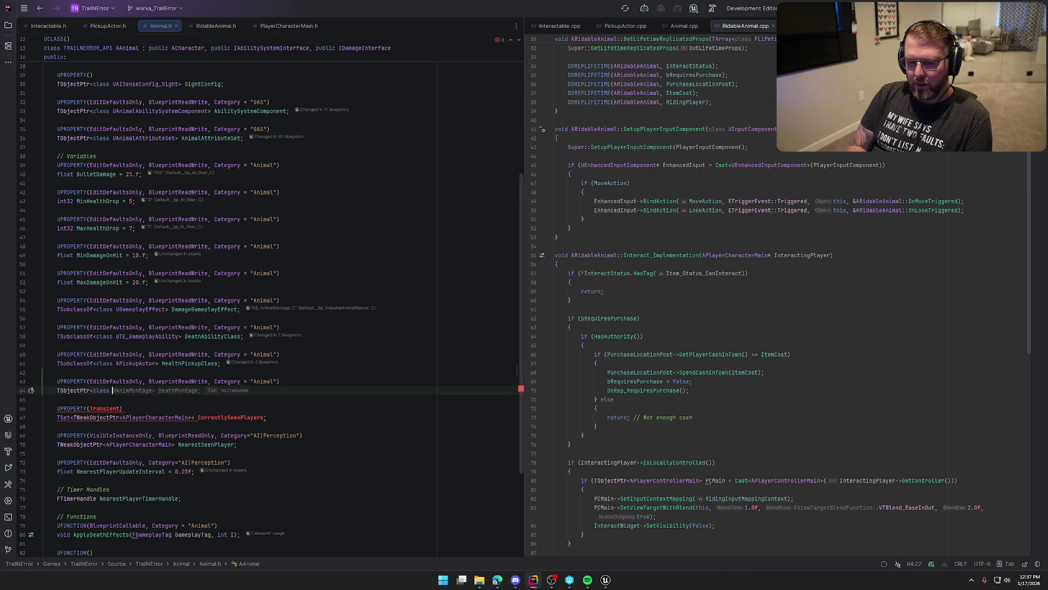
key("alt+Tab")
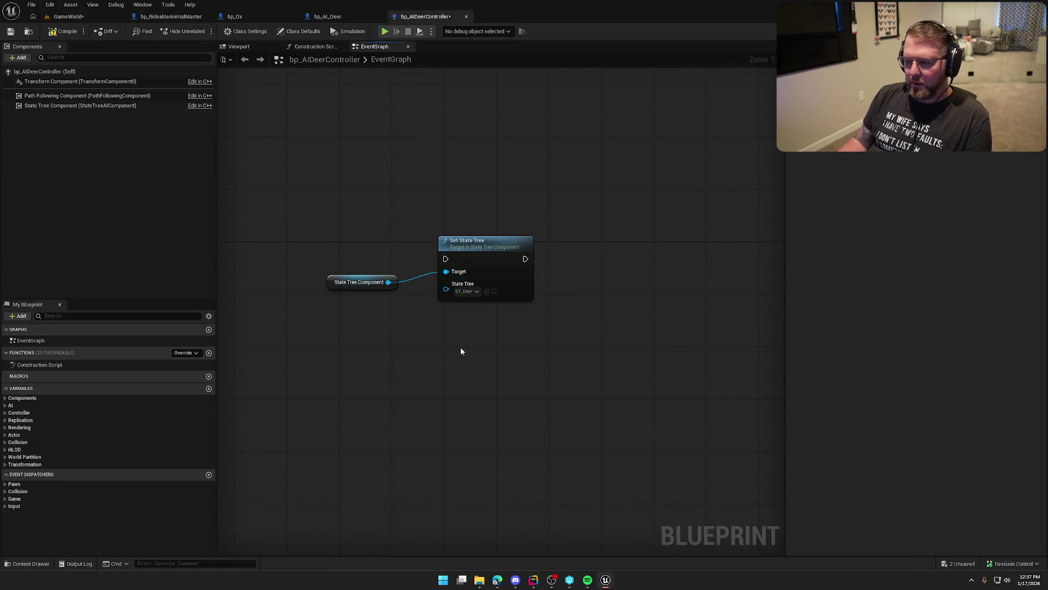
key("alt+Tab")
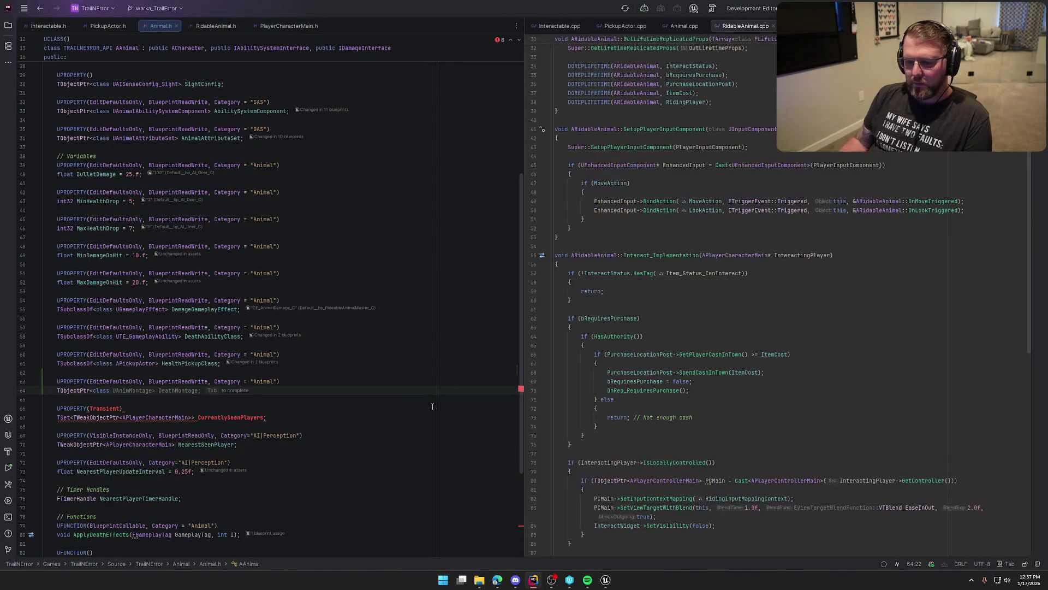
type("AStateTree")
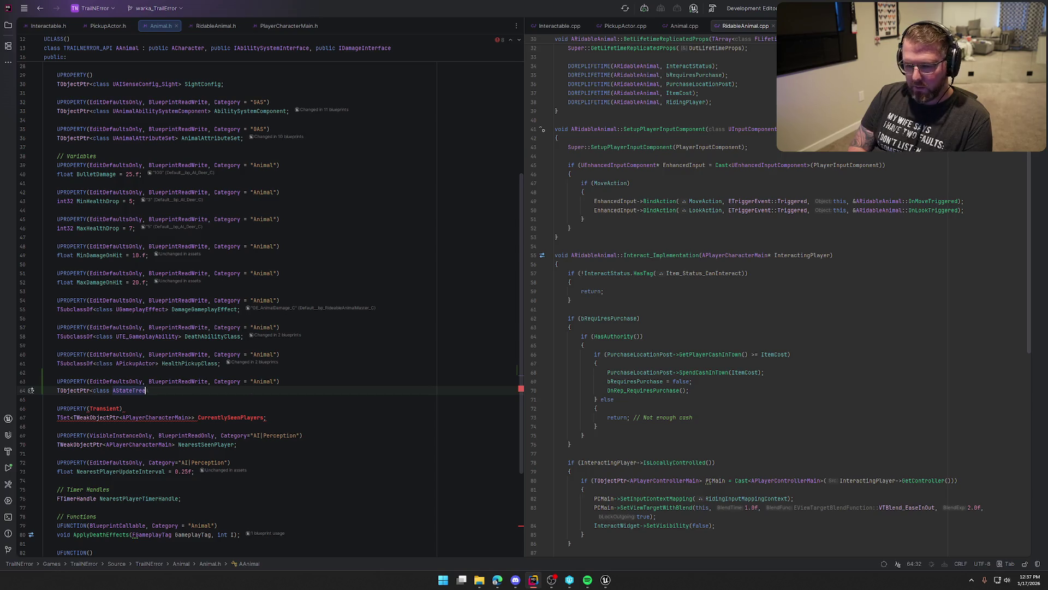
key("BackSpace")
key("BackSpace")
key("BackSpace")
type("St")
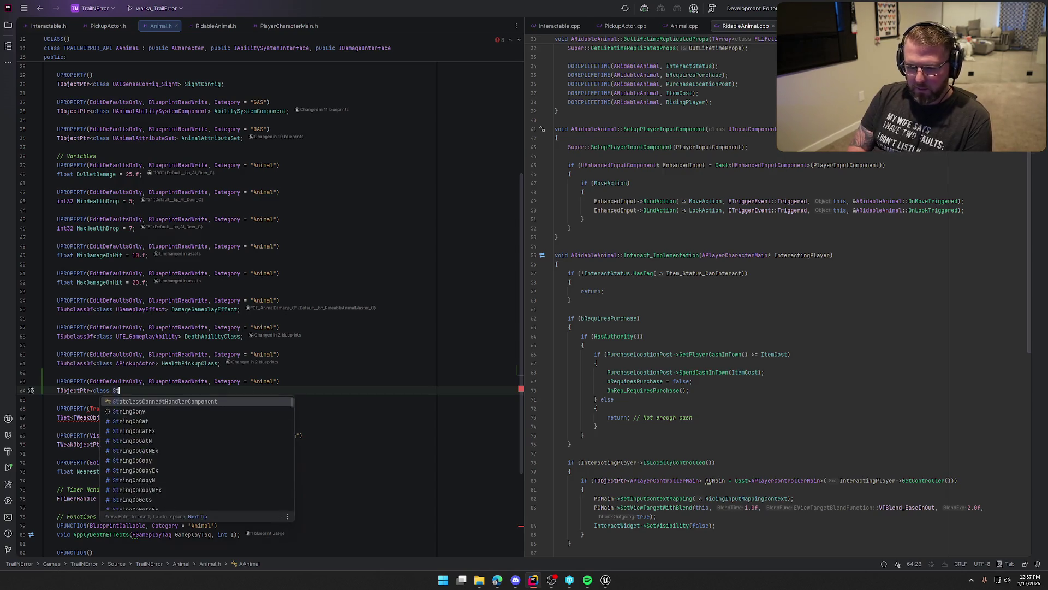
type("ateTree")
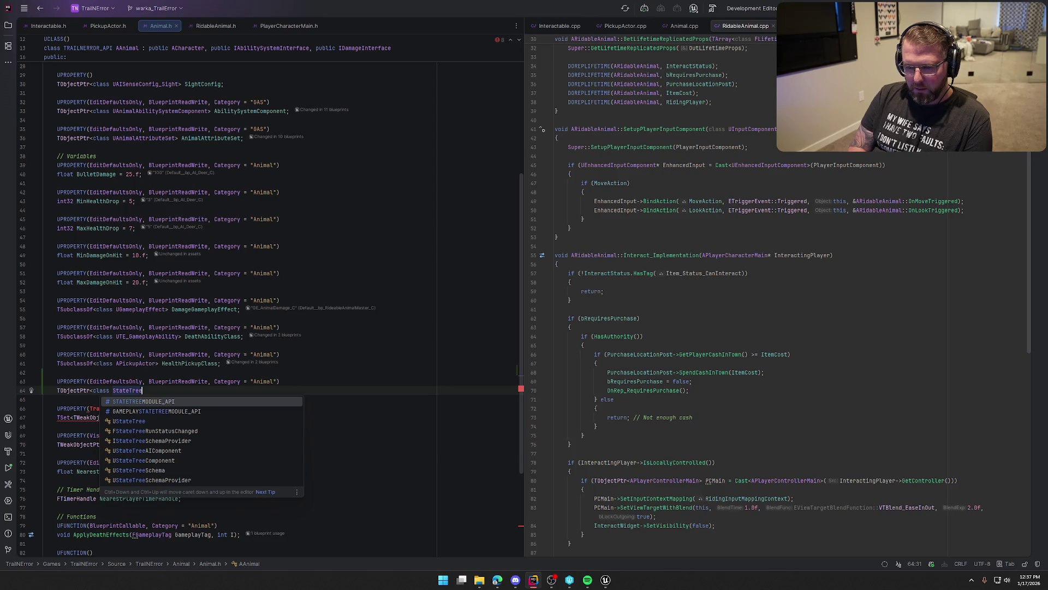
key("Escape")
key("Home")
key("Home")
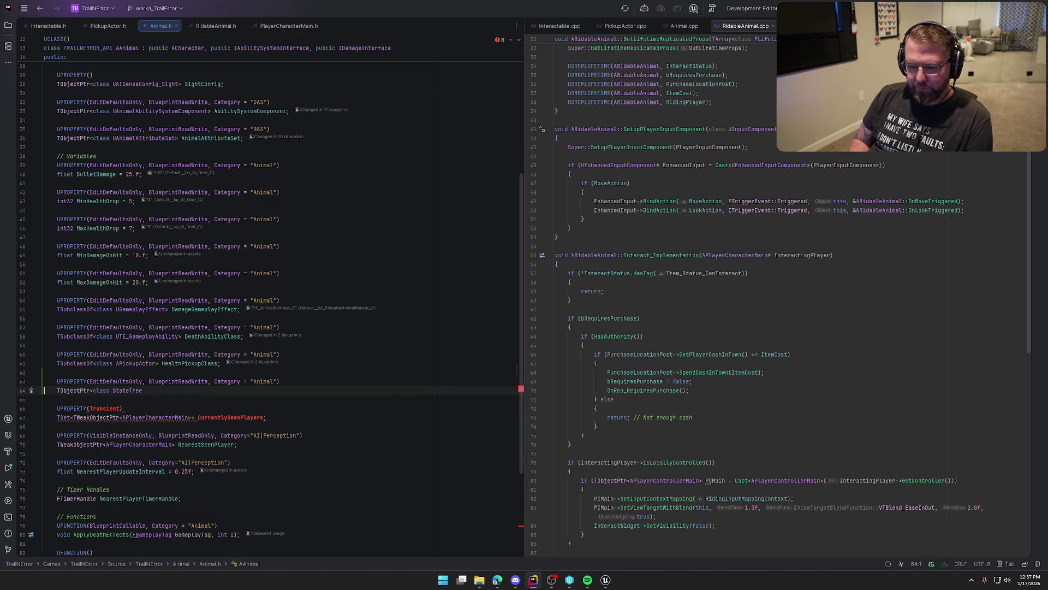
left_click(141, 391)
type("U")
key("Tab")
type(">")
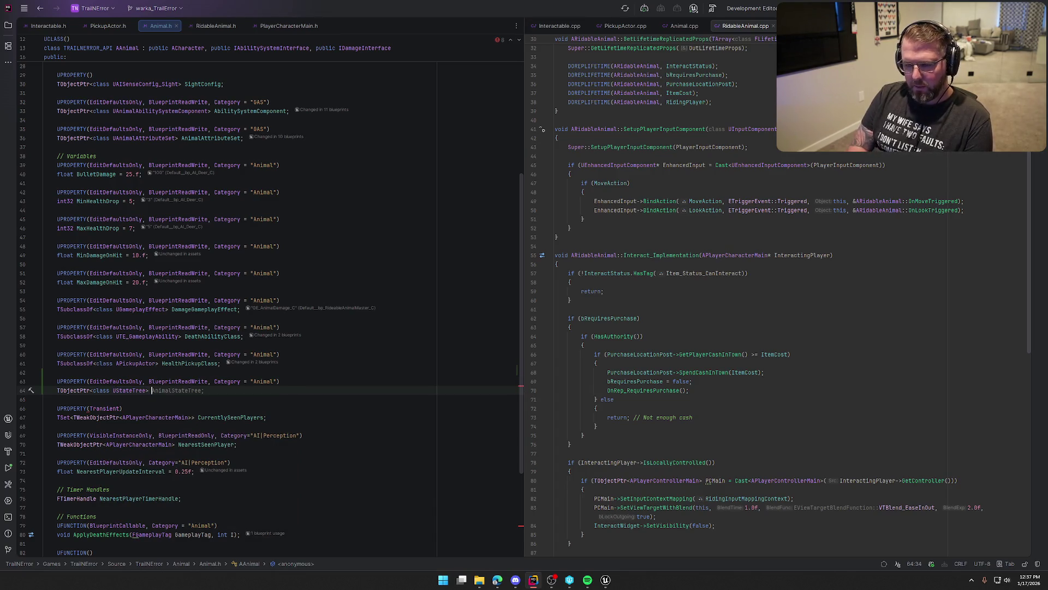
key("Tab")
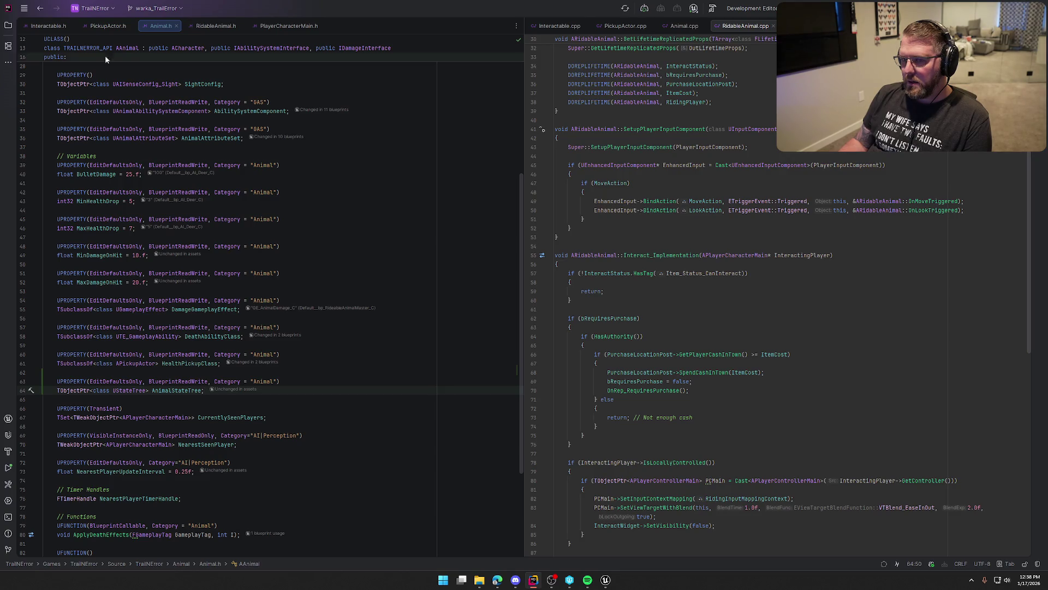
left_click(8, 25)
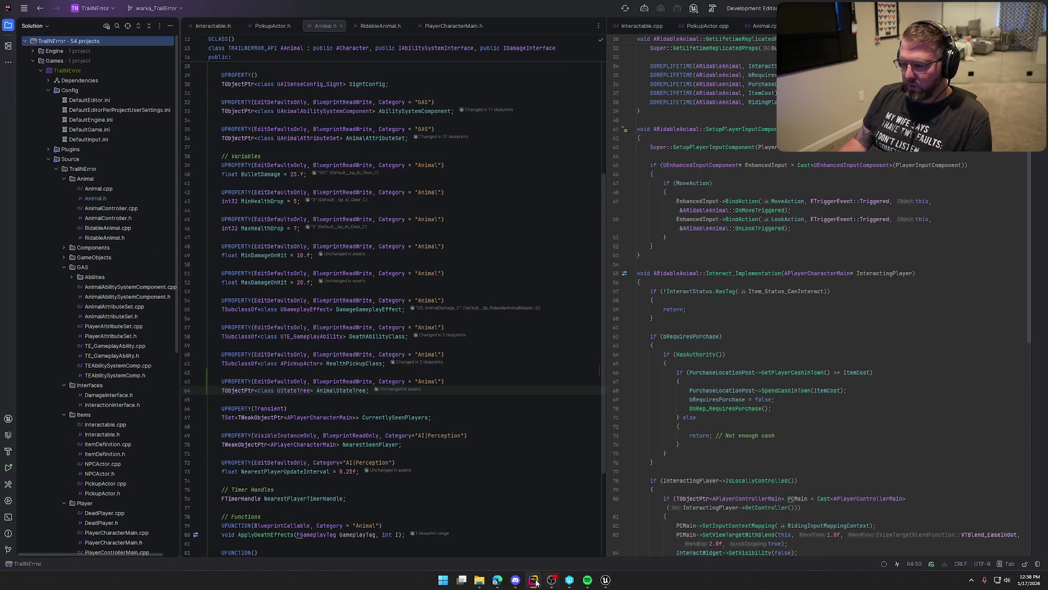
- Declare an OnPossess override under a '// Overrides' comment in AnimalController.h
left_click(536, 582)
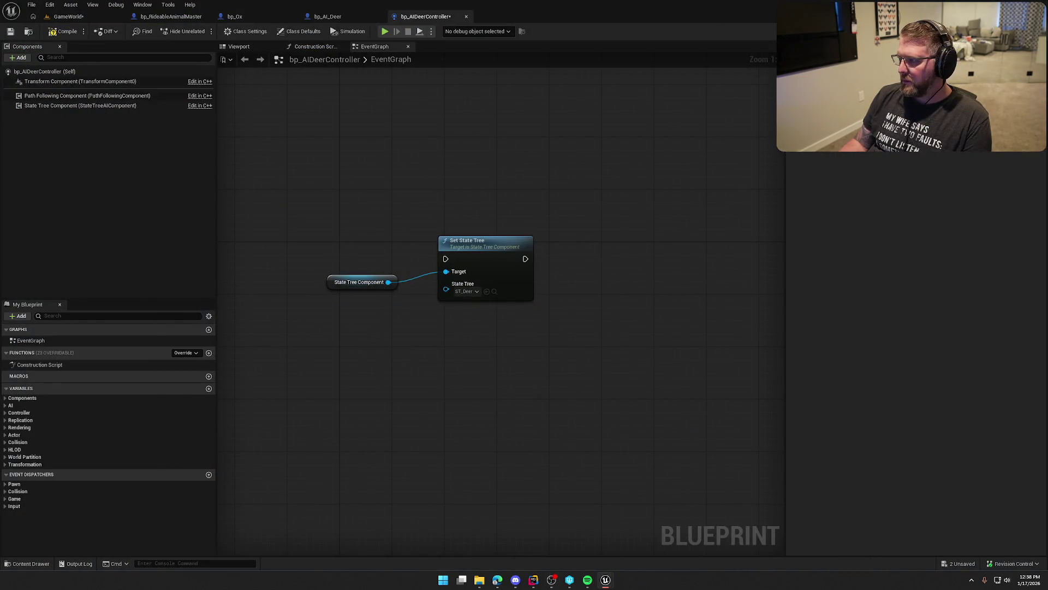
left_click(533, 580)
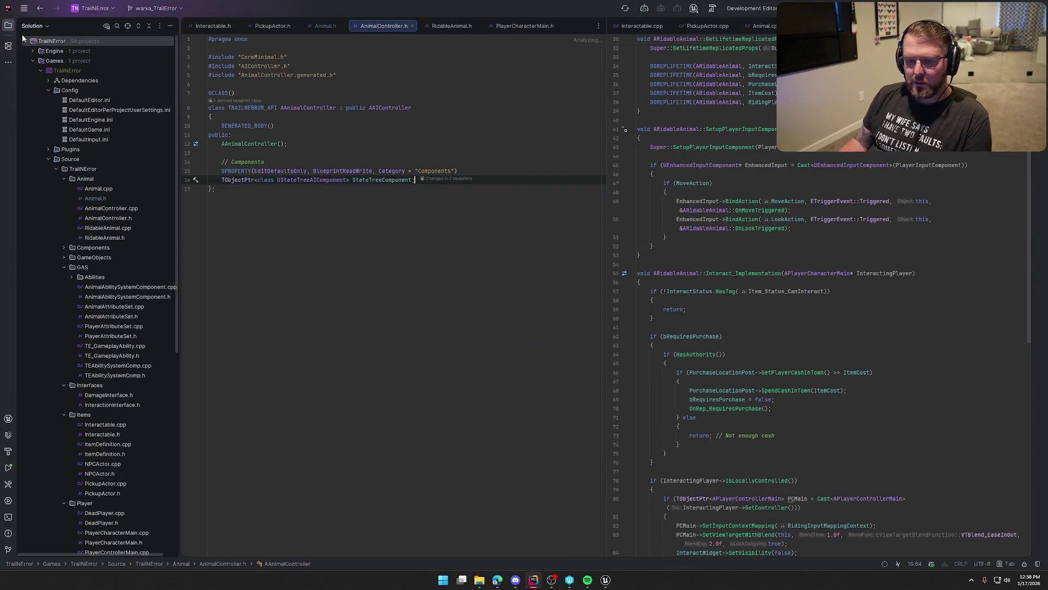
key("alt+1")
left_click(131, 147)
key("Return")
key("Return")
type("// Overrides")
key("Return")
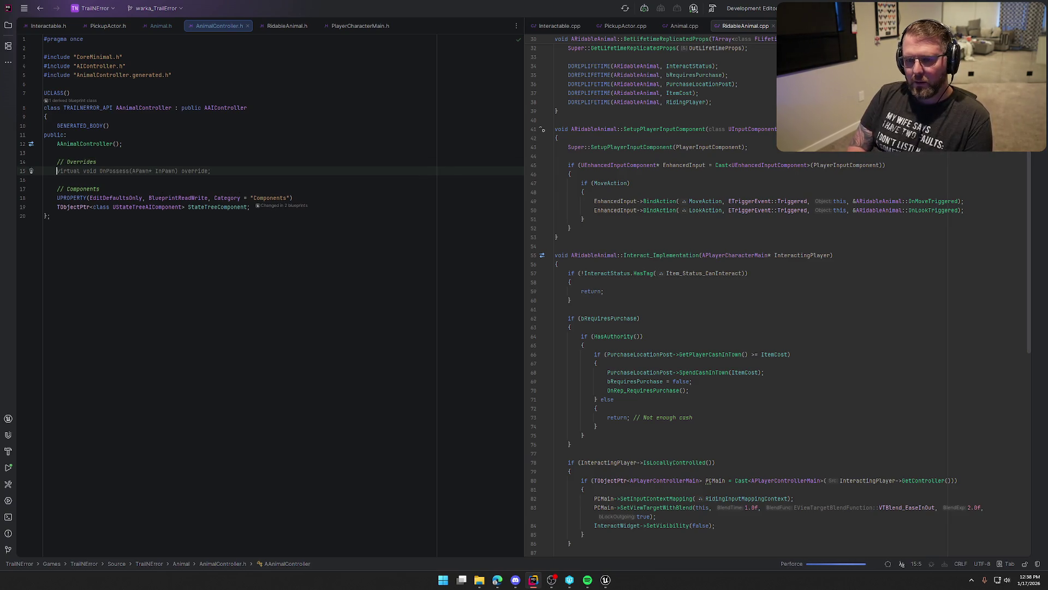
key("Tab")
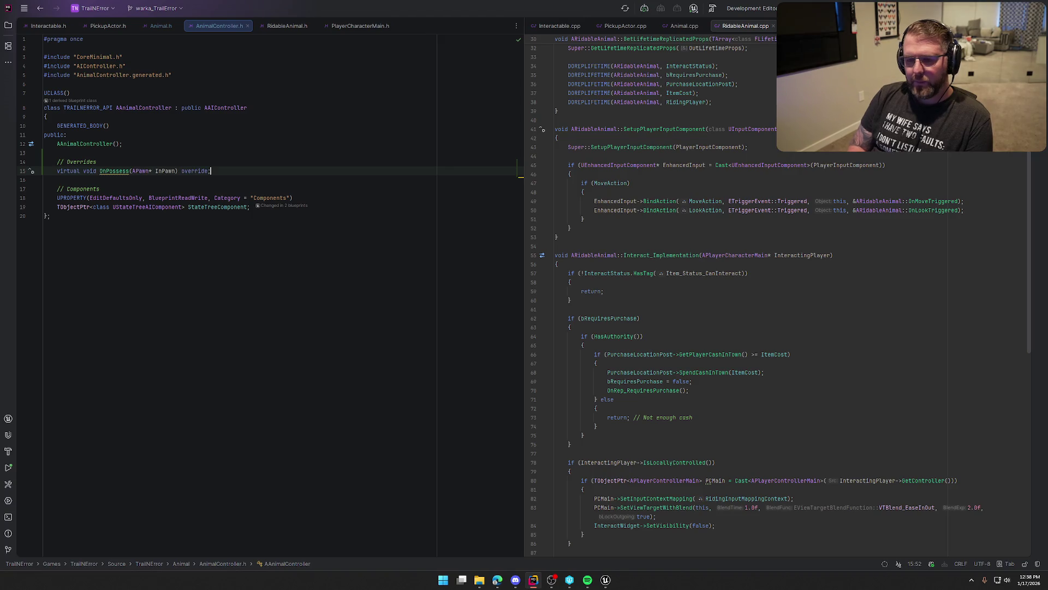
- Generate the OnPossess definition in AnimalController.cpp and place it in the right editor group
left_click(121, 171)
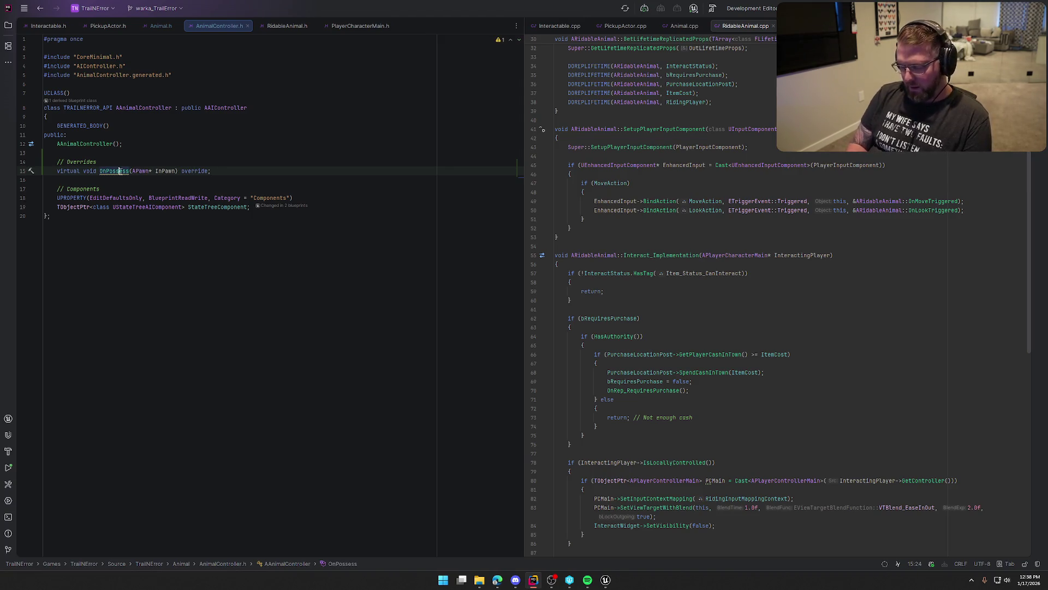
key("alt+Return")
key("Return")
mouse_move(294, 33)
left_mouse_down()
mouse_move(682, 136)
mouse_move(694, 26)
left_mouse_up()
mouse_move(221, 28)
left_mouse_down()
mouse_move(140, 30)
mouse_move(164, 27)
left_mouse_up()
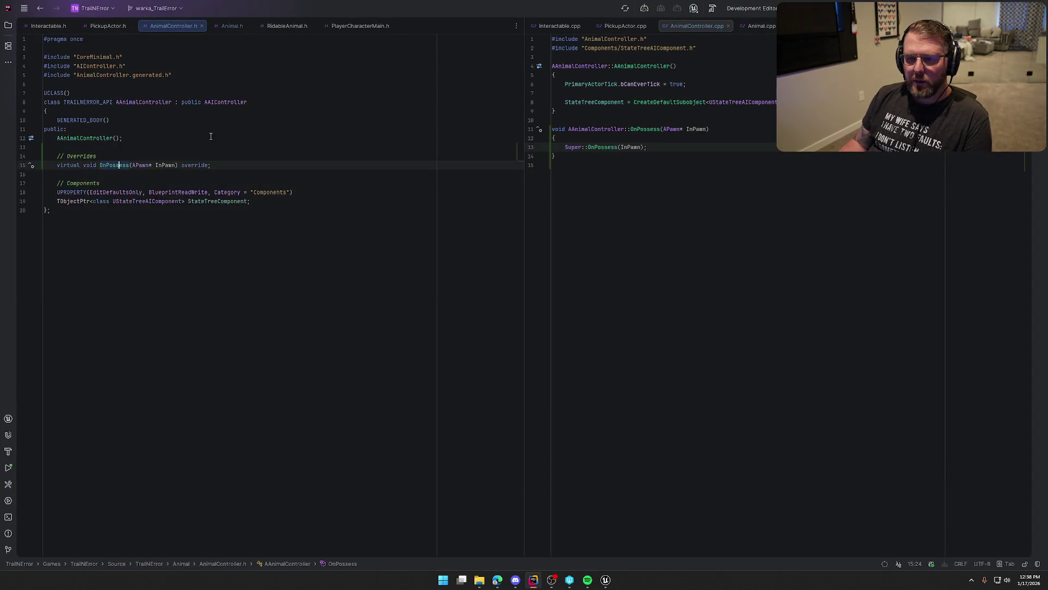
- Close the PickupActor, Interactable and PlayerCharacterMain file tabs
middle_click(99, 29)
middle_click(625, 26)
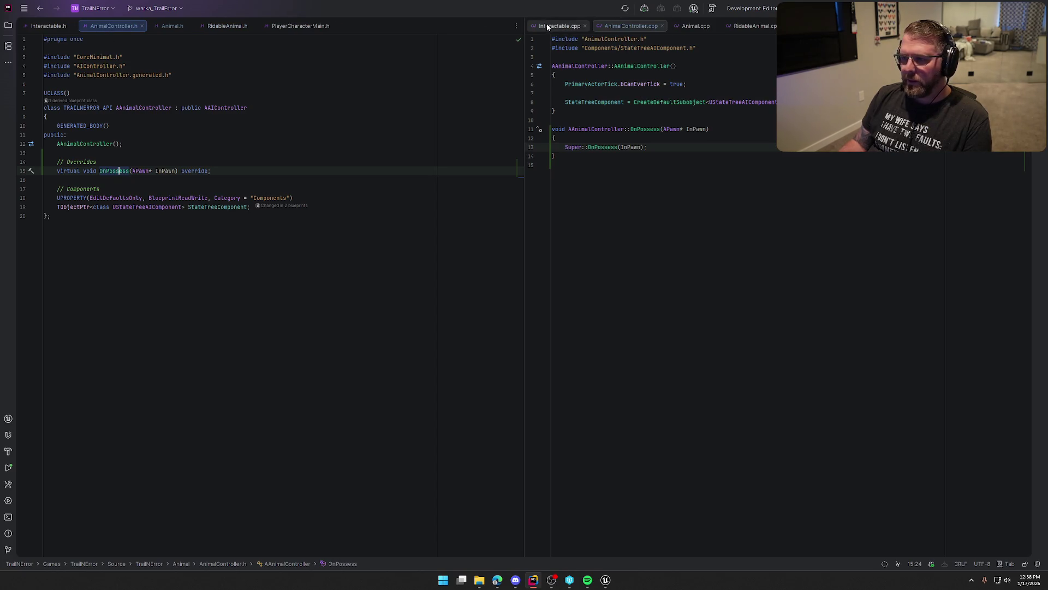
middle_click(548, 27)
middle_click(49, 25)
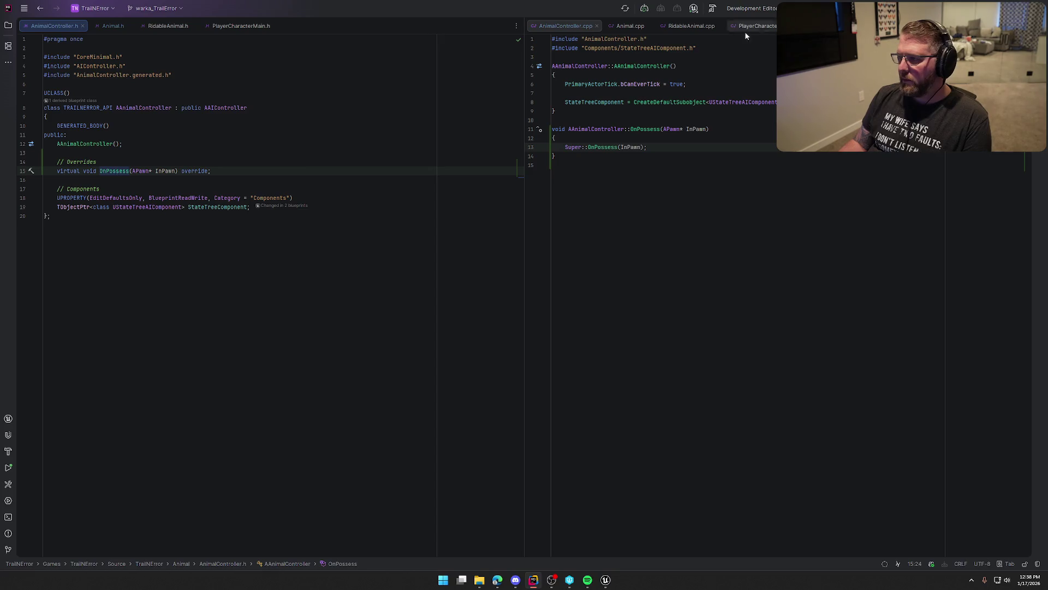
middle_click(233, 29)
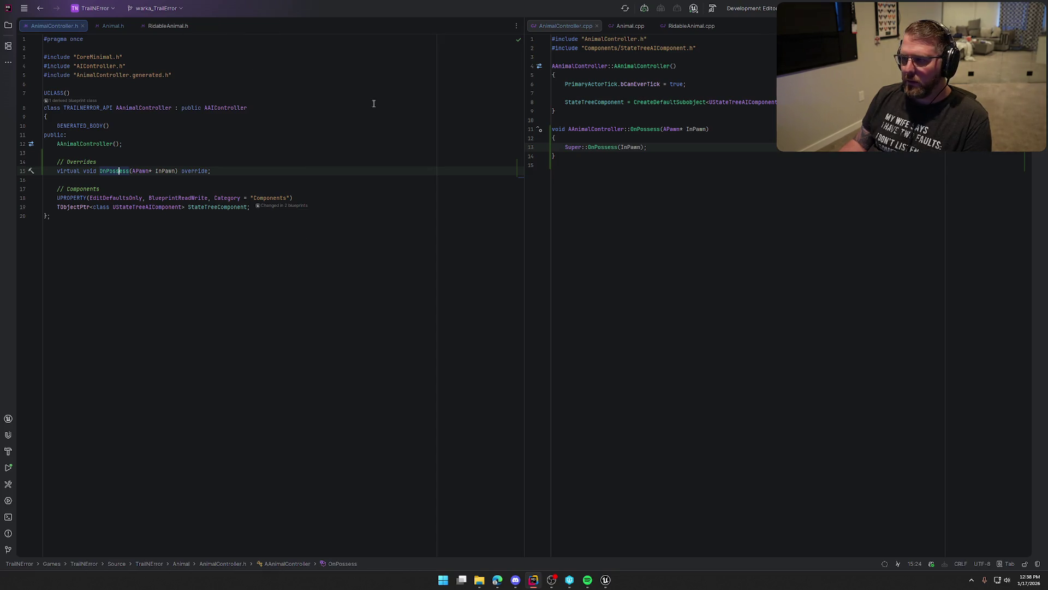
- After Super::OnPossess, add the AAnimal cast block that starts the animal's state tree logic
left_click(669, 148)
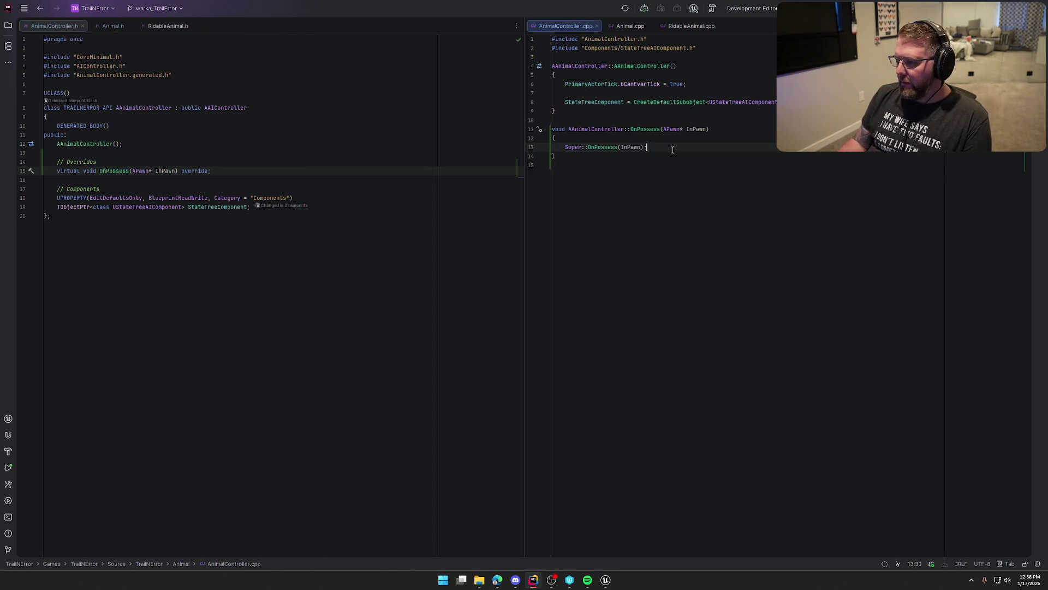
key("Down")
key("Down")
key("BackSpace")
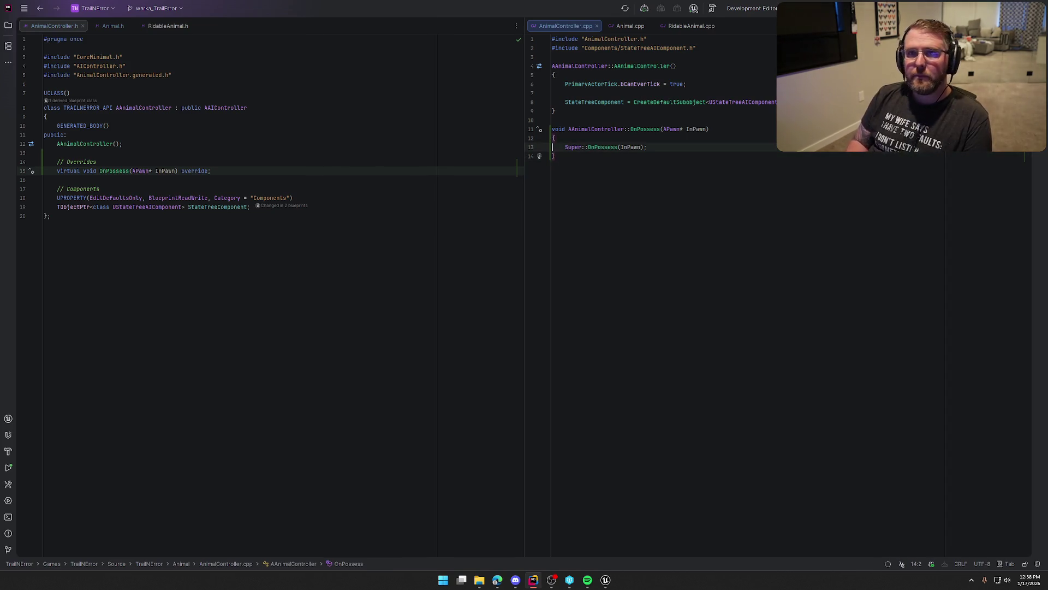
key("End")
key("Return")
key("Return")
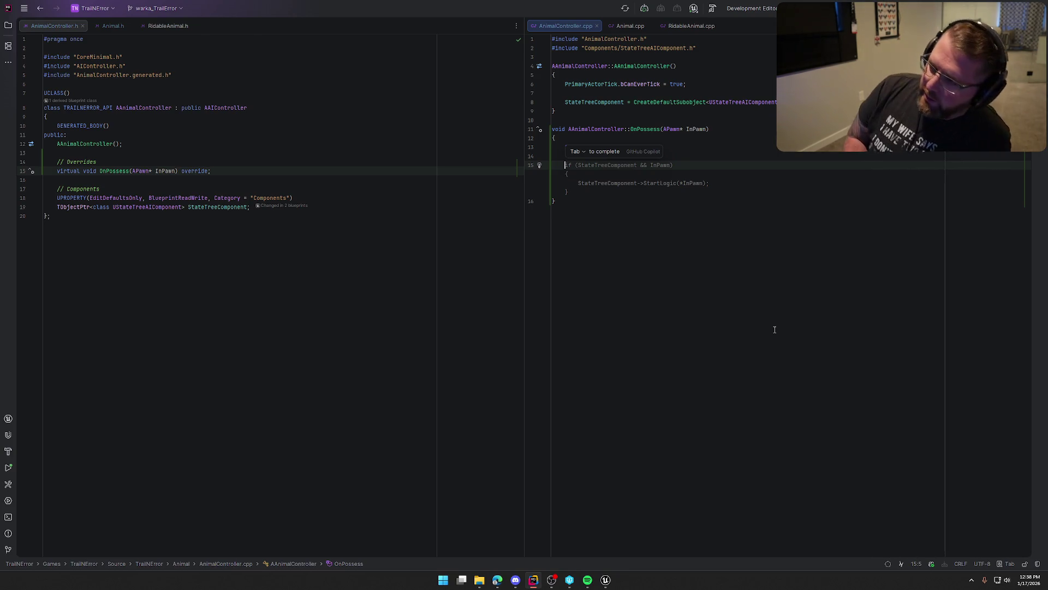
type("if")
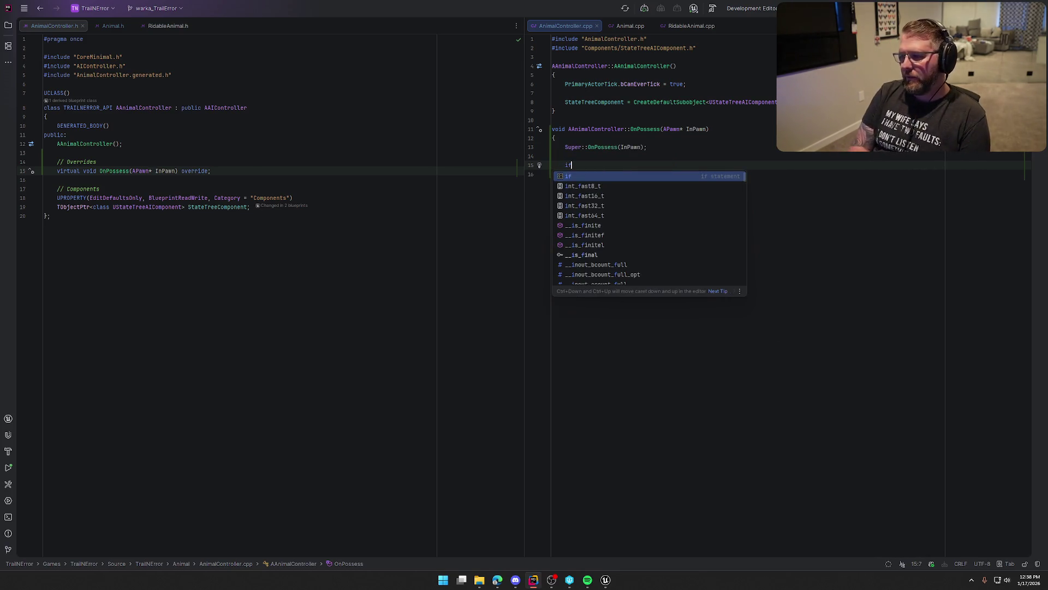
type(" (TObjectPo")
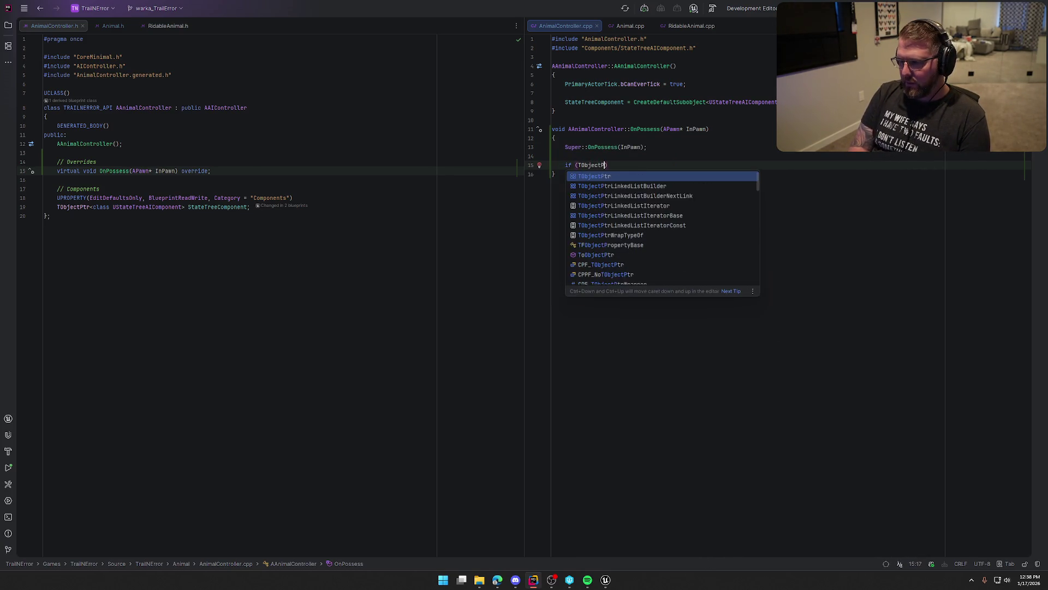
key("BackSpace")
type("tr<A")
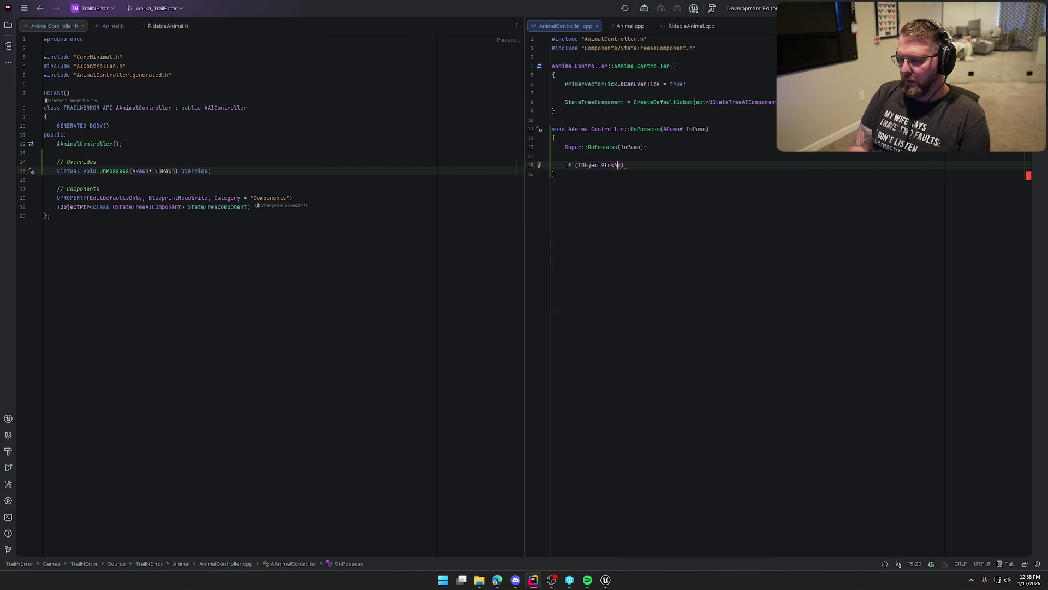
type("Animal")
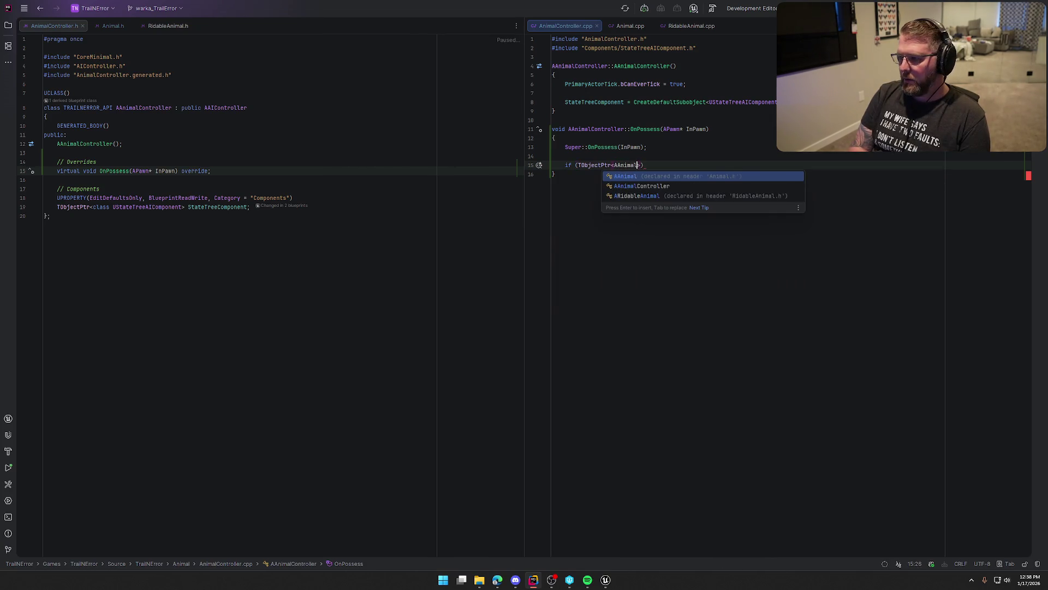
key("Escape")
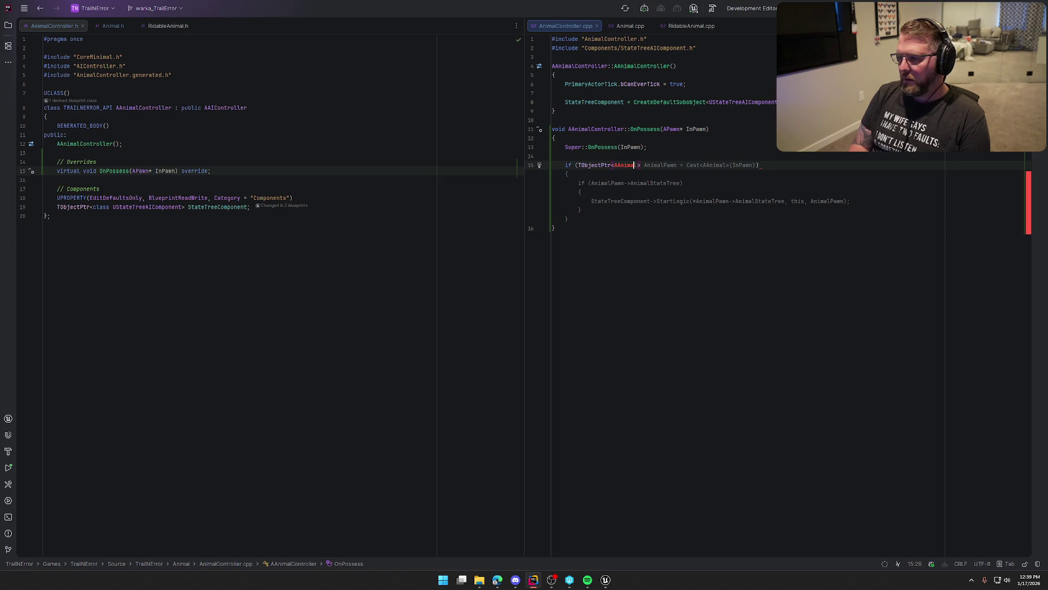
key("Tab")
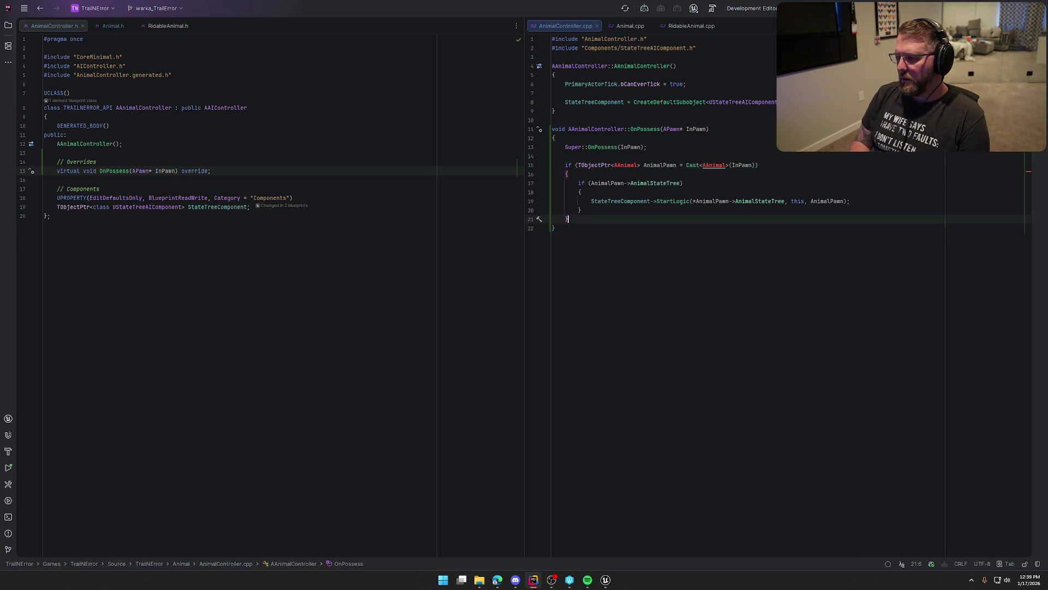
- Include Animal.h to resolve AAnimal and remove the blank line between includes
left_click(714, 166)
key("alt+Return")
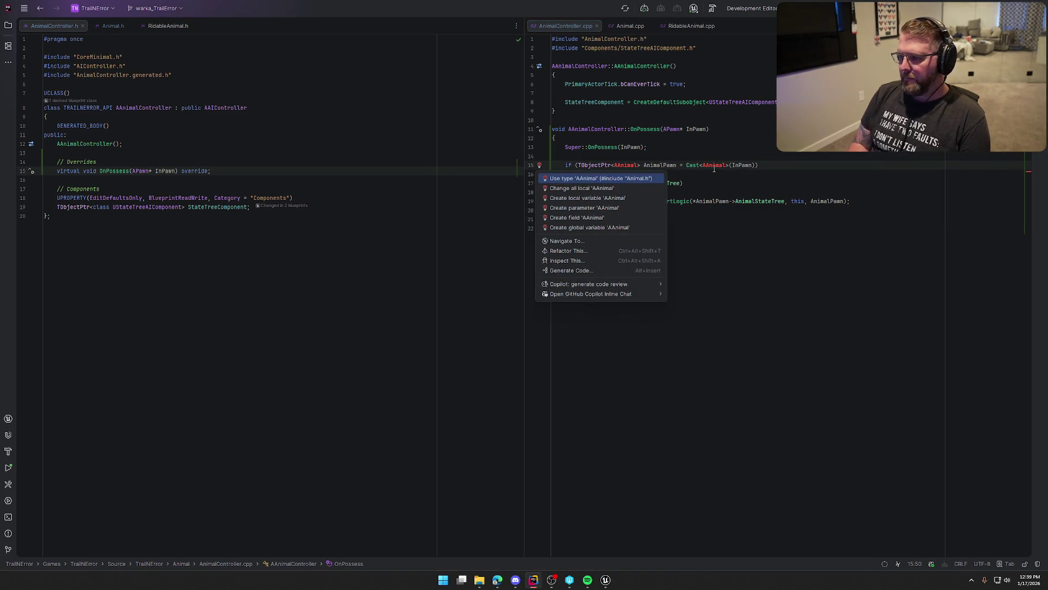
key("Return")
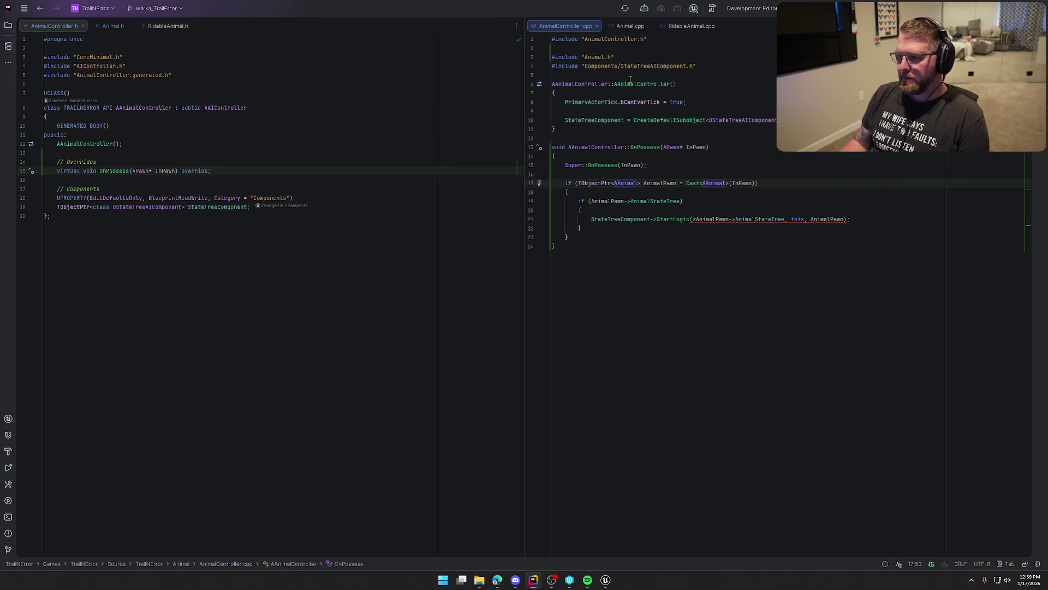
key("End")
key("Delete")
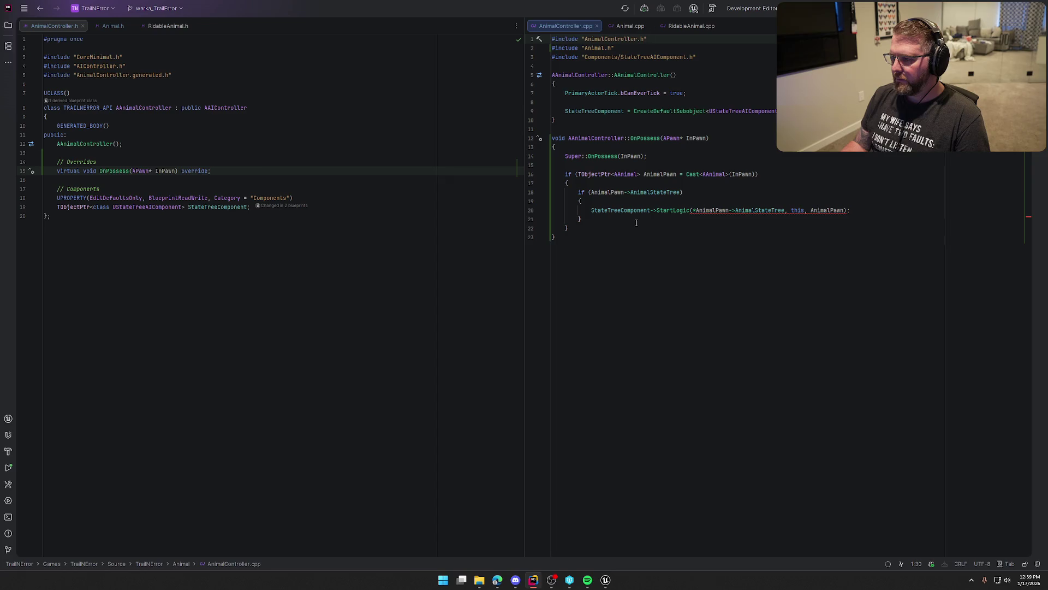
- Insert StateTreeComponent->SetStateTree(AnimalPawn->AnimalStateTree) above the StartLogic call
left_click(676, 210)
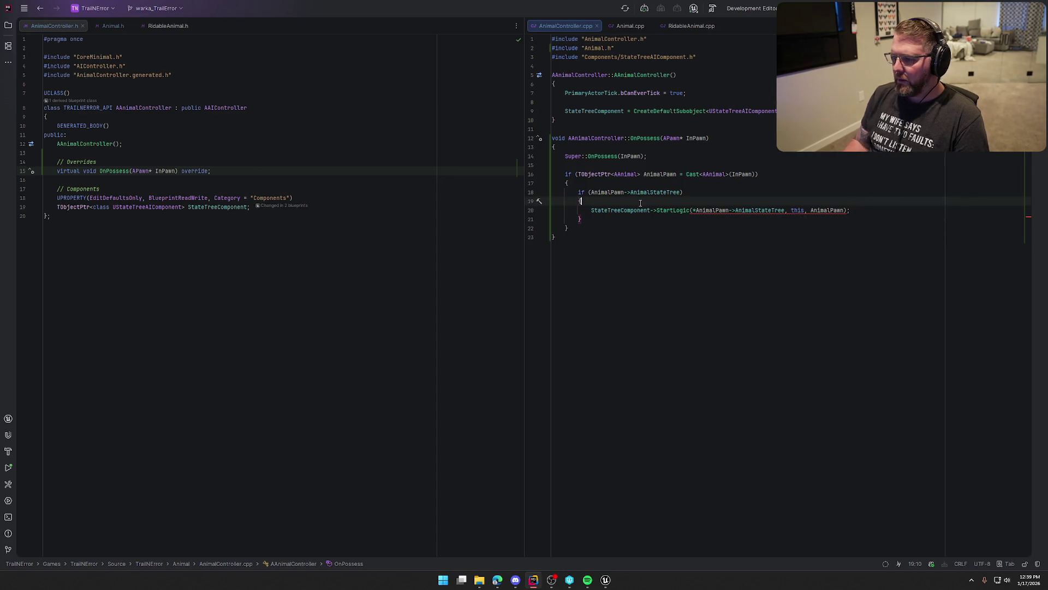
key("ctrl+alt+Return")
type("Stat")
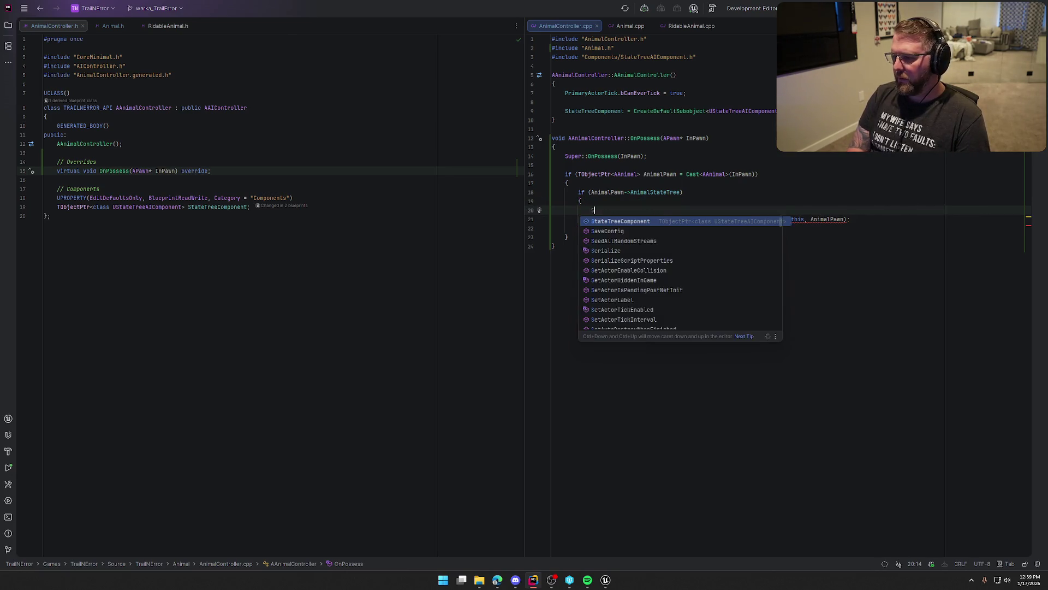
key("Return")
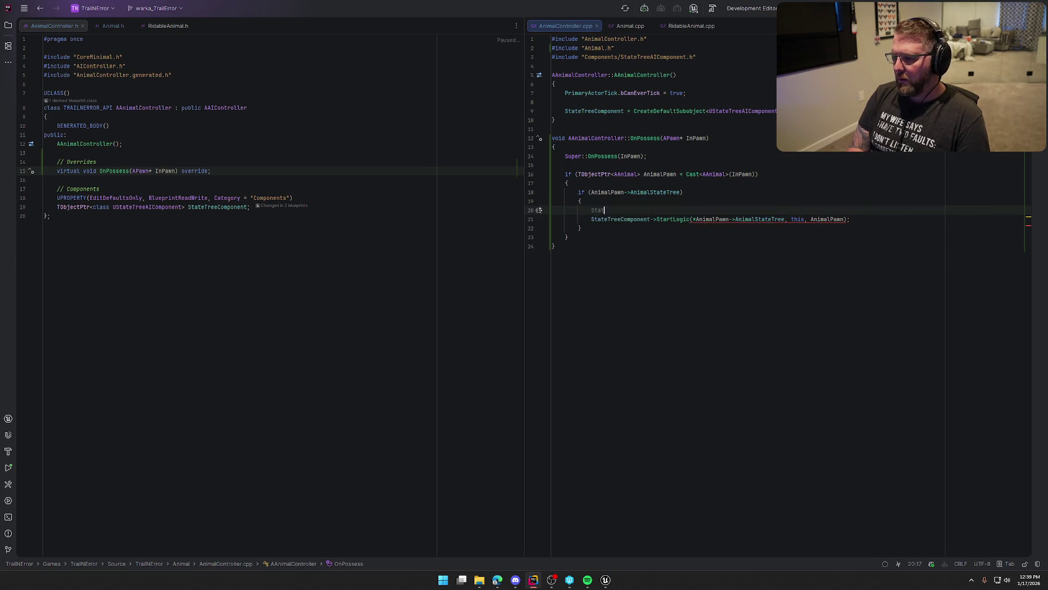
type("->SetSta")
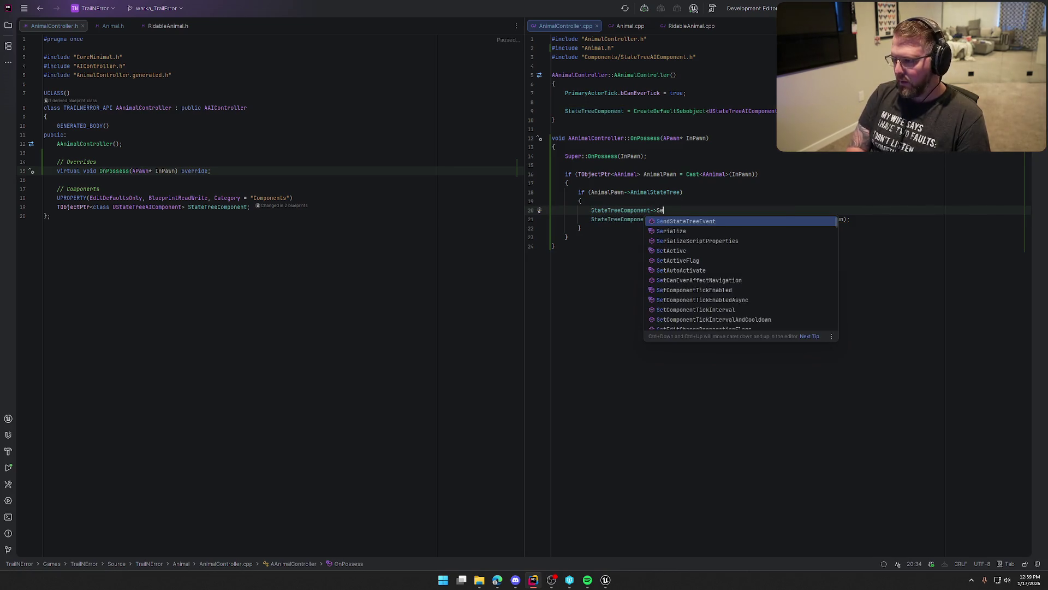
key("Tab")
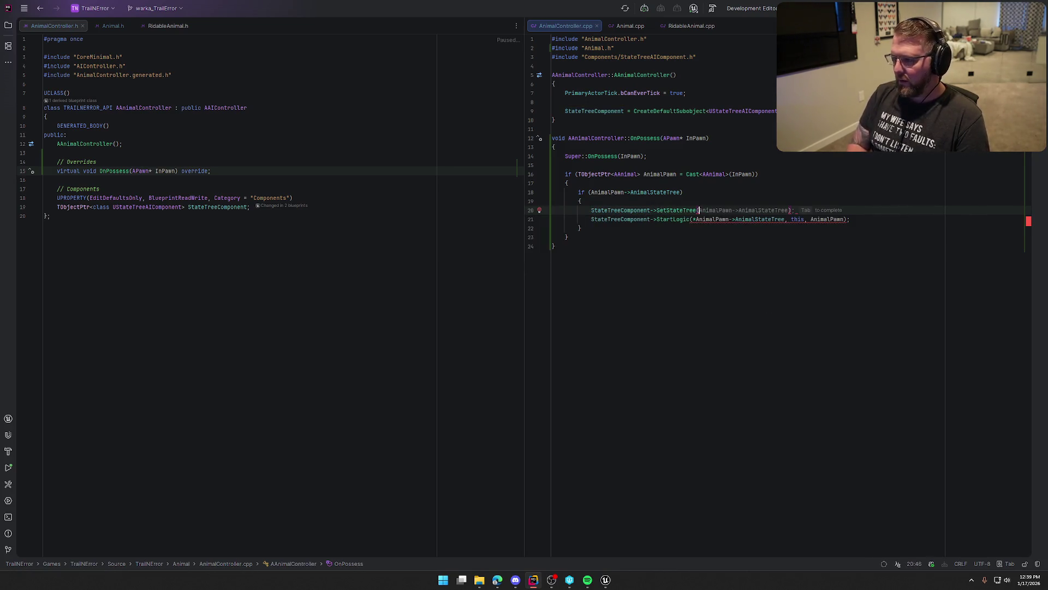
- Replace the old StartLogic line with StateTreeComponent->StartLogic() after the assignment
left_click(805, 219)
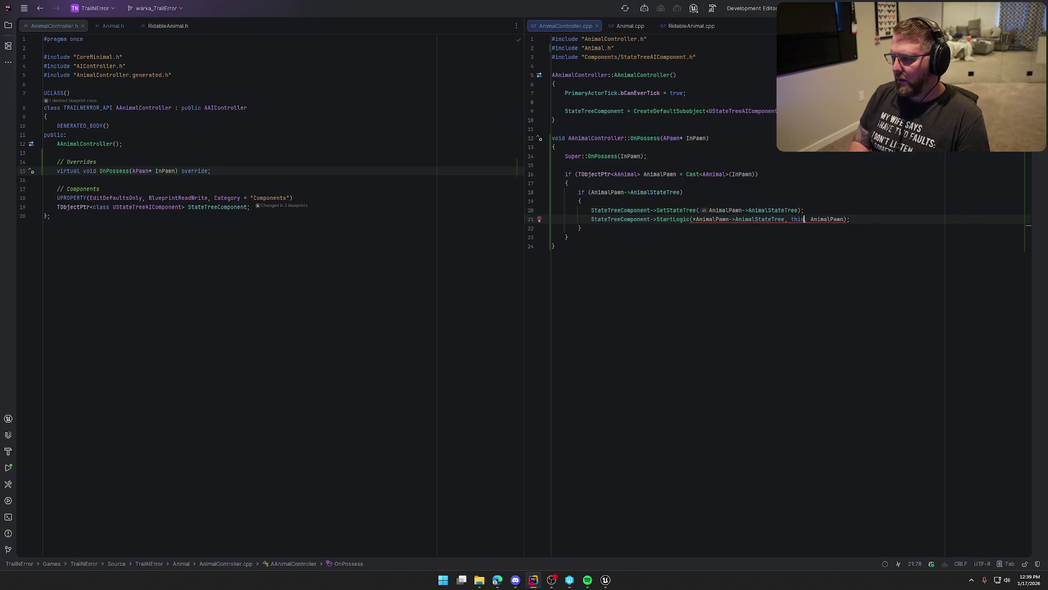
key("Home")
key("shift+End")
key("BackSpace")
key("BackSpace")
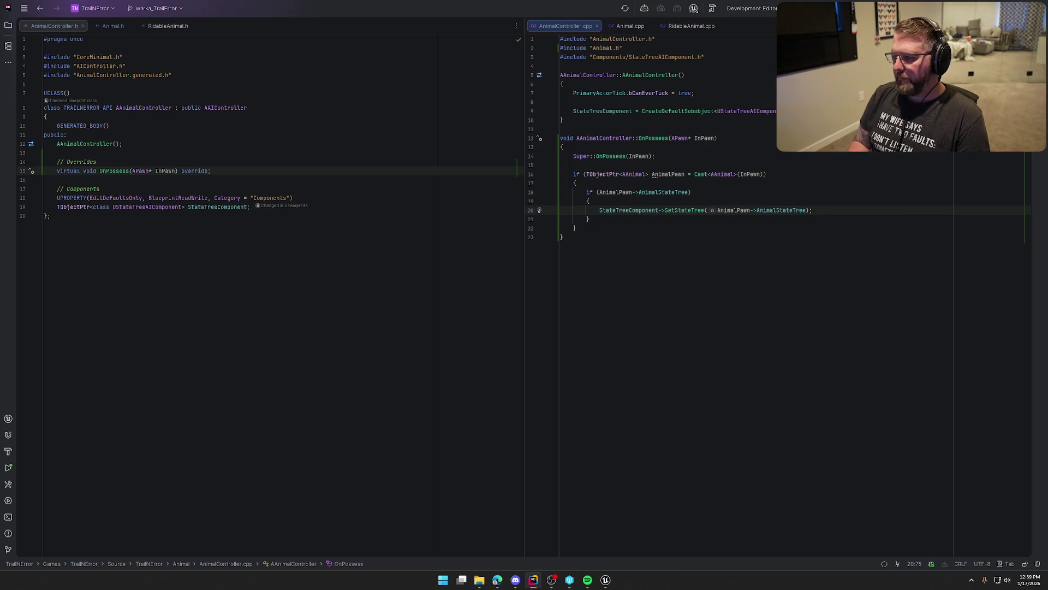
key("Return")
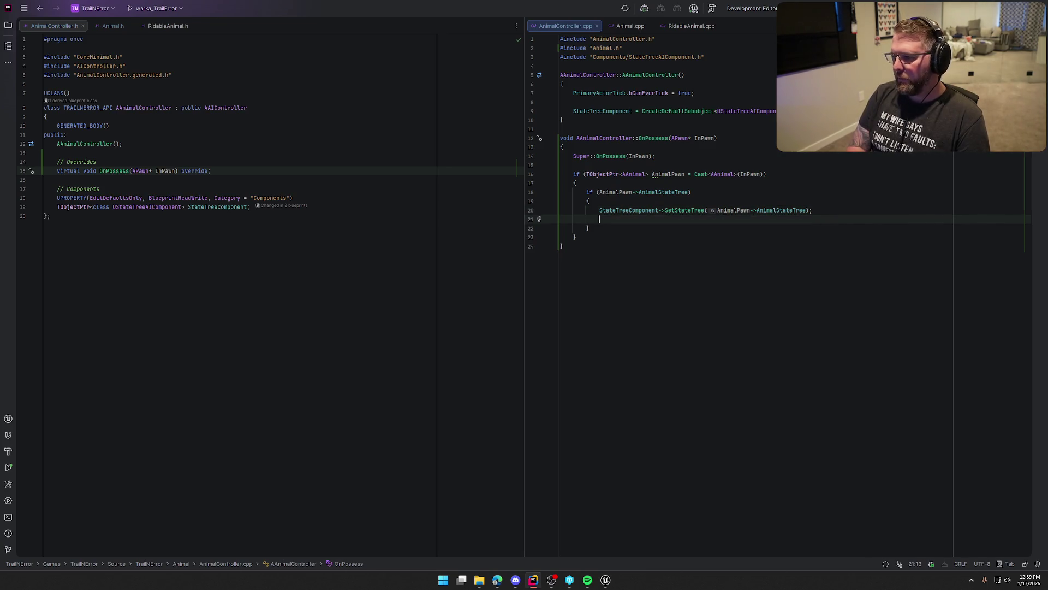
type("StateTreeComponent->SetStateTree(AnimalPawn->AnimalStateTree")
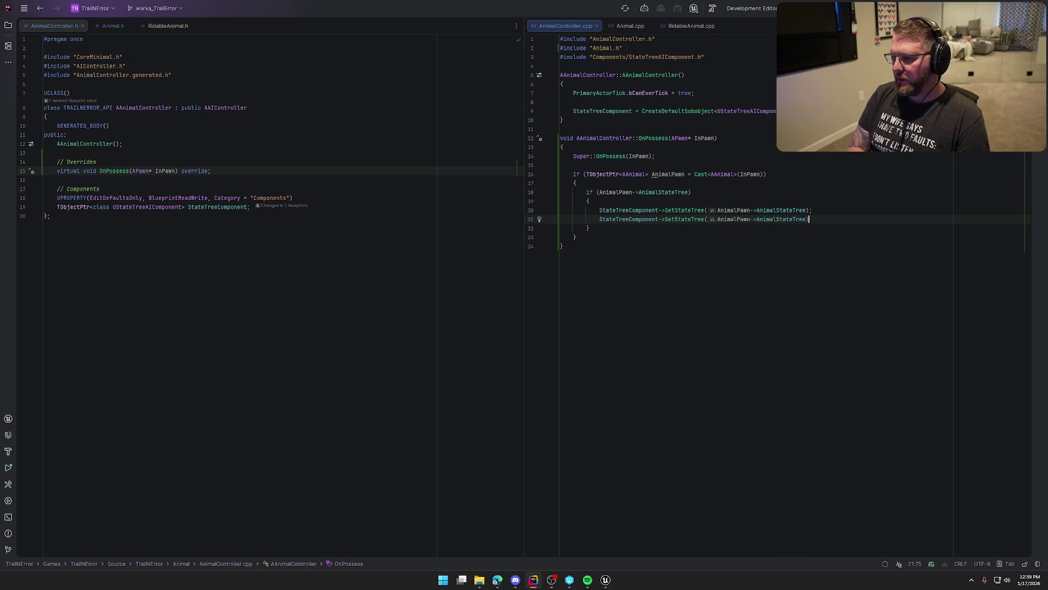
key("BackSpace")
key("BackSpace")
key("BackSpace")
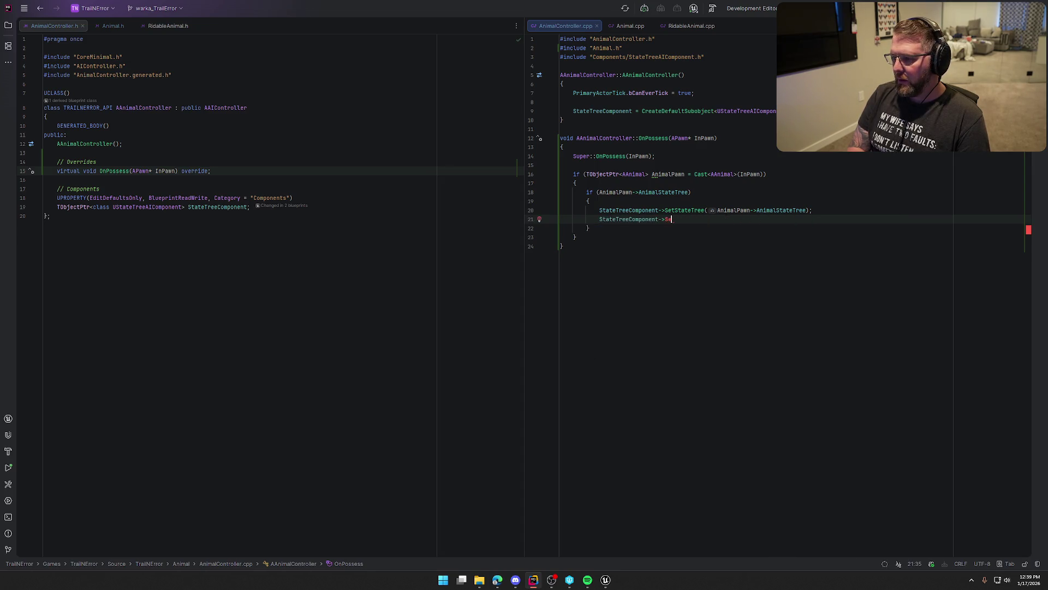
key("Tab")
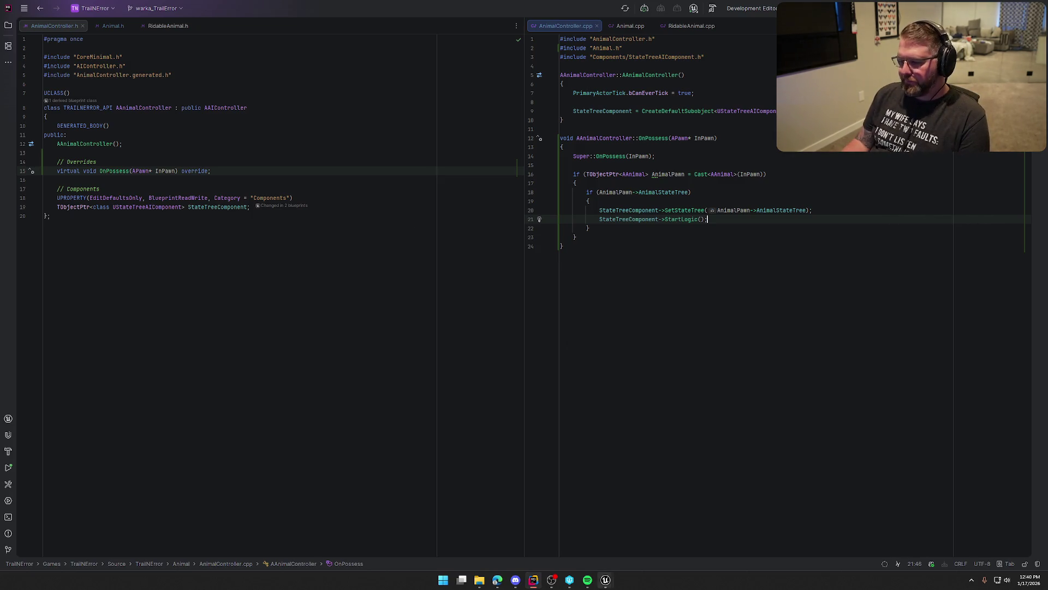
left_click(606, 579)
left_click(644, 538)
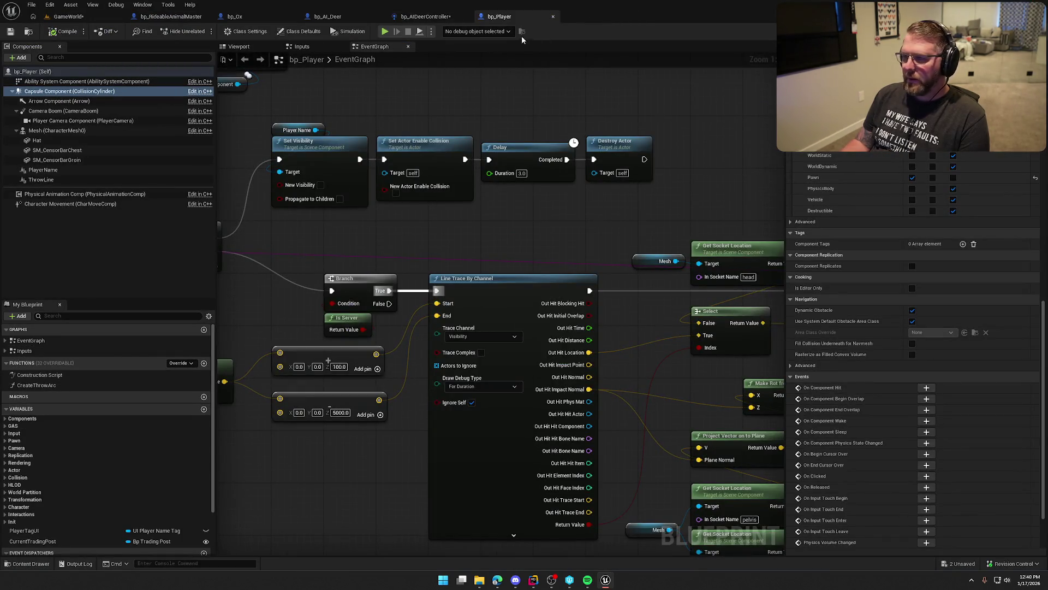
- Save the GameWorld level and bp_AIDeerController with Save Selected, returning to Rider
key("ctrl+shift+s")
left_click(546, 379)
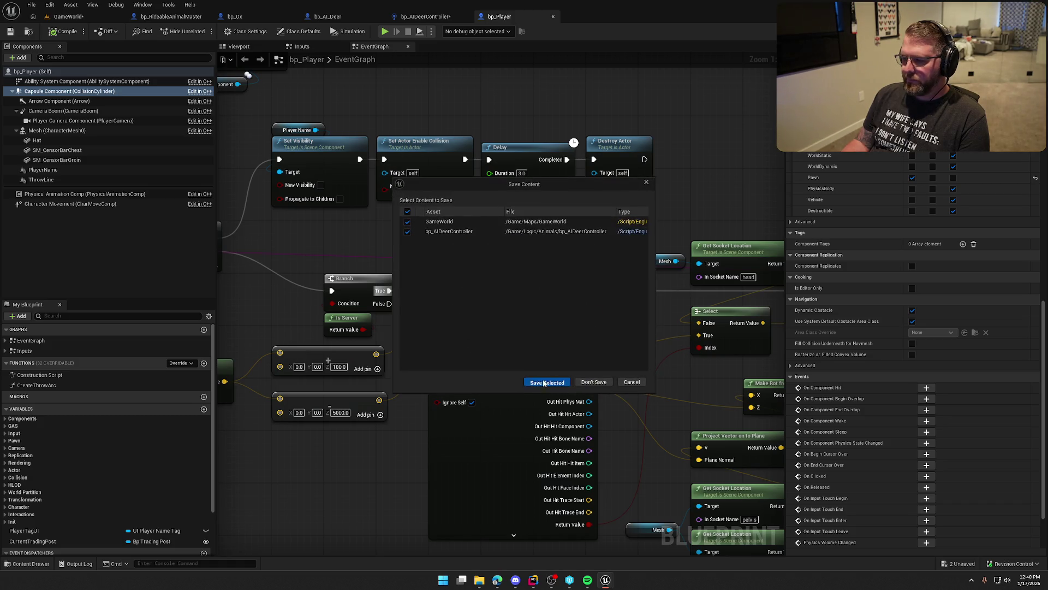
left_click(546, 380)
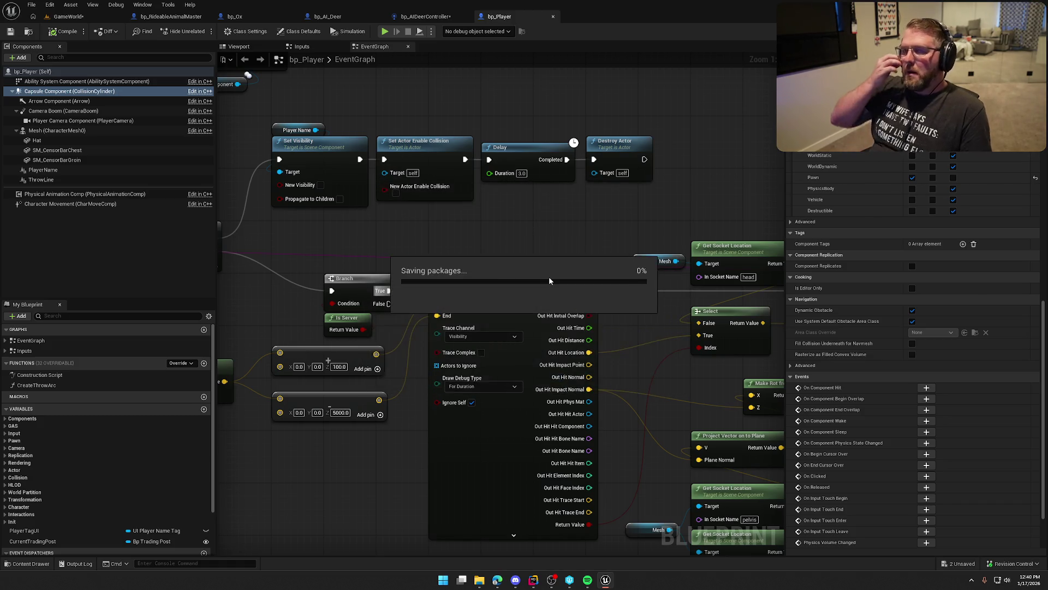
key("alt+Tab")
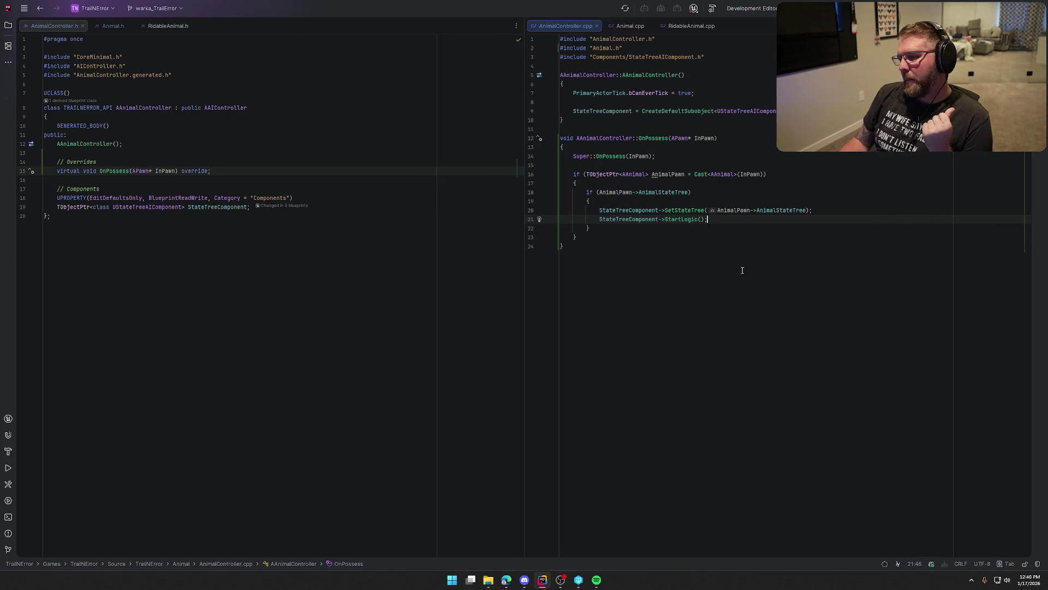
left_click(257, 207)
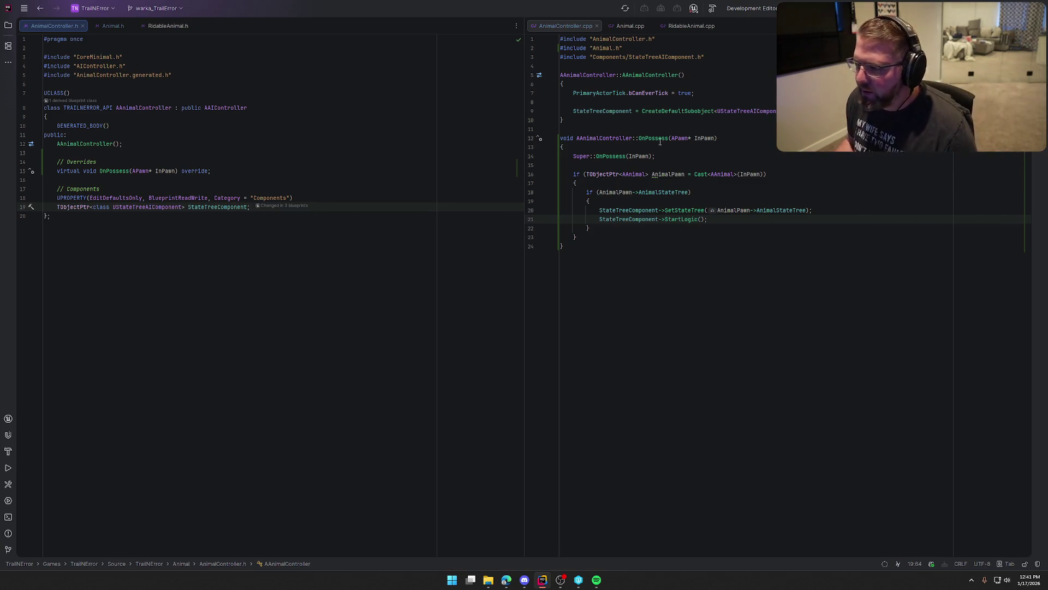
left_click(718, 219)
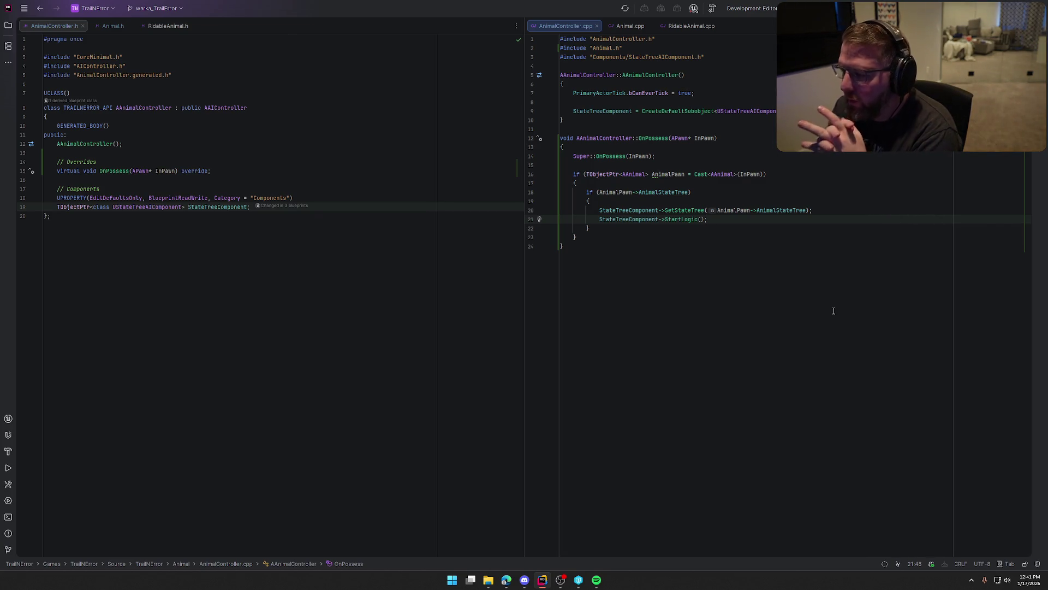
- Browse through Animal.h, briefly opening and closing a search
left_click(113, 26)
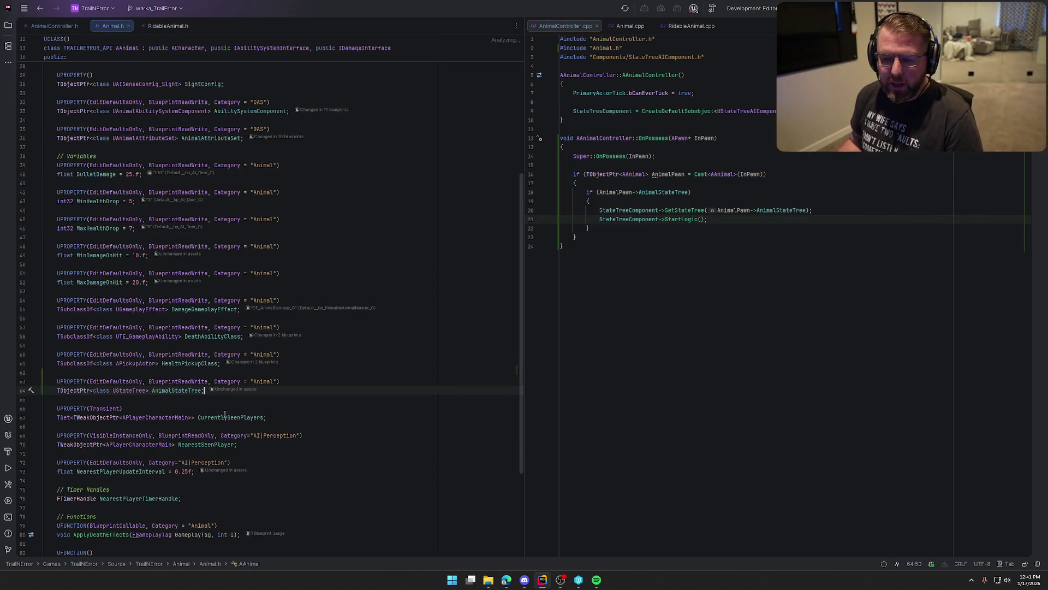
scroll(212, 166, "up", 3)
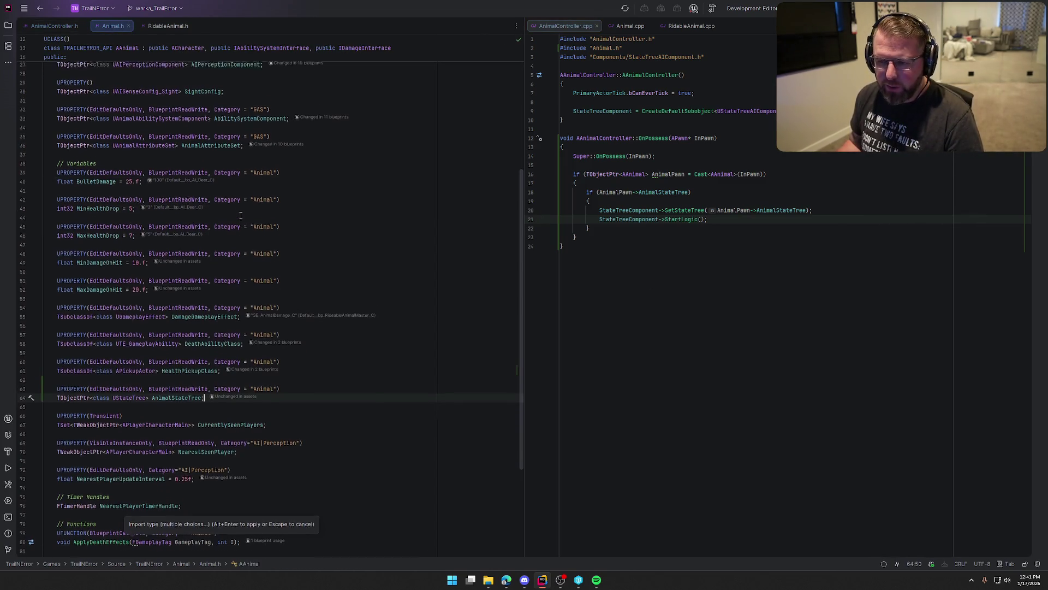
scroll(83, 229, "down", 3)
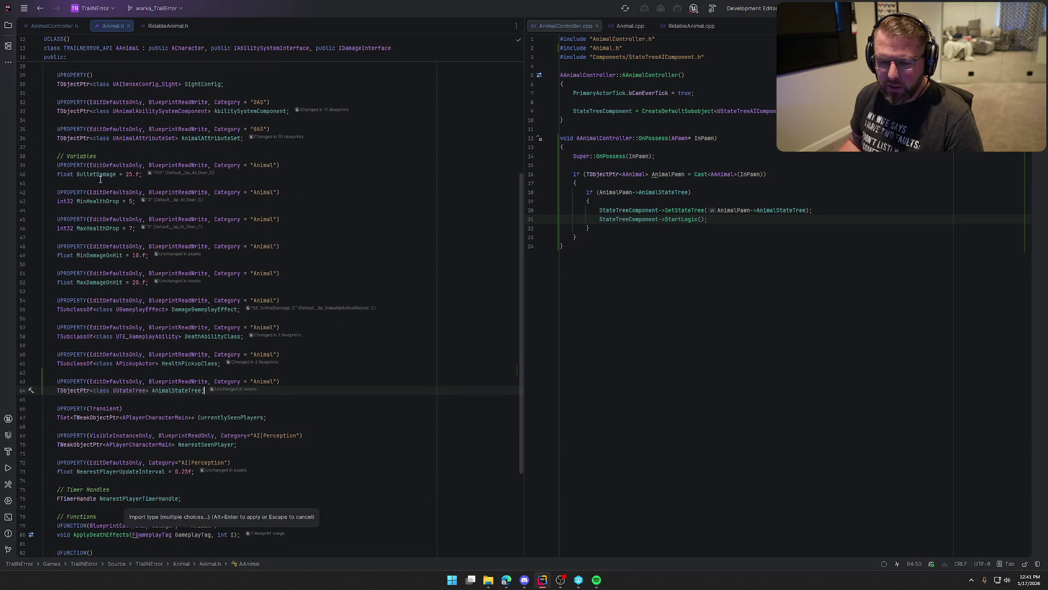
scroll(212, 367, "down", 4)
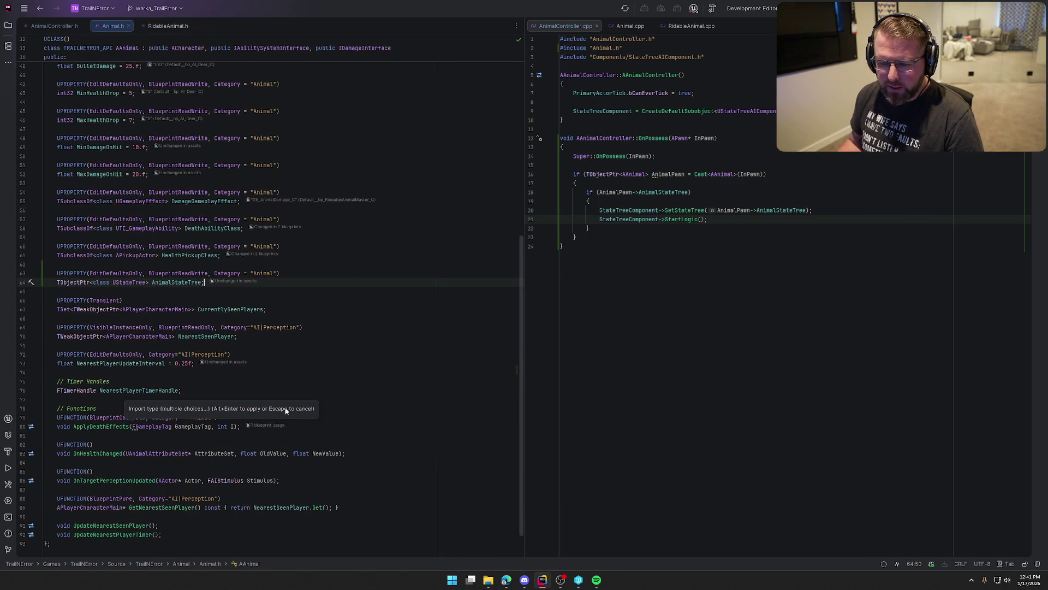
left_click(331, 371)
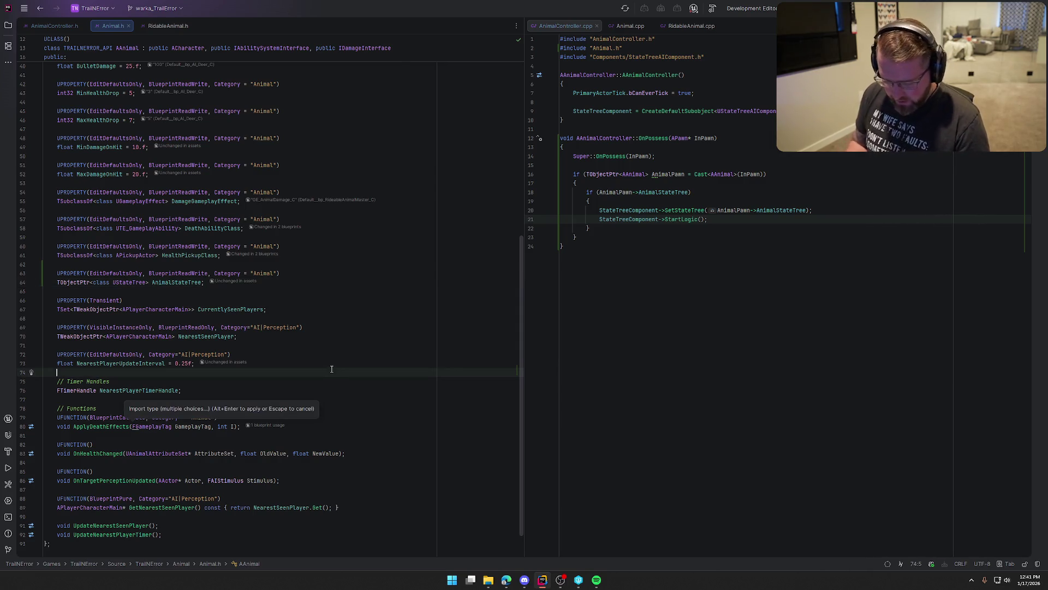
key("ctrl+f")
key("ctrl+z")
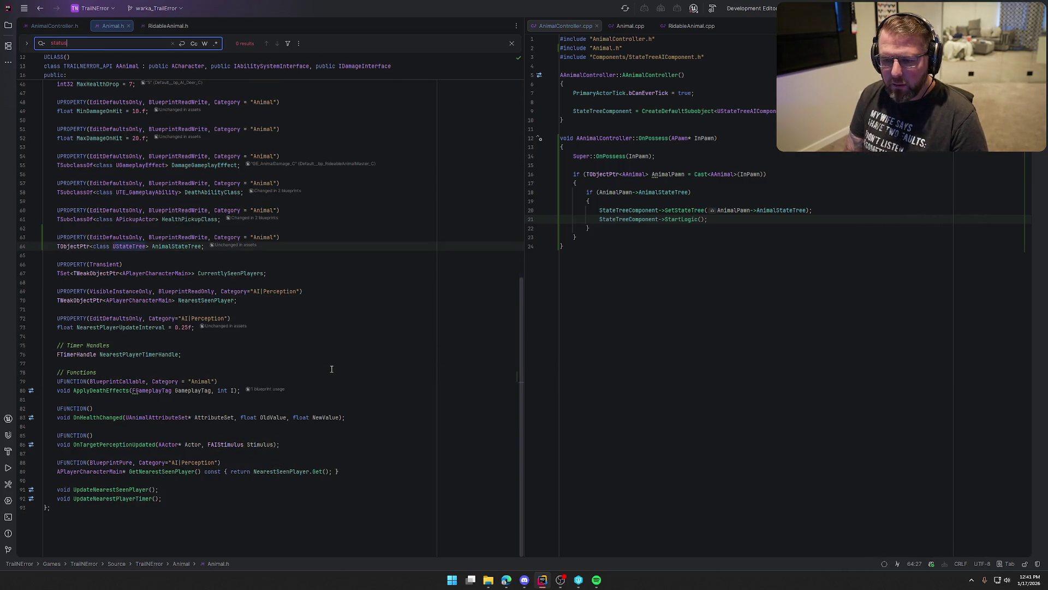
key("Escape")
scroll(331, 369, "up", 3)
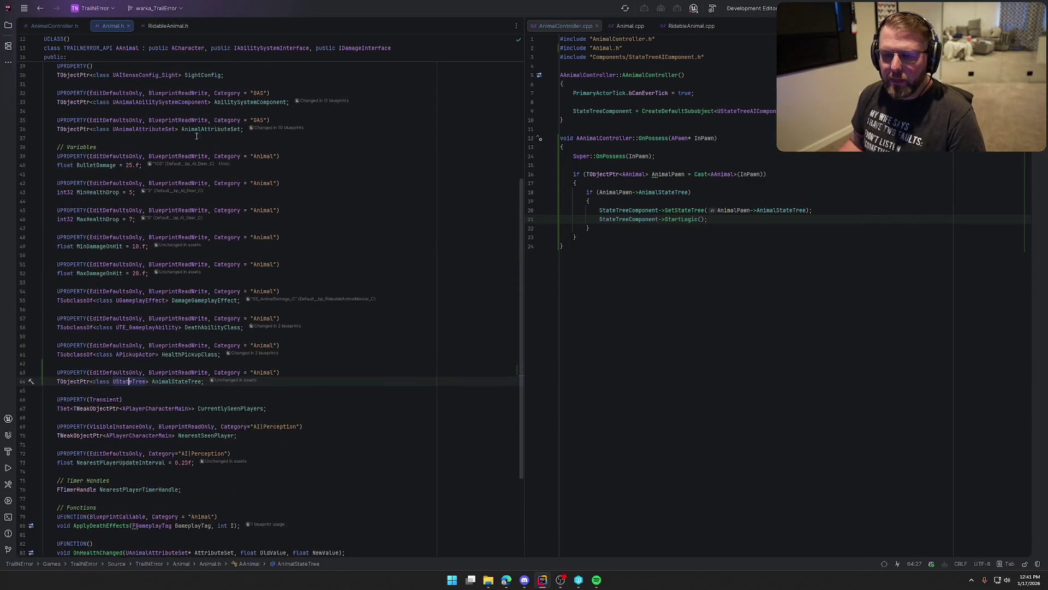
- Check the InteractStatus property in RidableAnimal.h, then go back to Animal.h
left_click(160, 26)
scroll(249, 361, "down", 5)
left_click(152, 216)
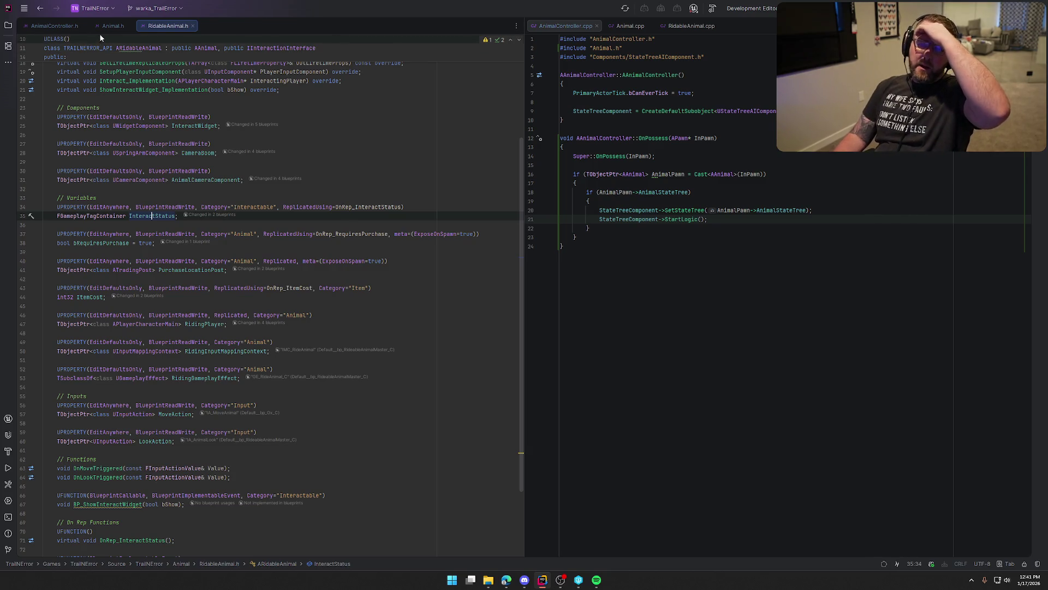
left_click(104, 31)
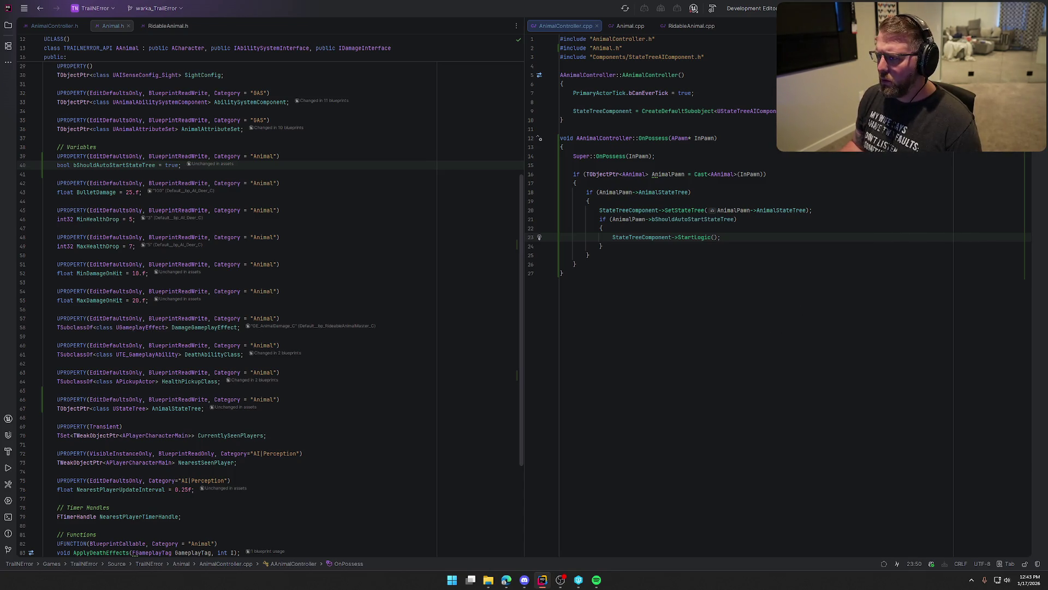
- Build the project, close the build log, and open GameWorld from Content Drawer > Maps
key("ctrl+shift+b")
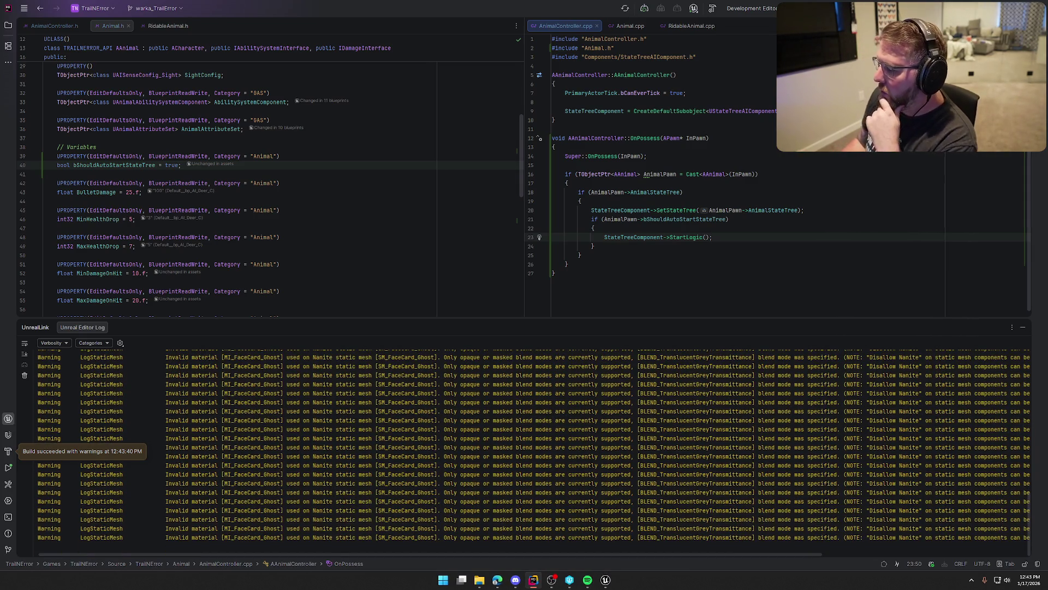
left_click(1024, 329)
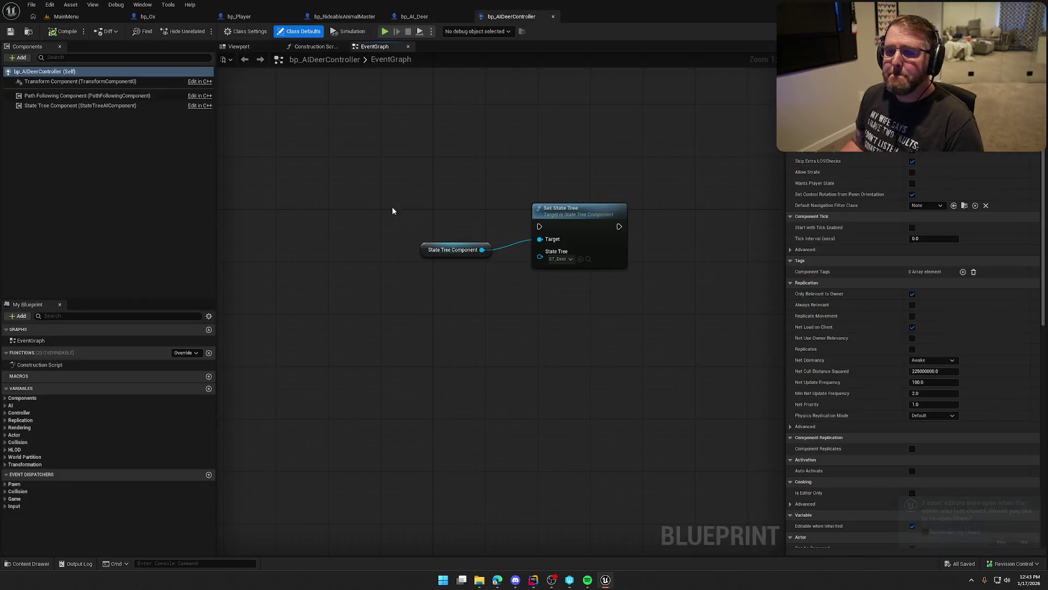
key("ctrl+space")
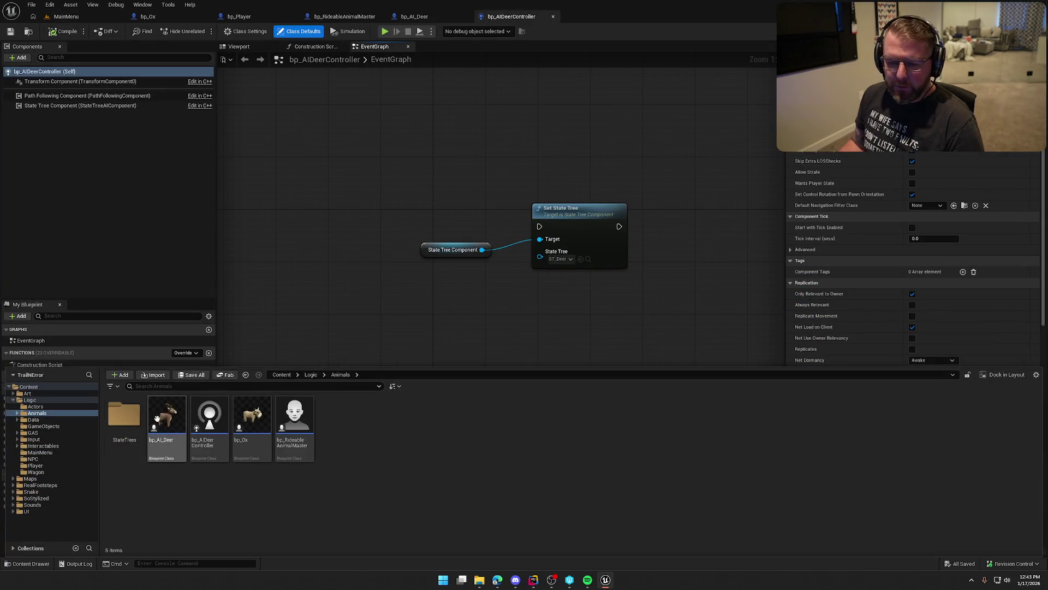
left_click(31, 478)
double_click(167, 420)
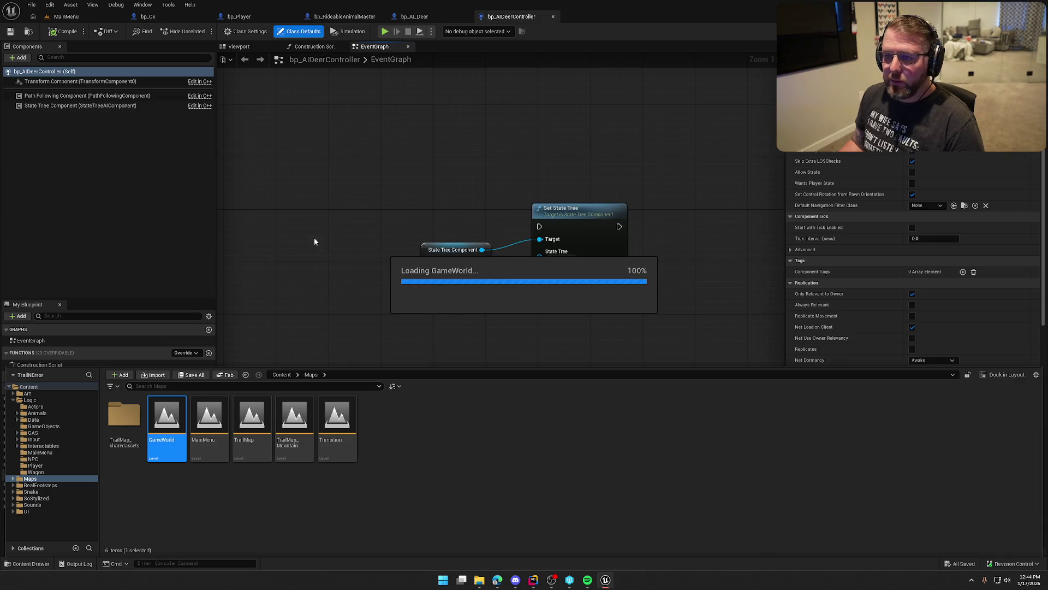
- Open bp_AI_Deer's full blueprint editor and inspect its Should Auto Start State Tree variable
left_click(414, 17)
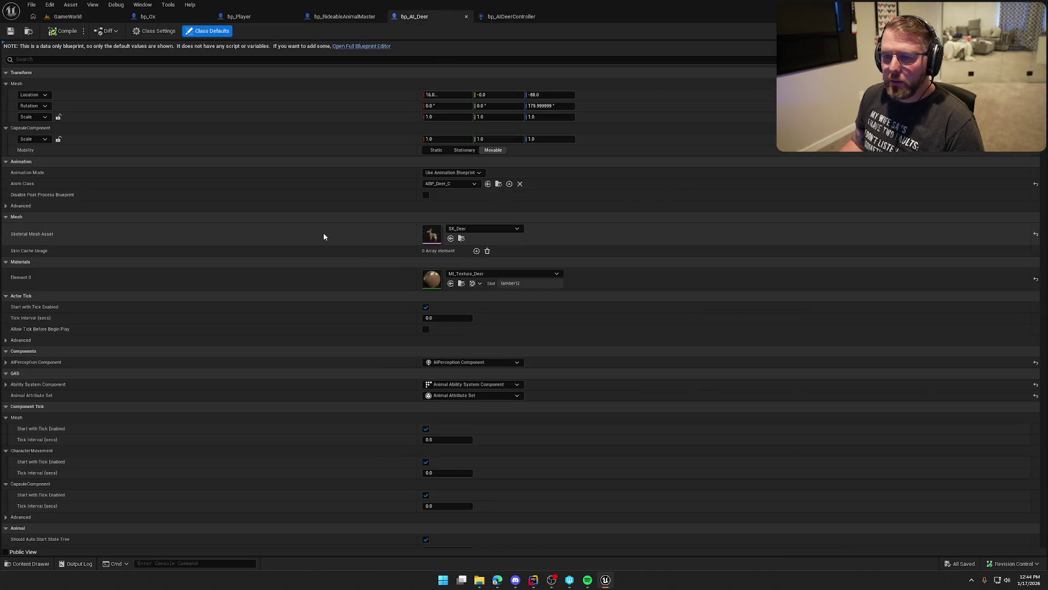
left_click(355, 46)
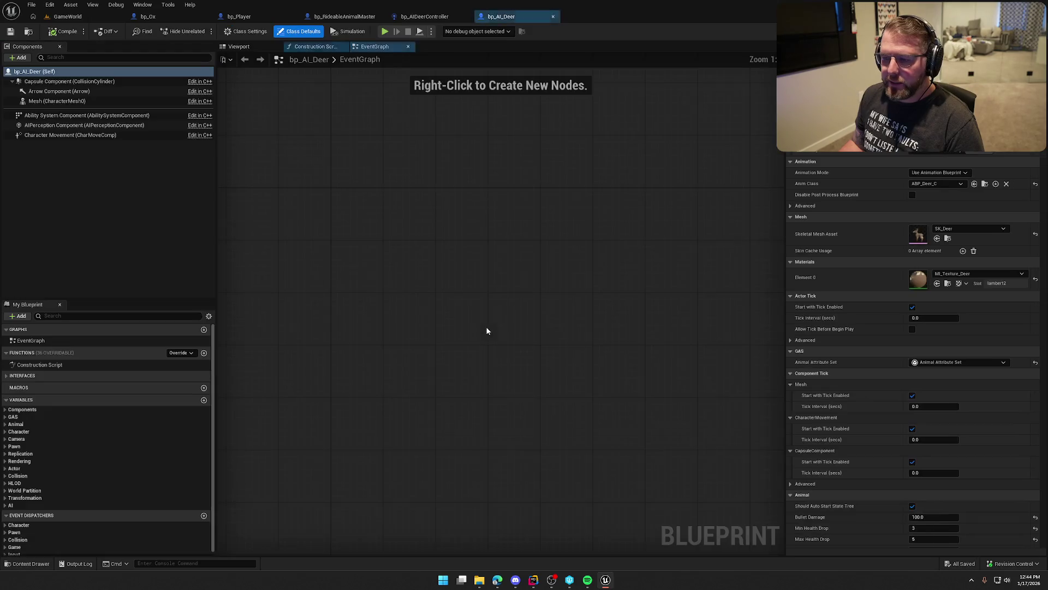
left_click(4, 425)
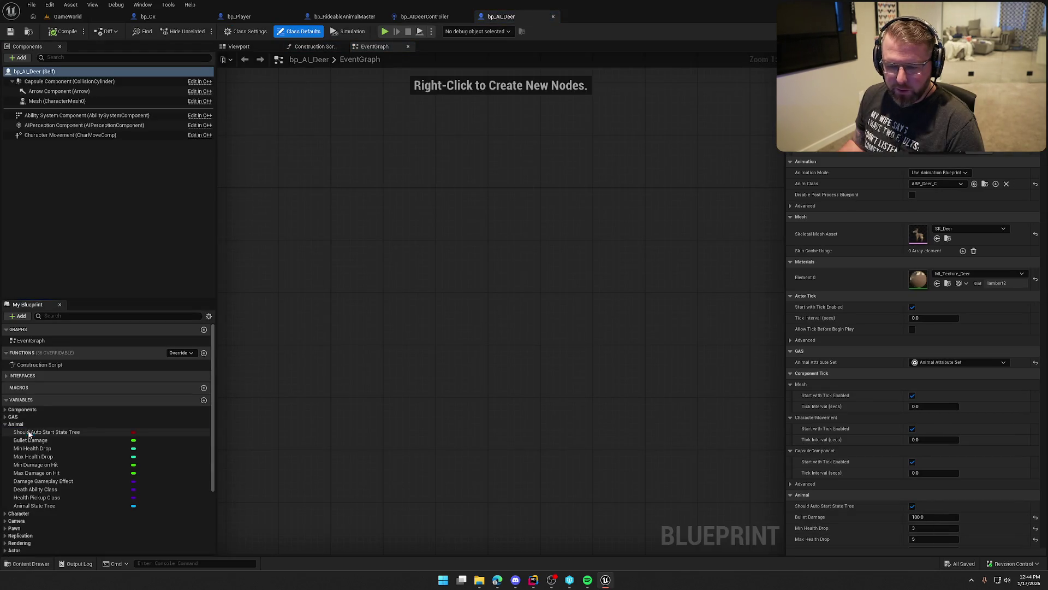
left_click(28, 432)
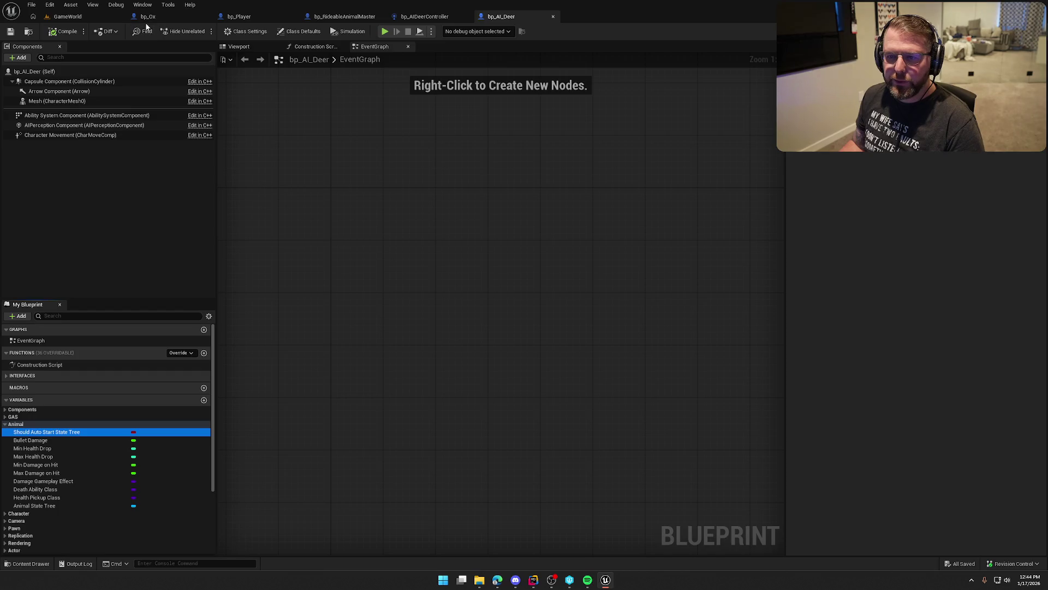
- In bp_Ox, review the Requires Purchase and Should Auto Start State Tree variables, then save
left_click(148, 17)
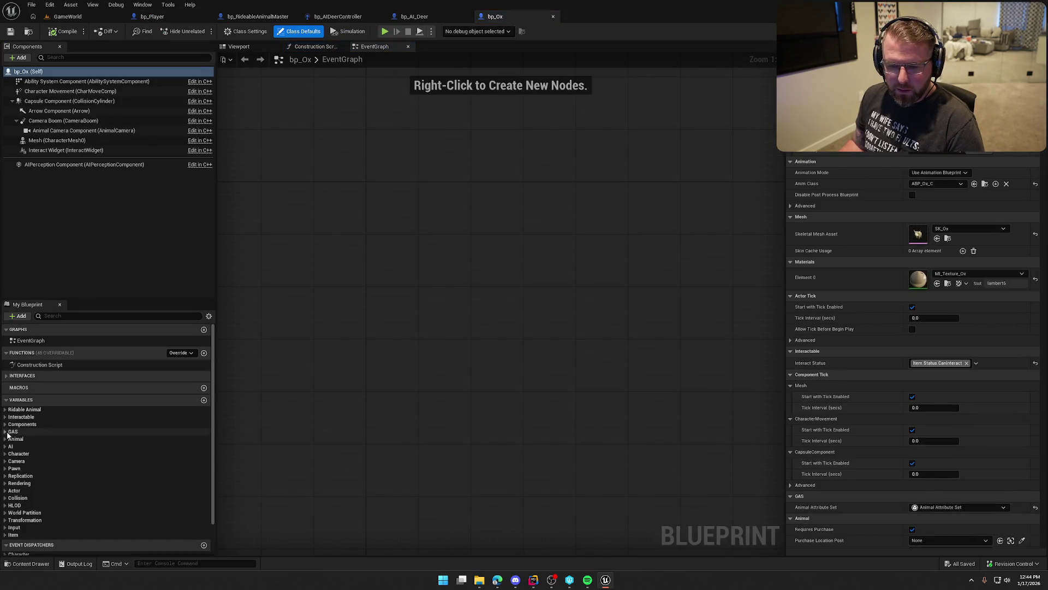
left_click(5, 439)
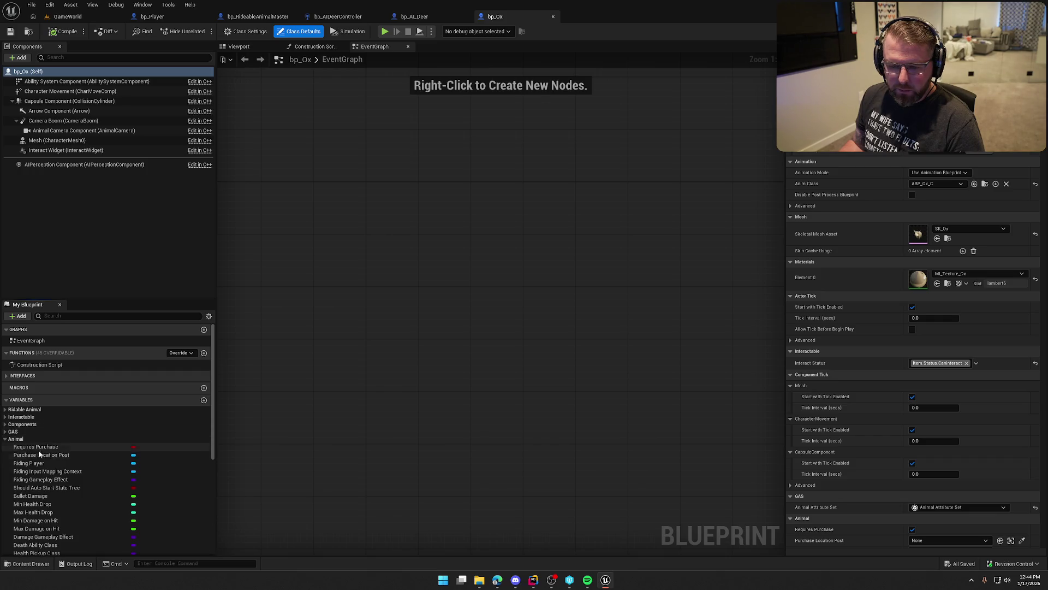
left_click(51, 447)
scroll(71, 454, "down", 2)
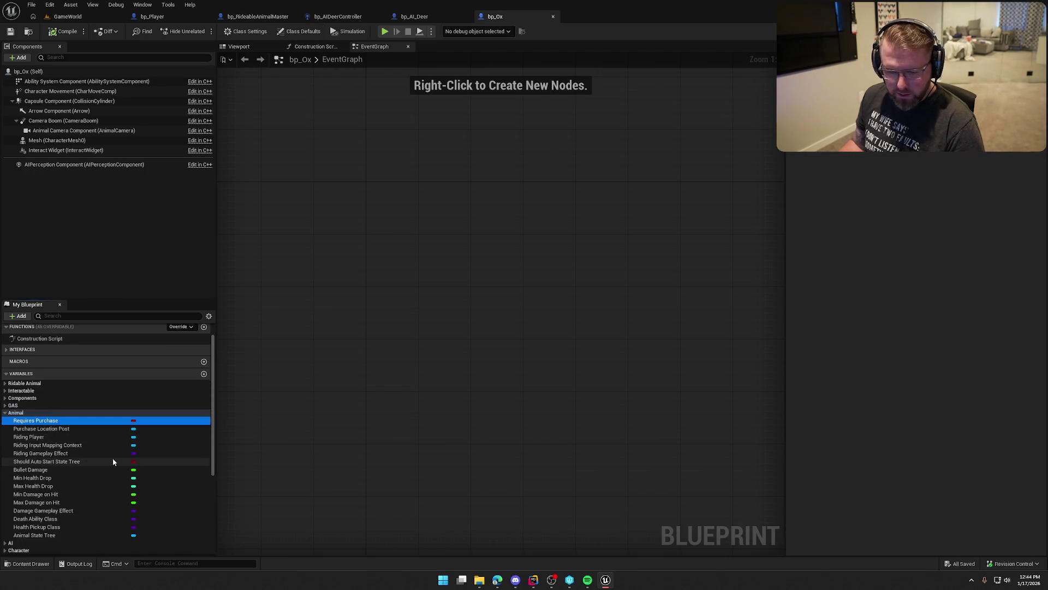
left_click(82, 461)
left_click(495, 160)
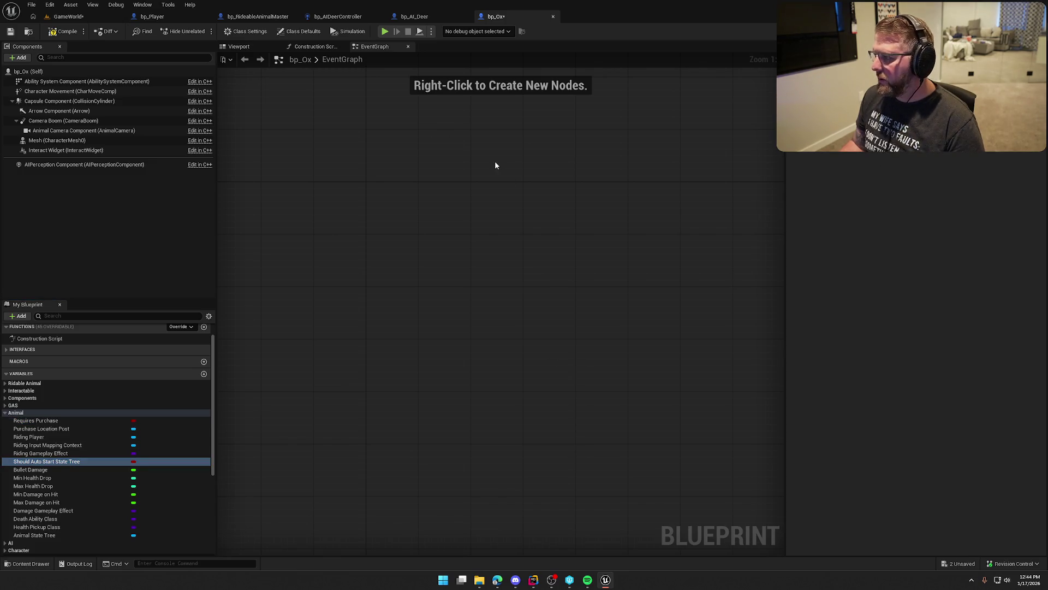
key("ctrl+s")
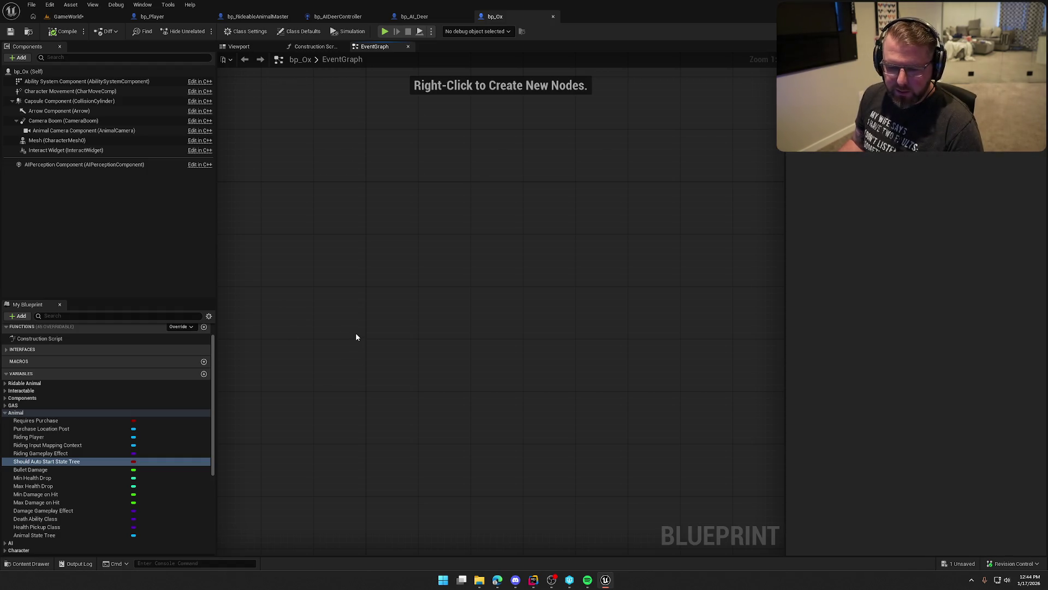
- Assign a state tree asset to bp_AI_Deer's Animal State Tree, then compile and check it out
left_click(414, 16)
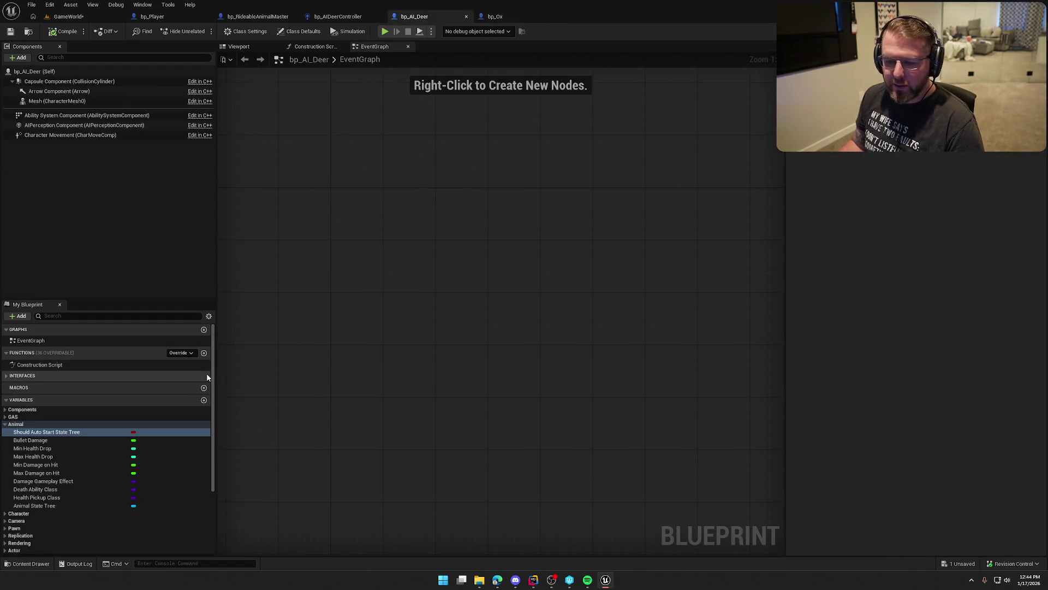
left_click(66, 505)
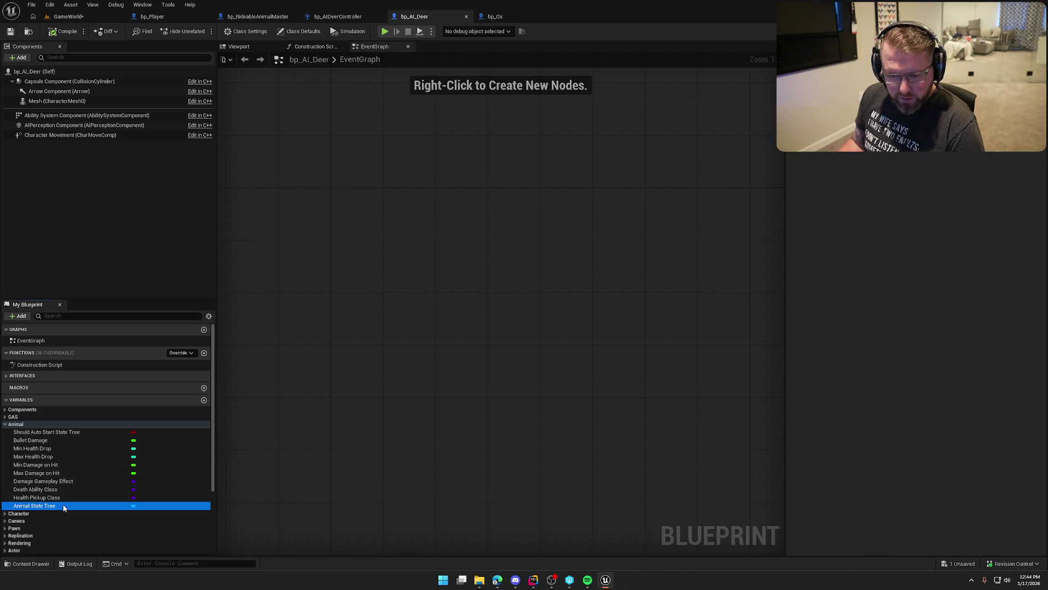
left_click(950, 141)
left_click(962, 247)
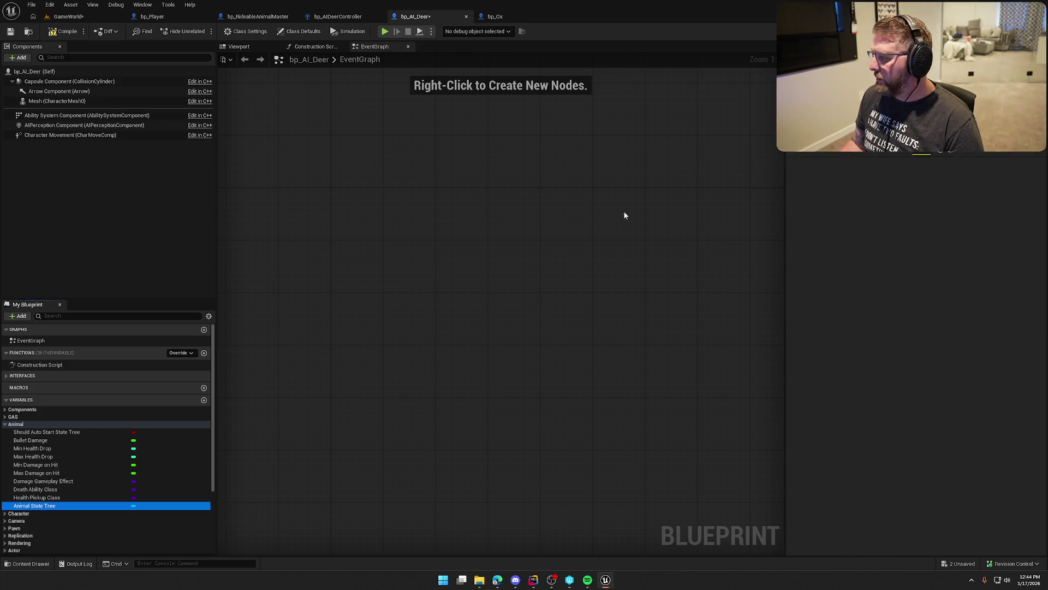
left_click(58, 31)
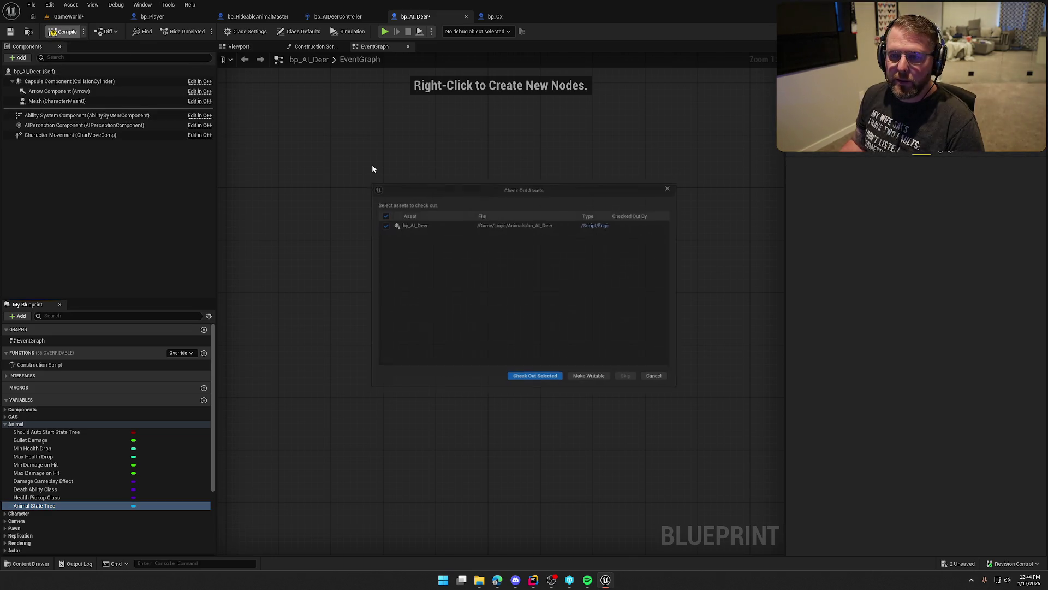
left_click(509, 381)
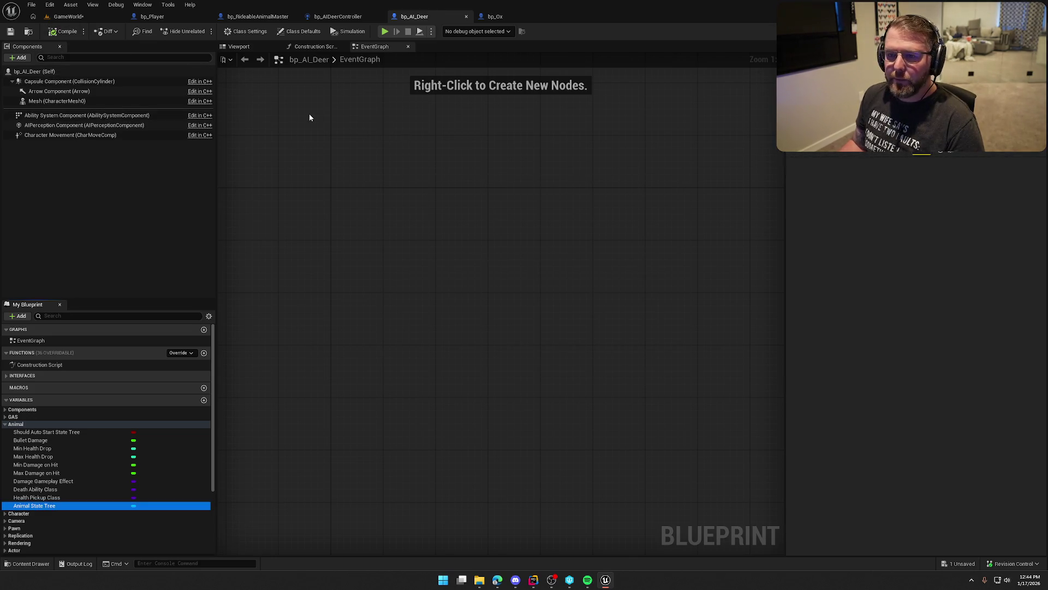
left_click(331, 17)
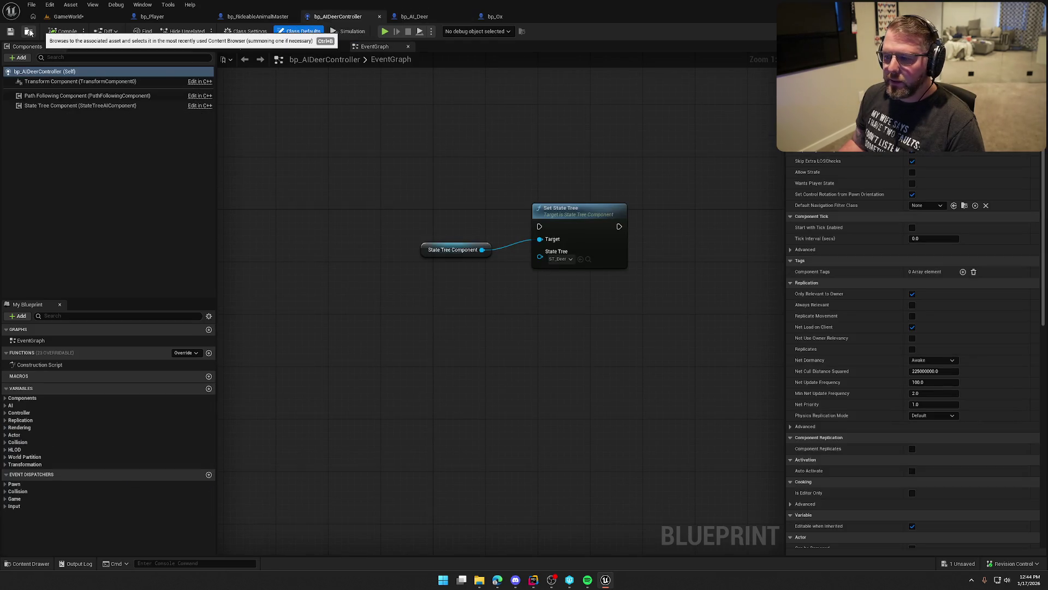
- Rename bp_AIDeerController to bp_AIAnimalController in the Content Drawer and save all assets
left_click_drag(409, 181, 576, 299)
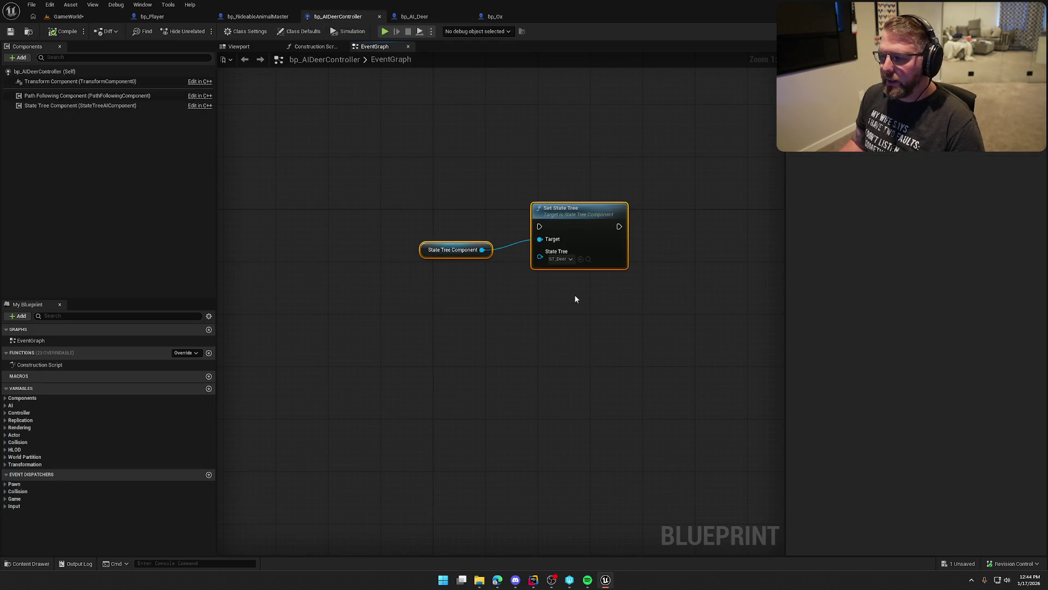
left_click(27, 32)
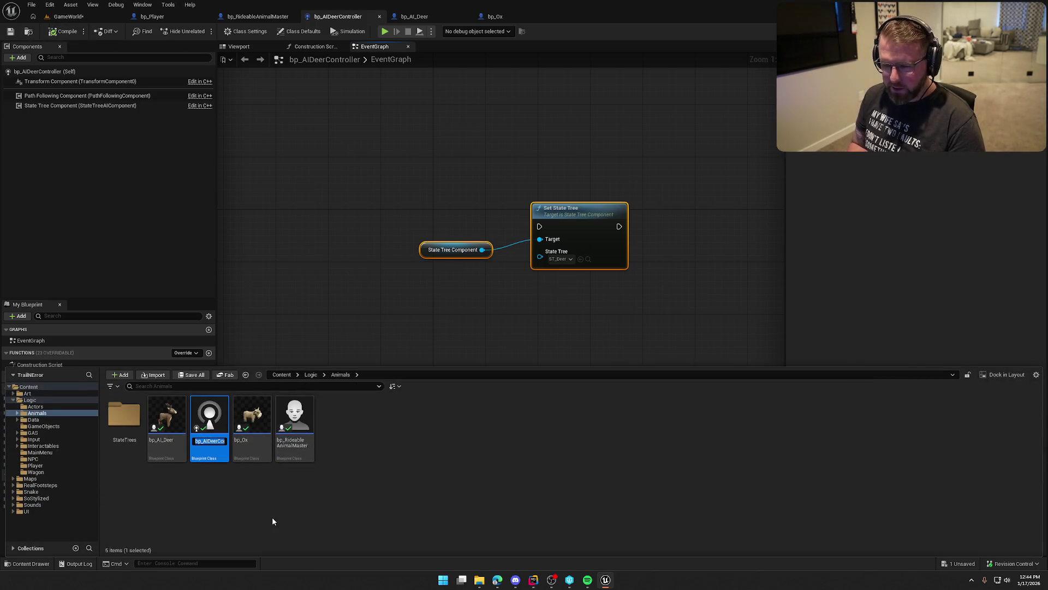
key("End")
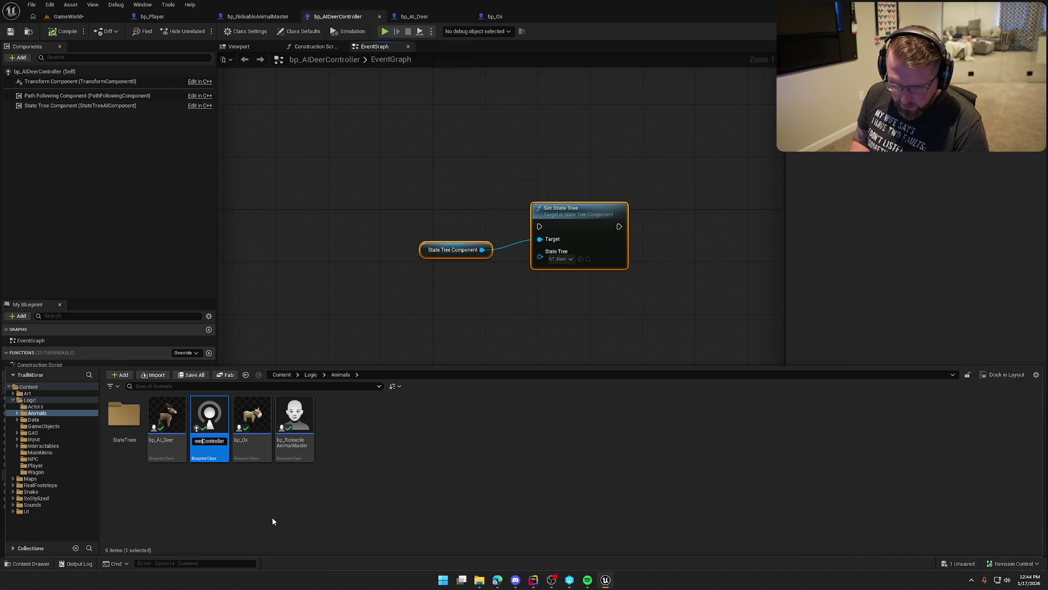
key("BackSpace")
key("BackSpace")
key("BackSpace")
type("AnimalCo")
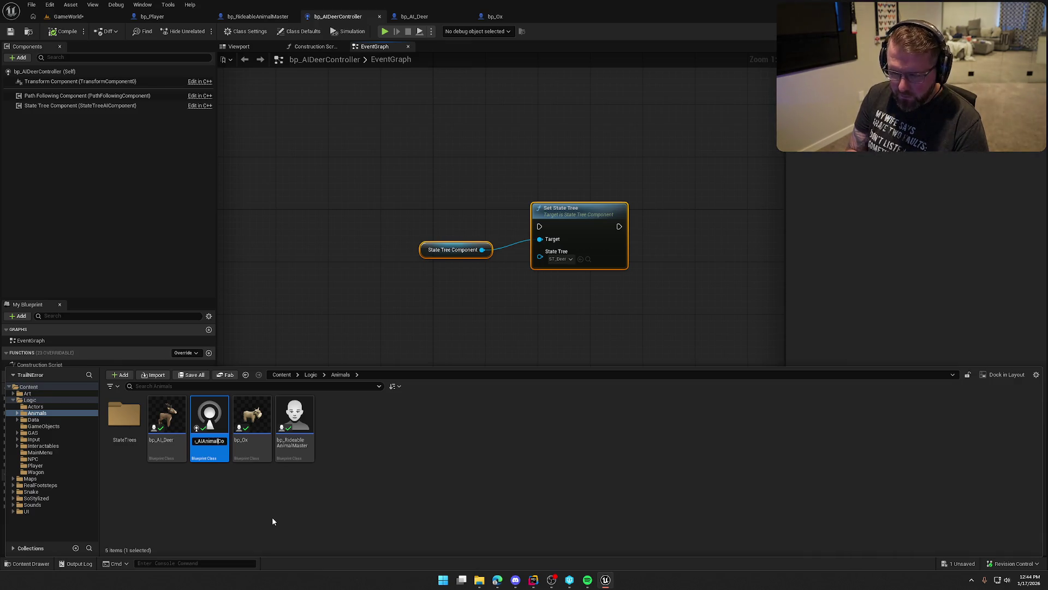
key("Return")
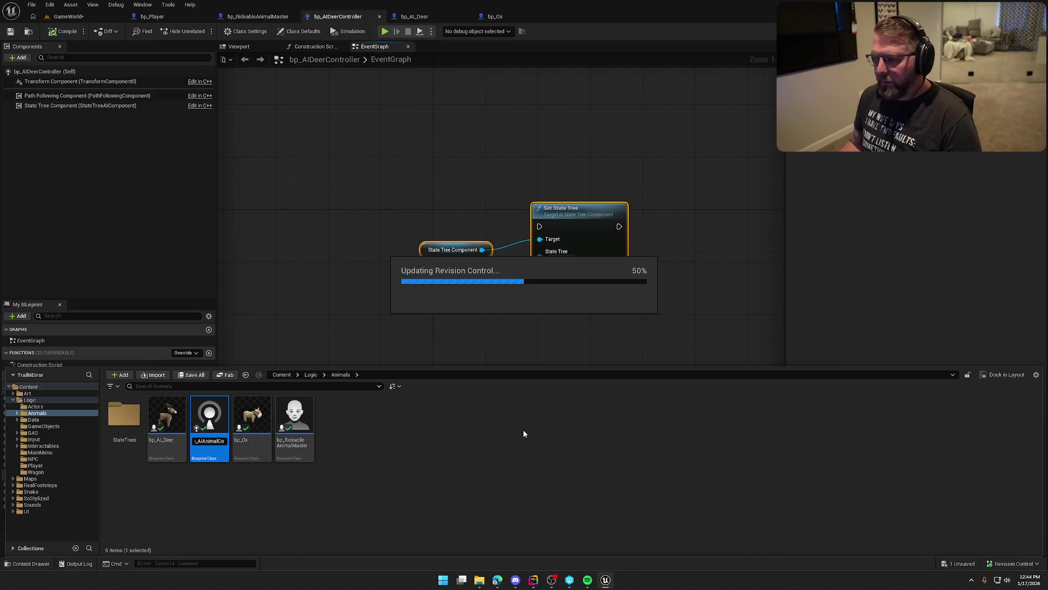
left_click(289, 215)
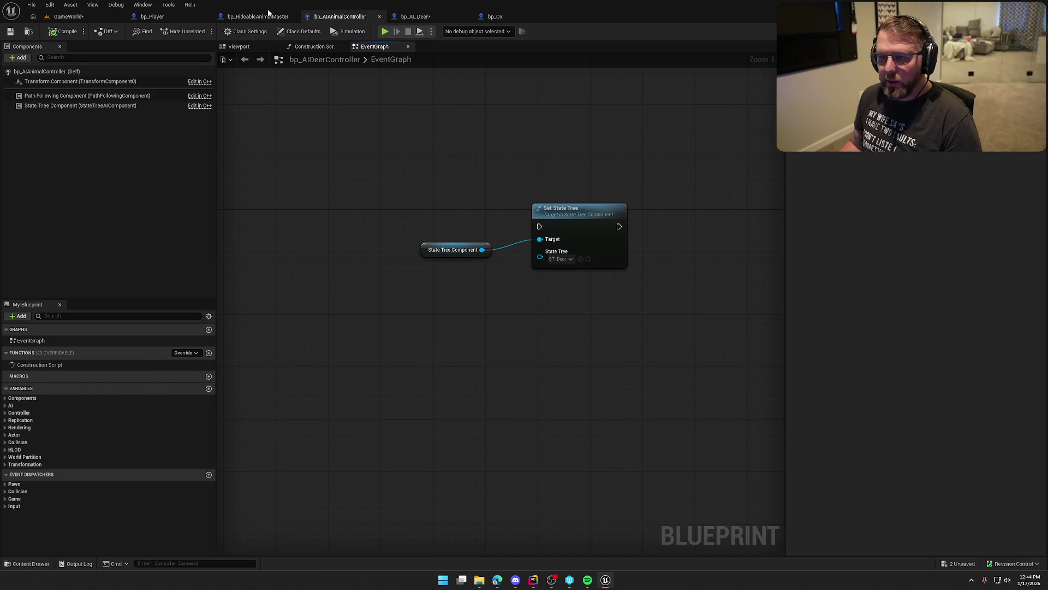
key("ctrl+shift+s")
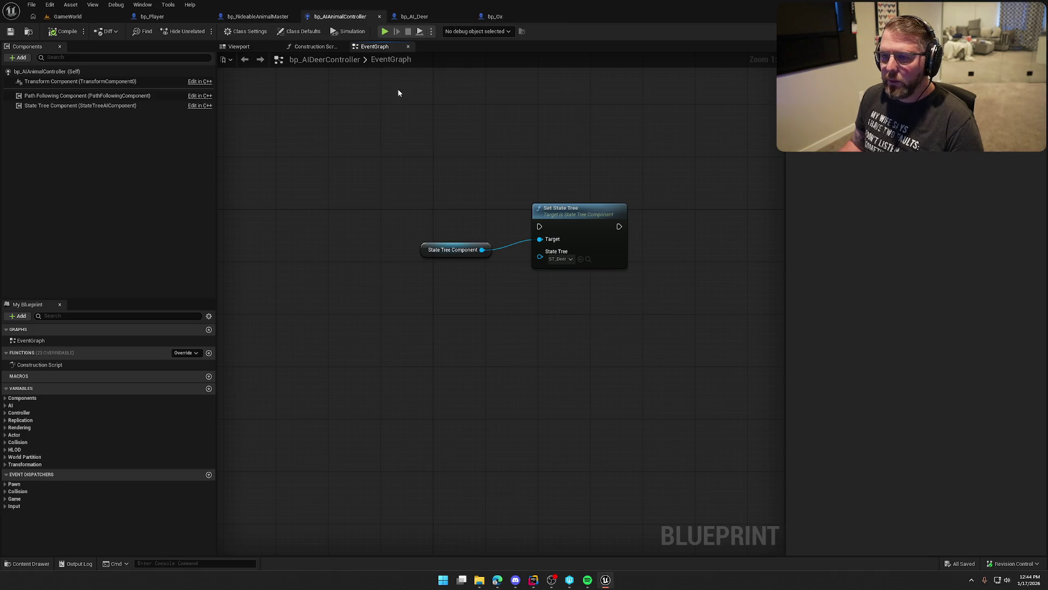
left_click(258, 16)
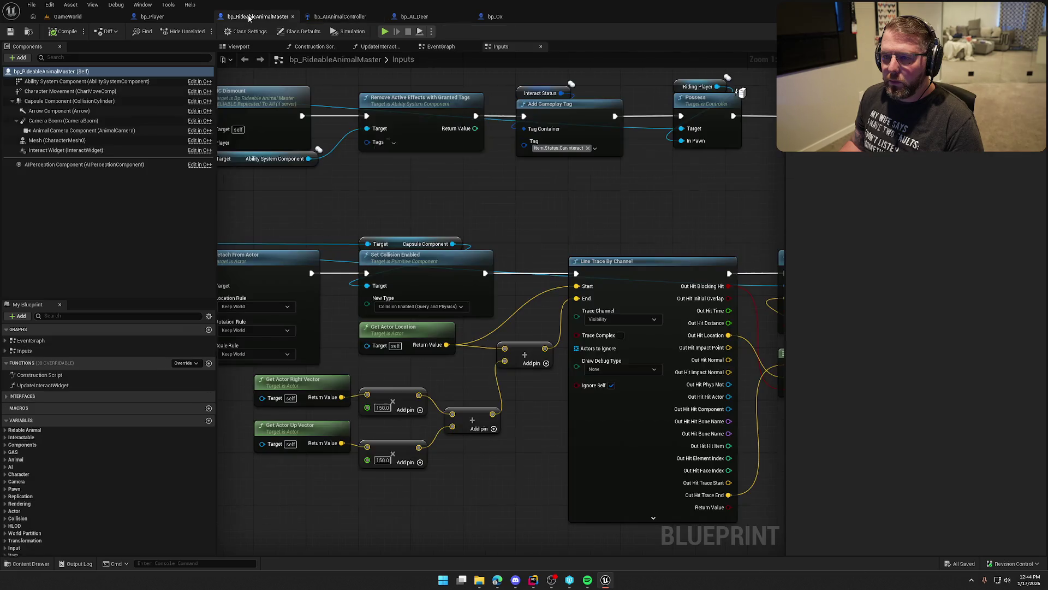
- Review bp_RideableAnimalMaster's Animal variables, including Animal State Tree
left_click(29, 31)
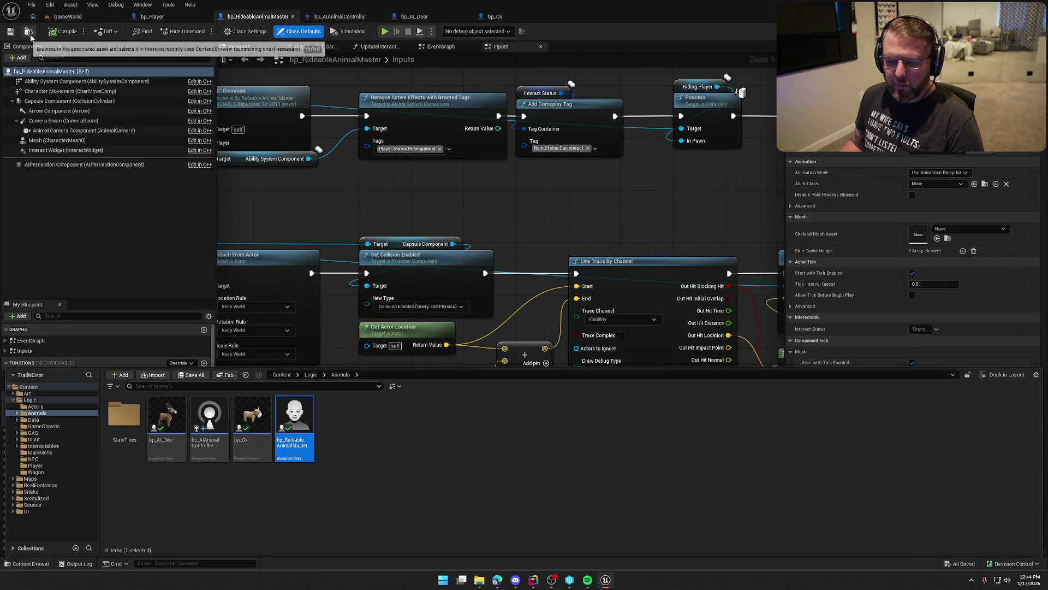
left_click(339, 220)
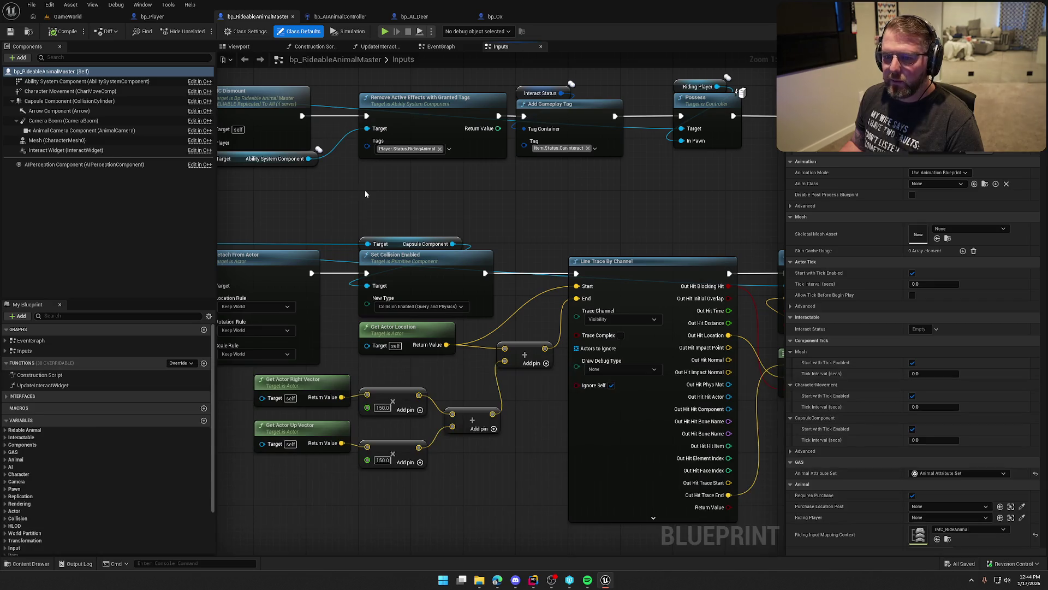
left_click(6, 460)
scroll(33, 492, "down", 3)
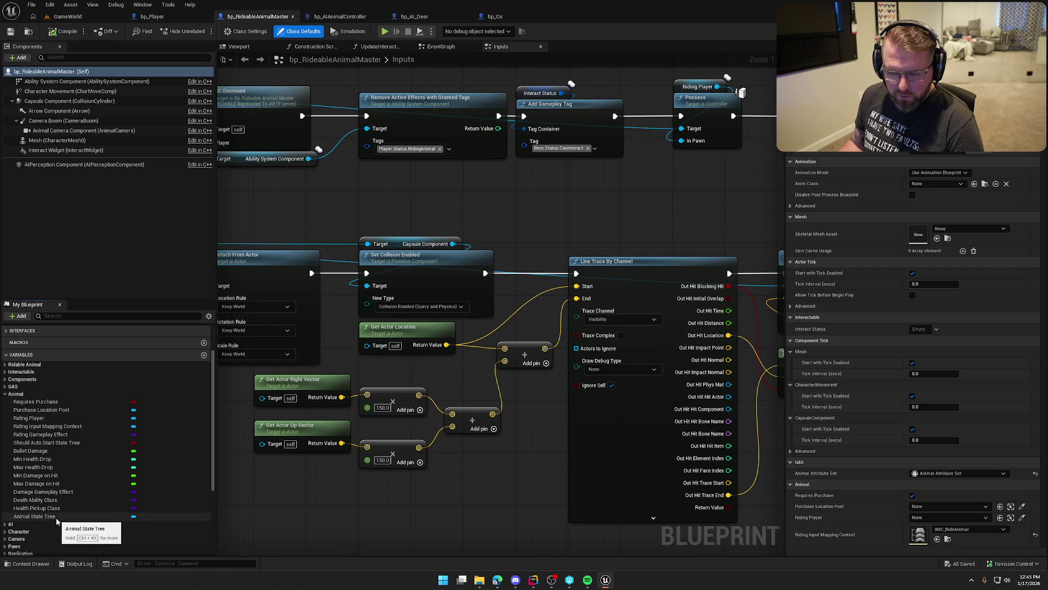
left_click(56, 517)
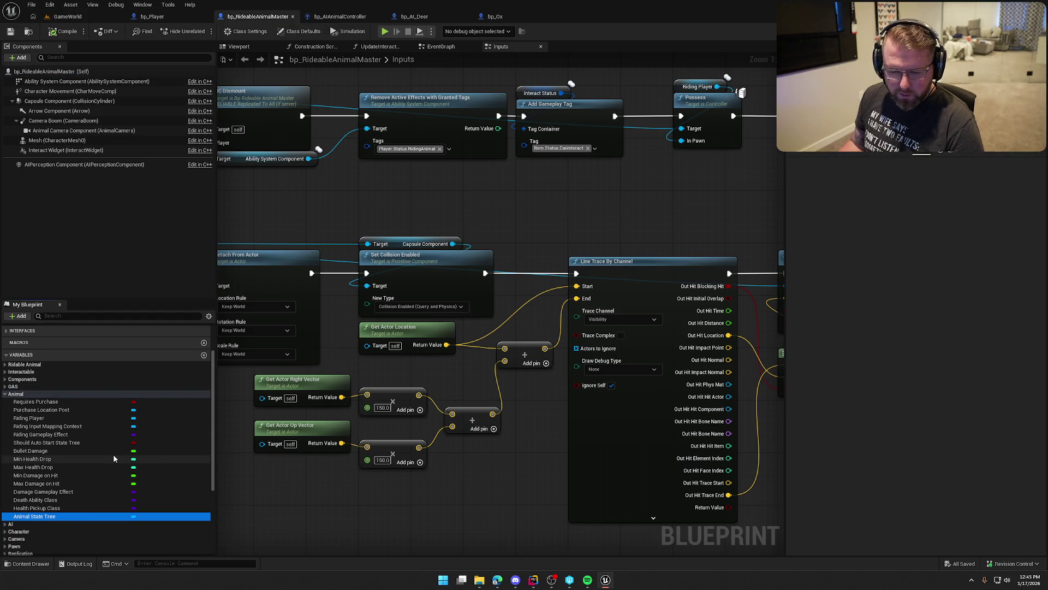
left_click(6, 395)
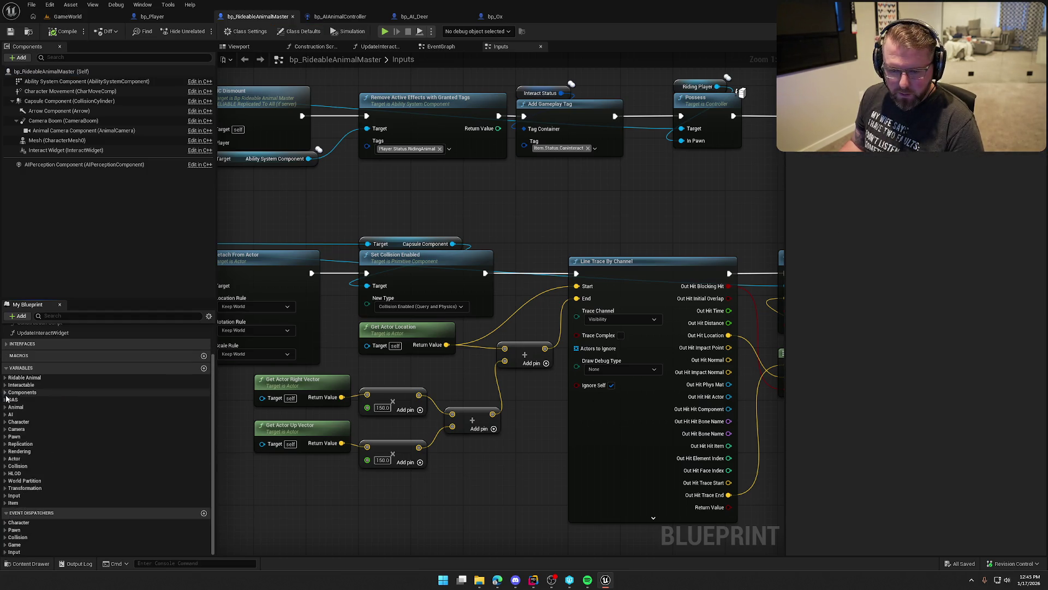
- Set the class default AI Controller Class to bp_AIAnimalController and save the blueprint
left_click(82, 72)
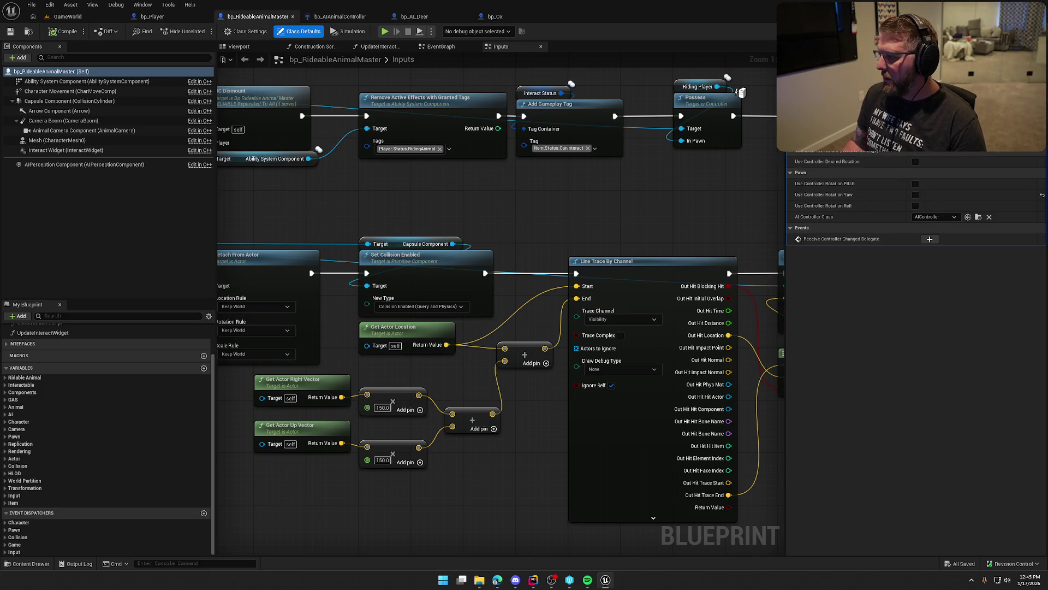
left_click(947, 217)
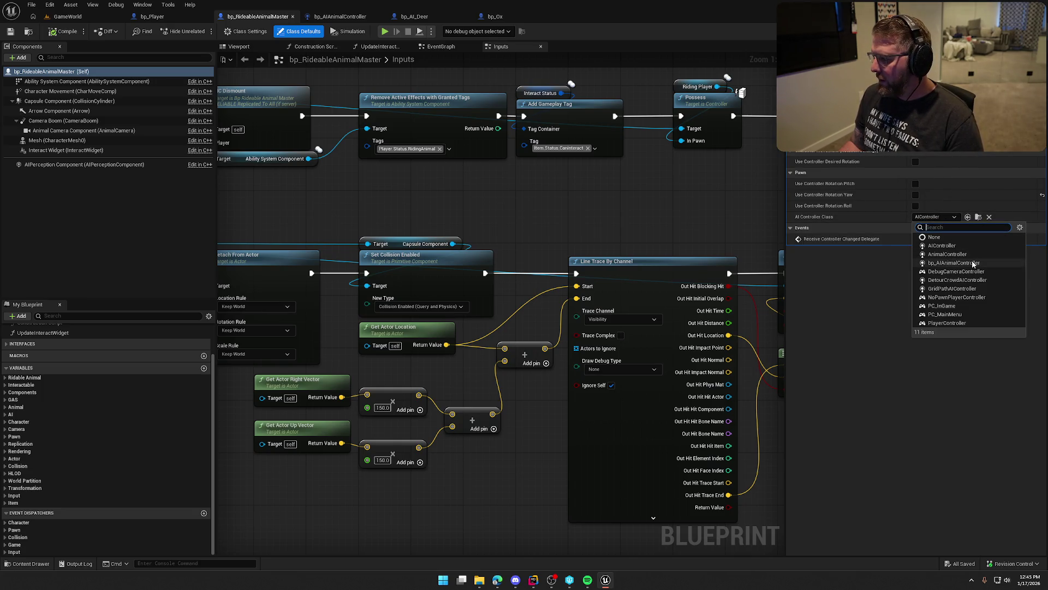
left_click(954, 262)
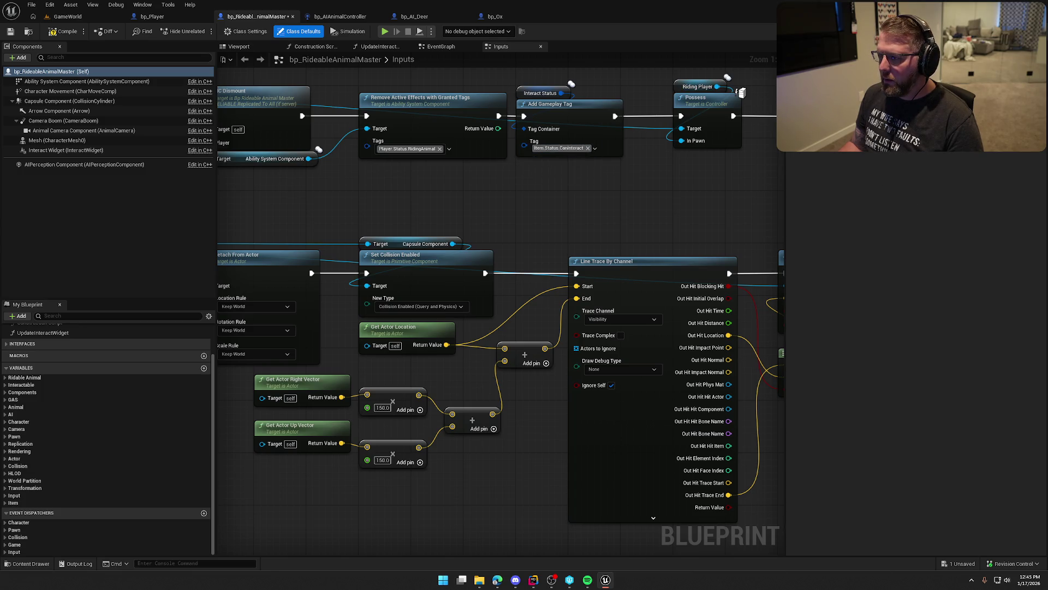
key("ctrl+s")
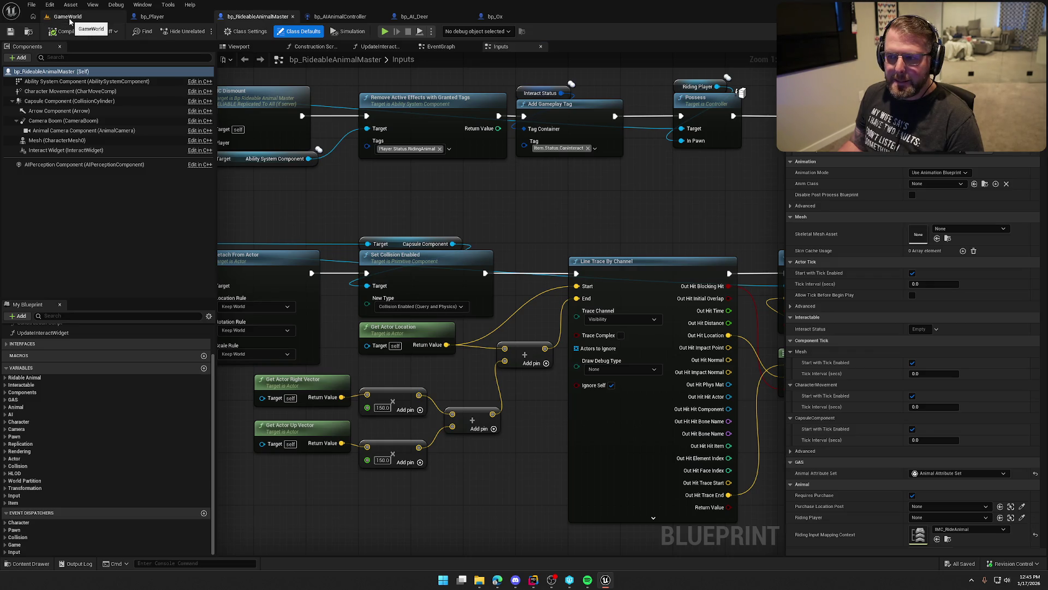
left_click(425, 17)
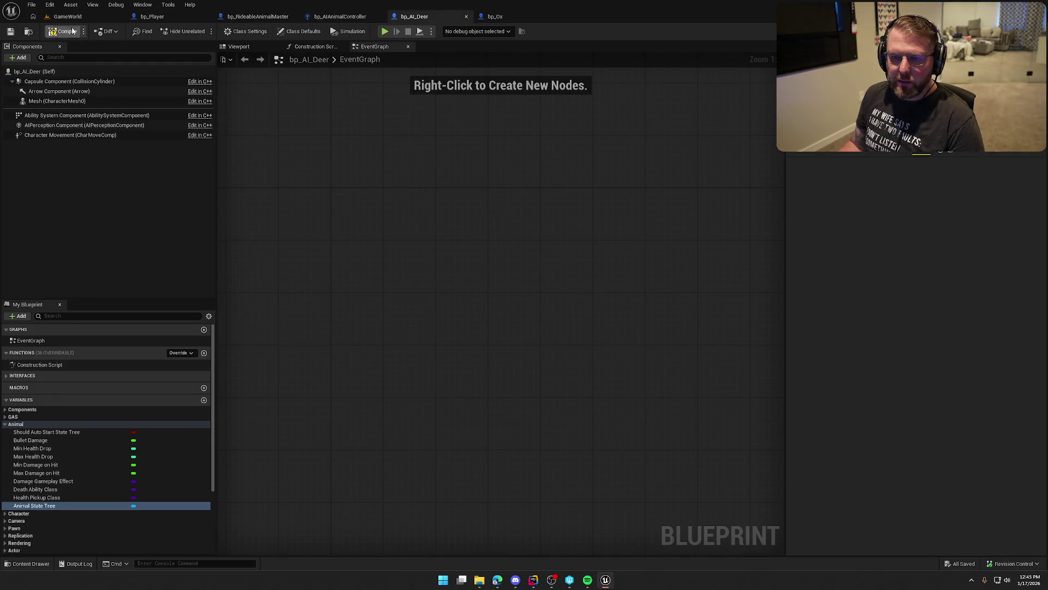
- Confirm bp_AI_Deer's class defaults list bp_AIAnimalController as AI Controller Class
left_click(299, 31)
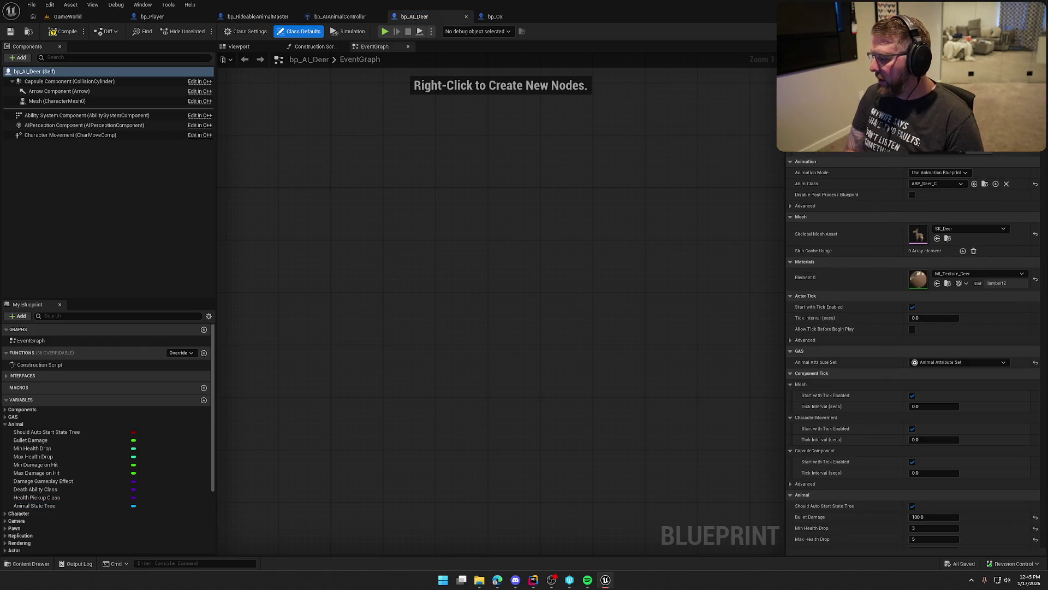
scroll(917, 350, "down", 10)
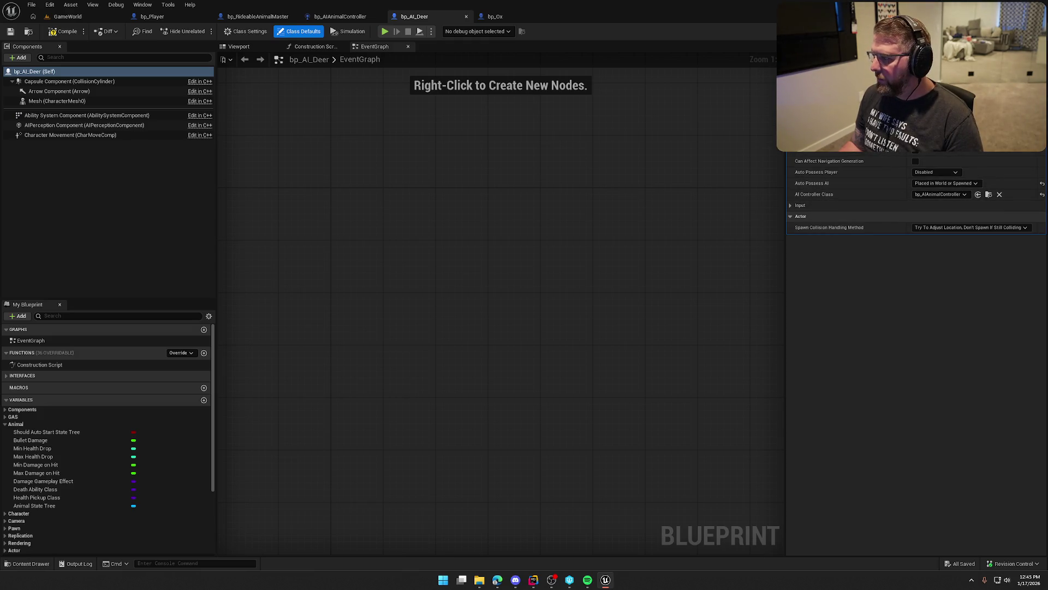
left_click(542, 177)
left_click(68, 17)
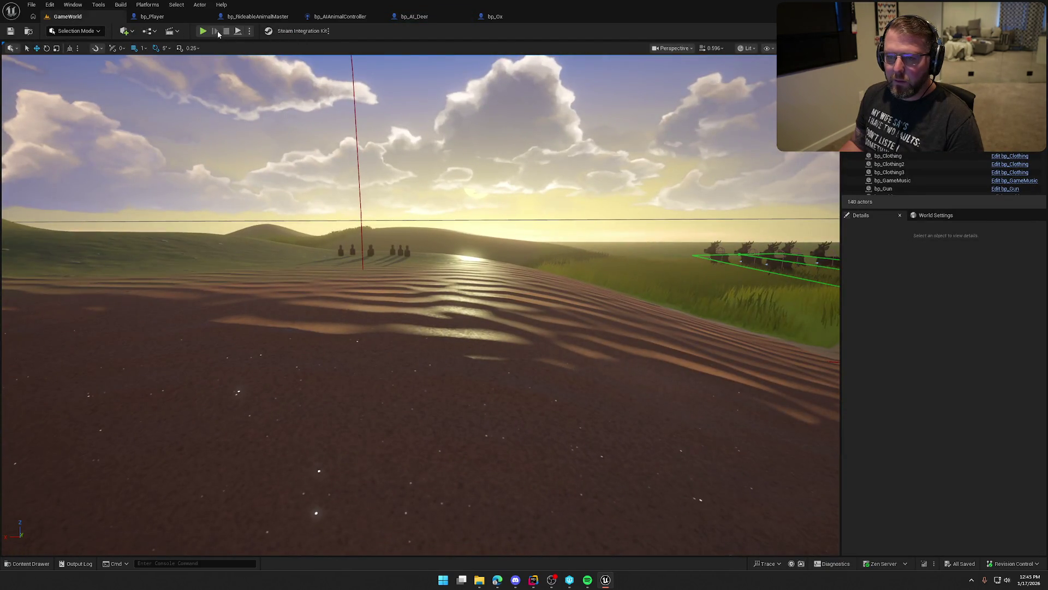
- Play-test GameWorld, walking the character toward the cabin, then stop the session
key("alt+p")
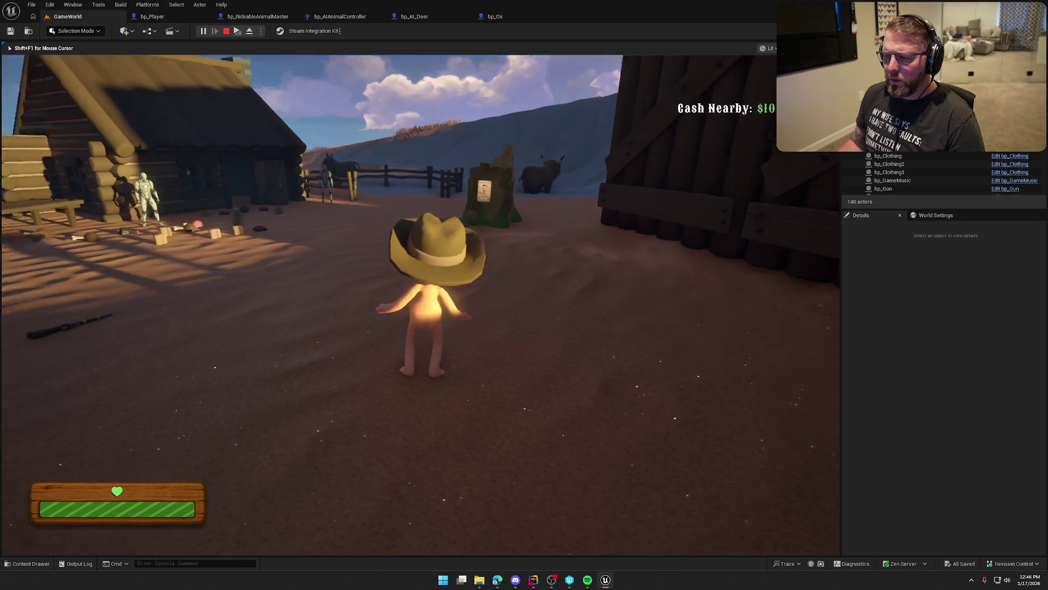
key("a")
key("Escape")
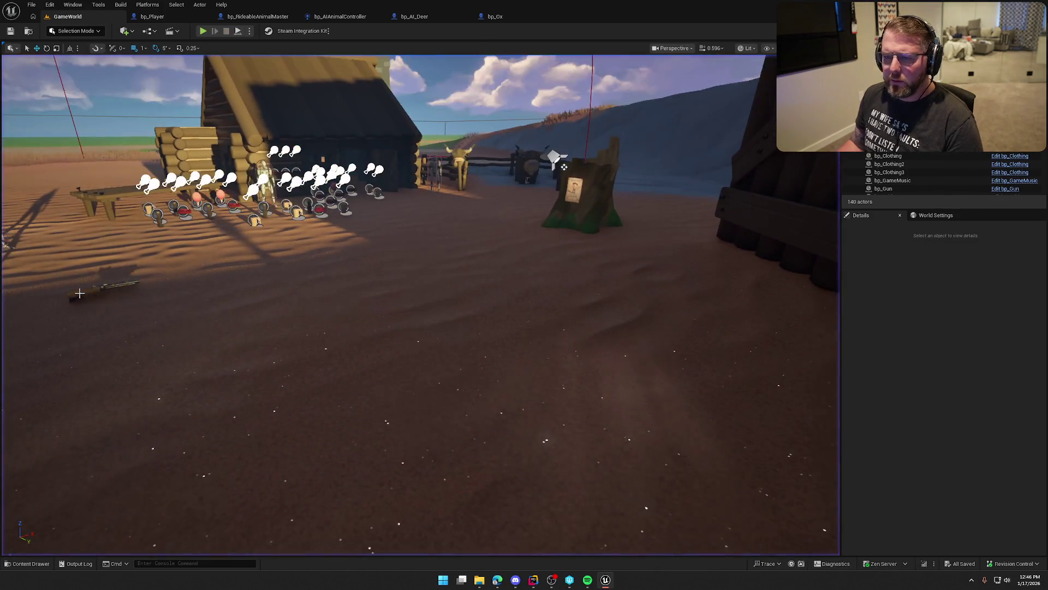
left_click(494, 16)
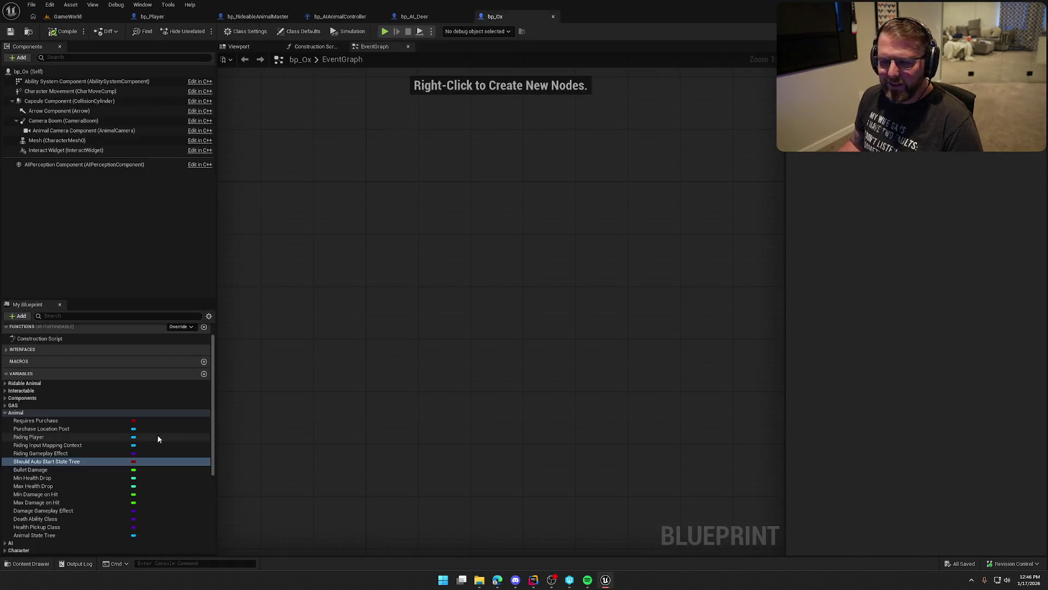
- Delete the State Tree Component and Set State Tree nodes from bp_AIAnimalController's graph
left_click(45, 536)
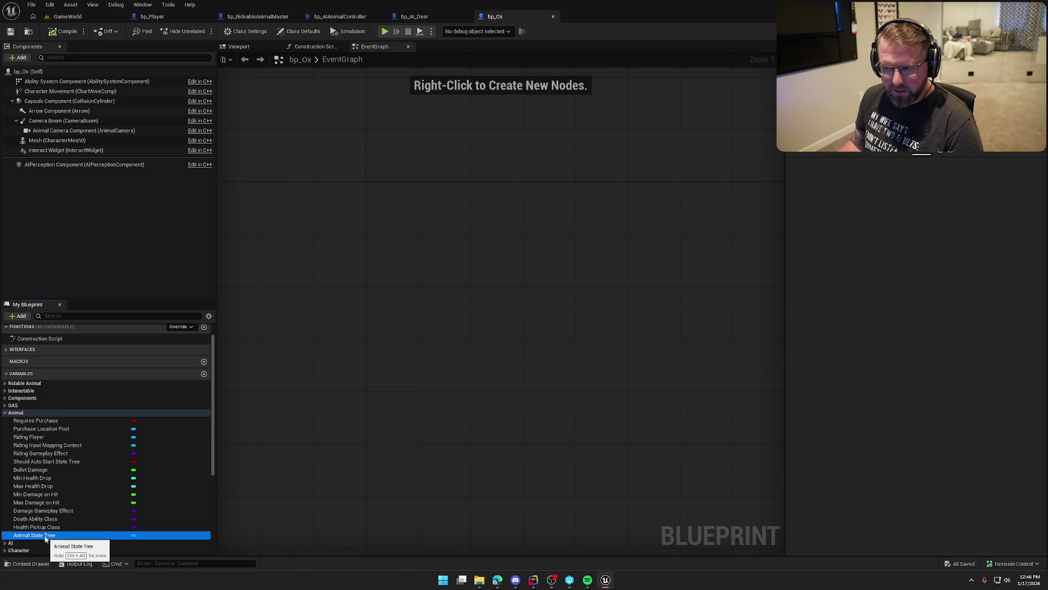
left_click(346, 17)
left_click_drag(451, 164, 595, 320)
key("Delete")
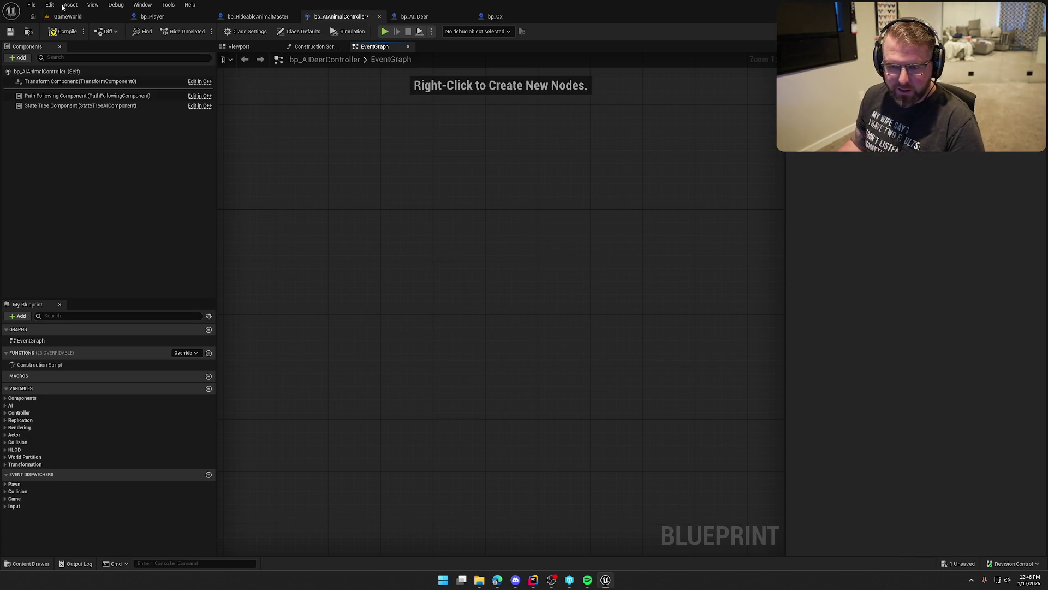
- Reset the State Tree component's asset to None, then start a test play
left_click(64, 106)
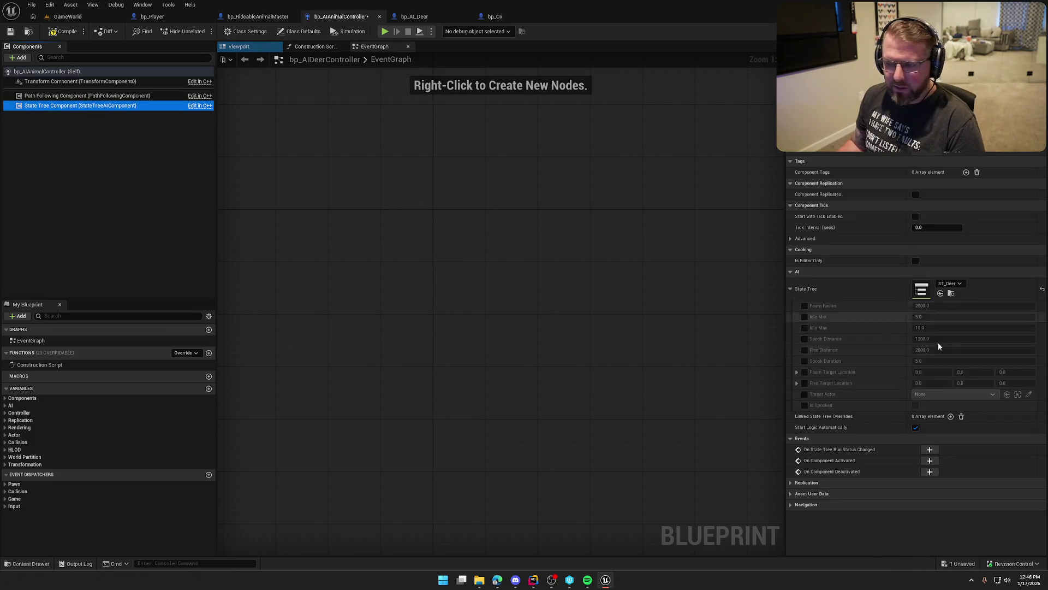
left_click(1042, 290)
left_click(58, 32)
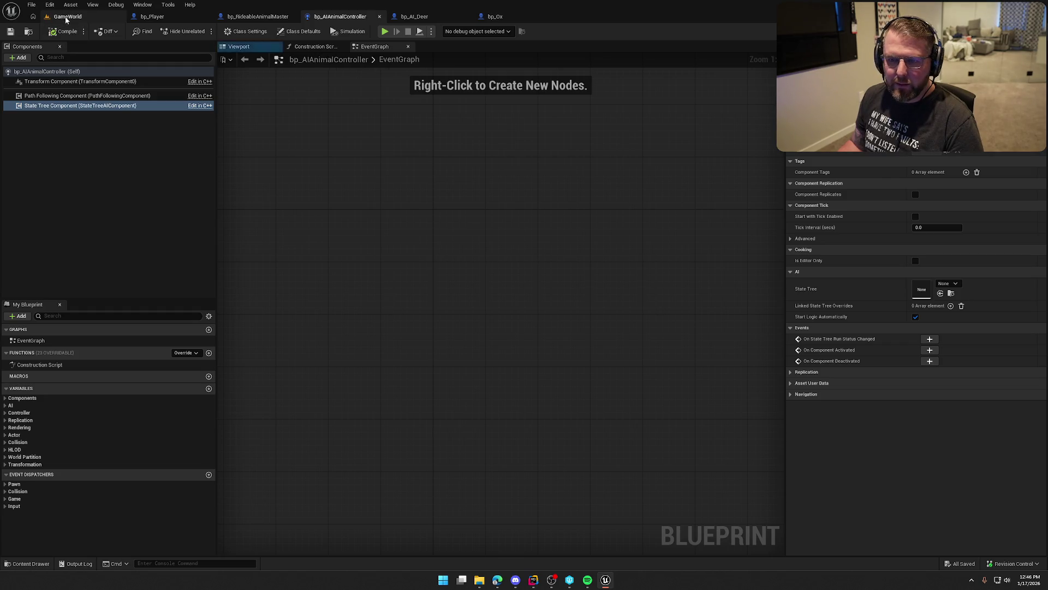
key("alt+p")
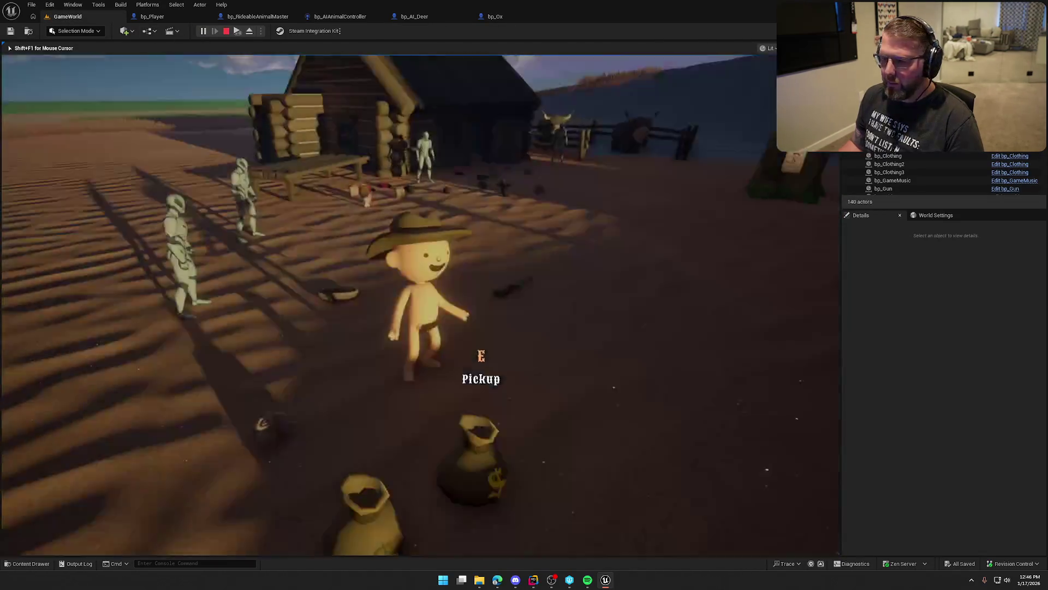
- Mount the ox with E, ride it out of the pen, dismount, walk around it, then stop
key("w")
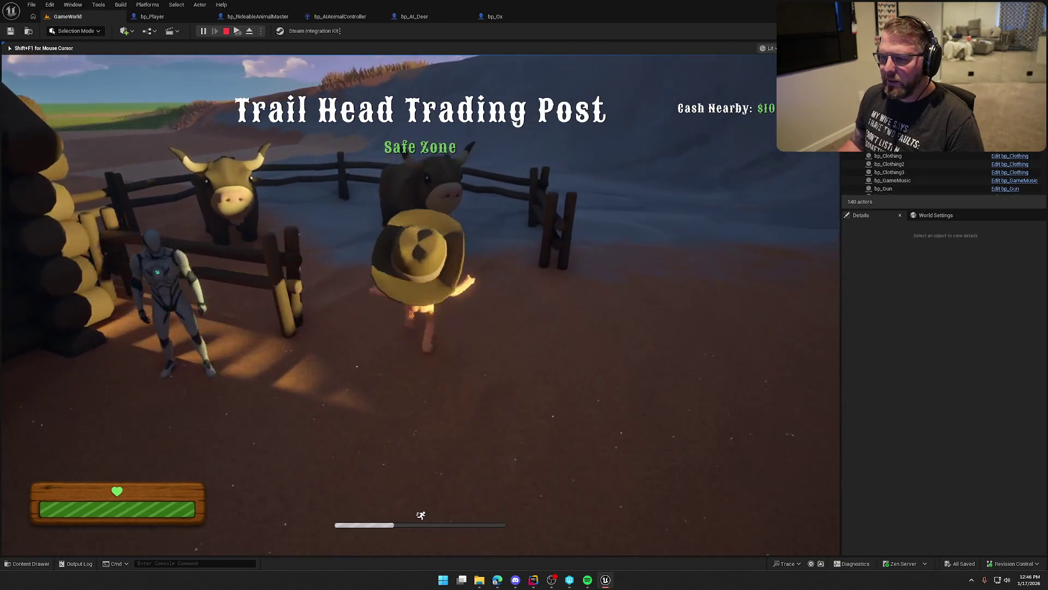
key("e")
key("w")
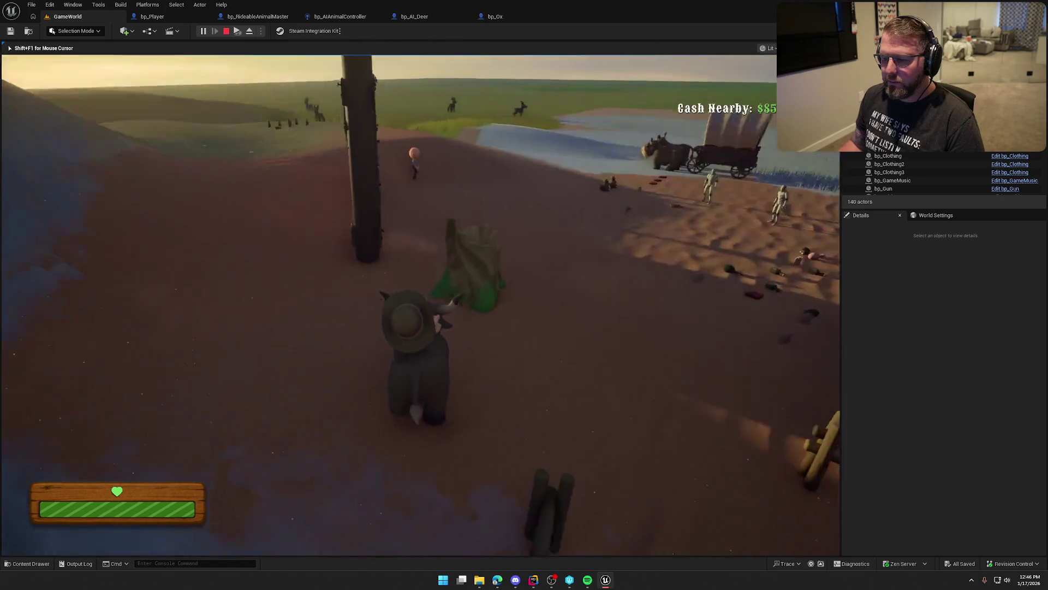
key("e")
key("w")
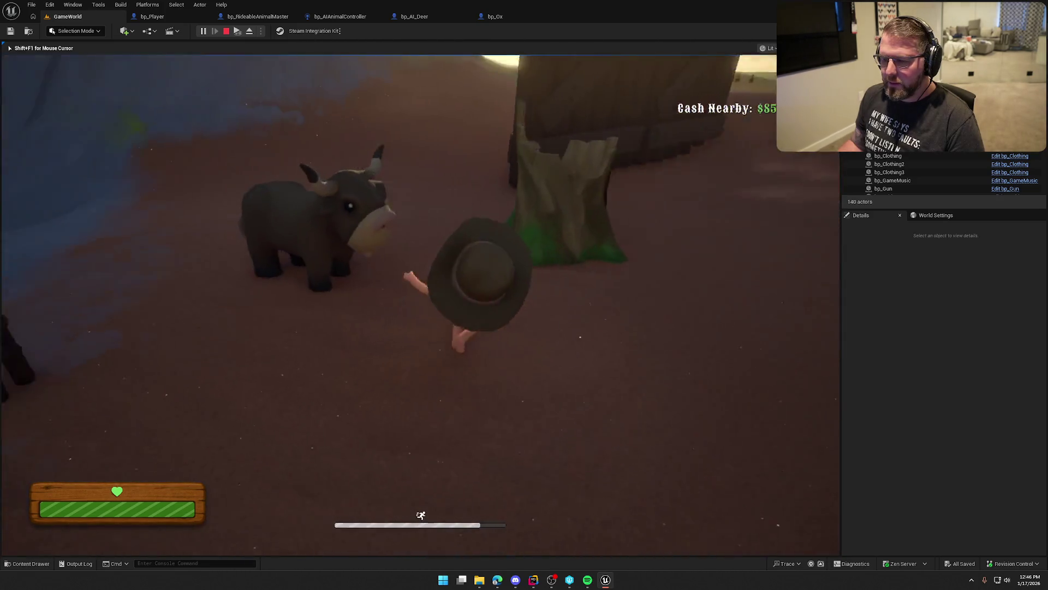
key("w")
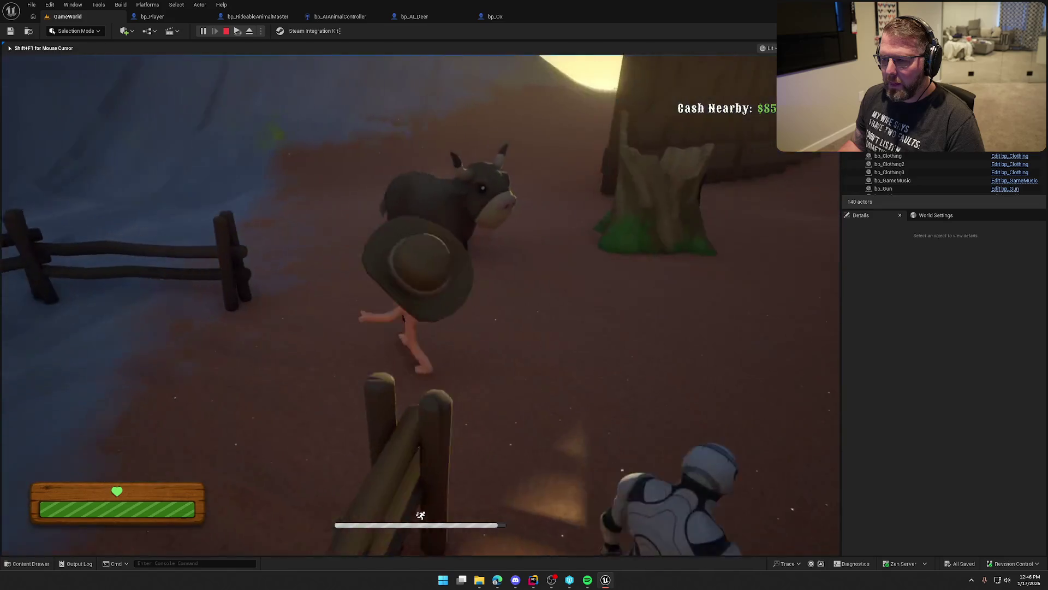
key("w")
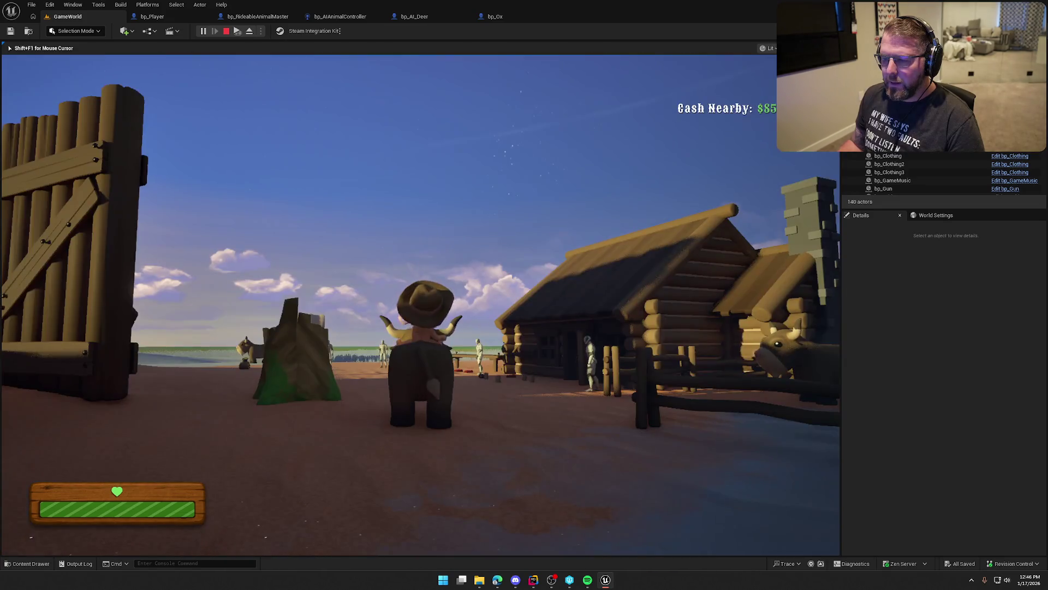
key("w")
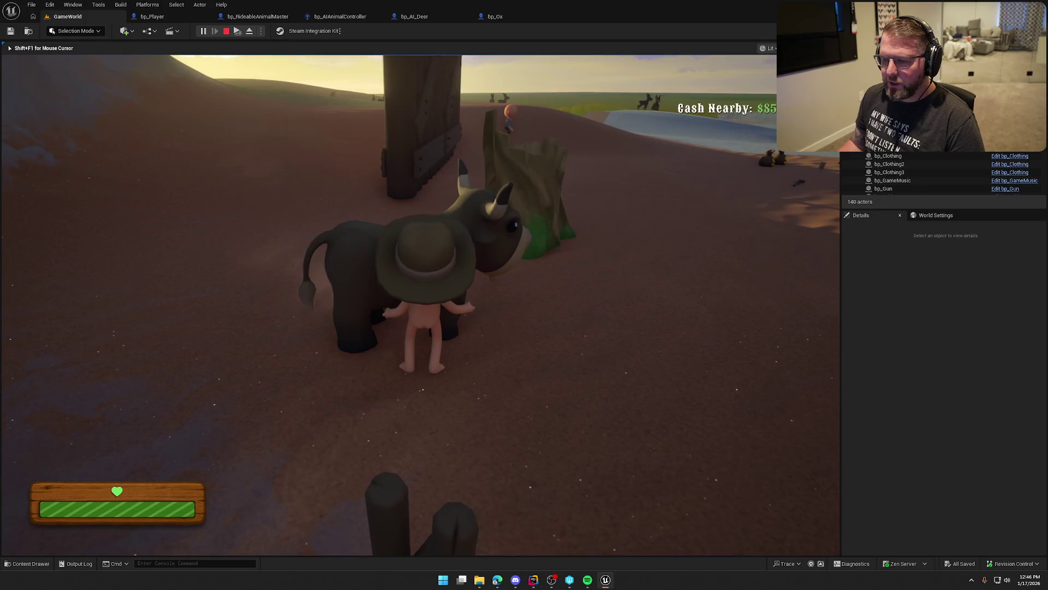
key("w")
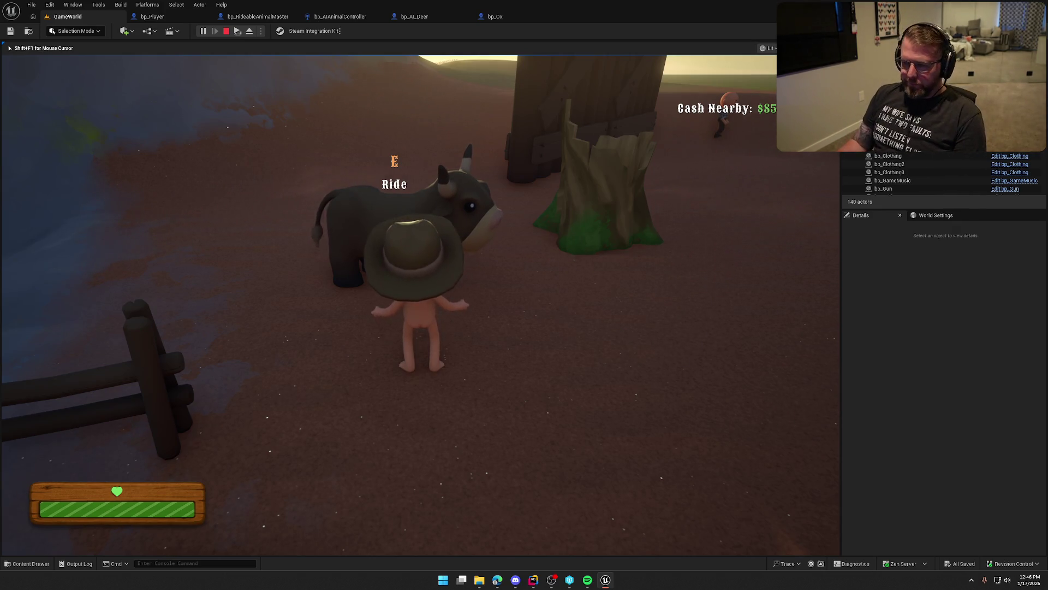
key("w")
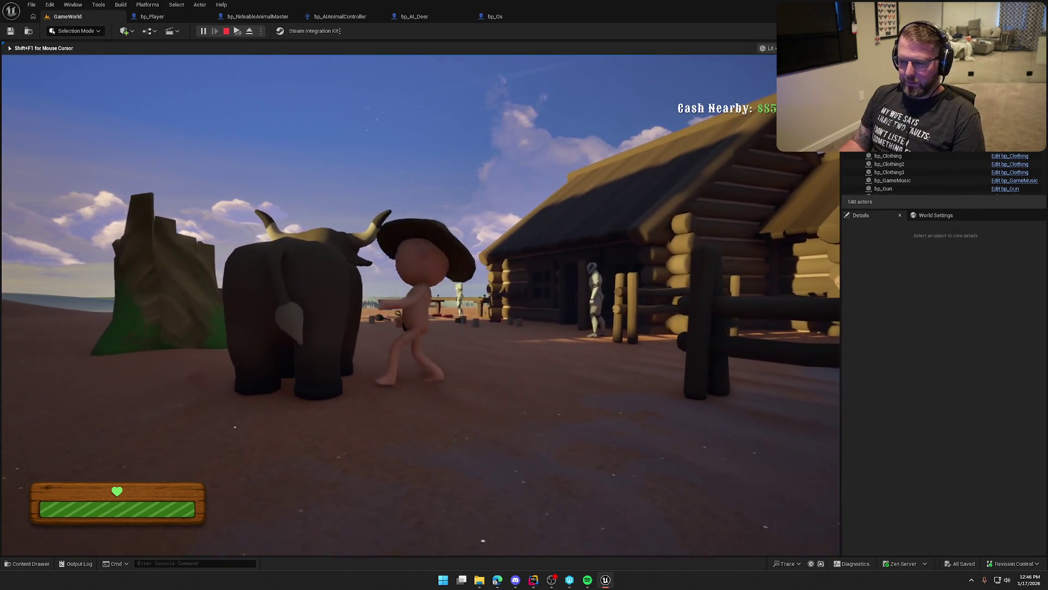
key("w")
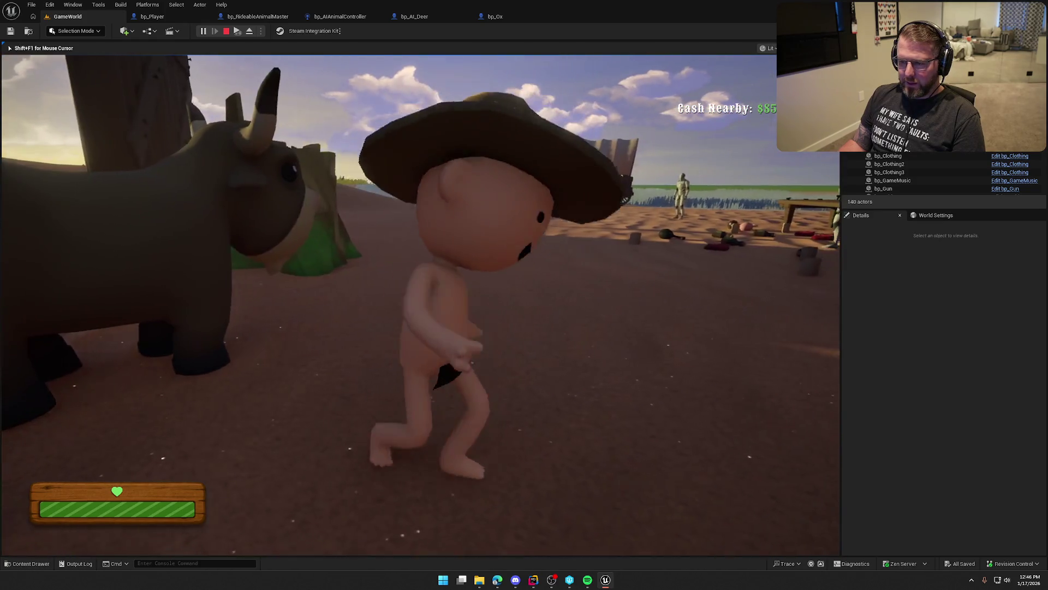
key("w")
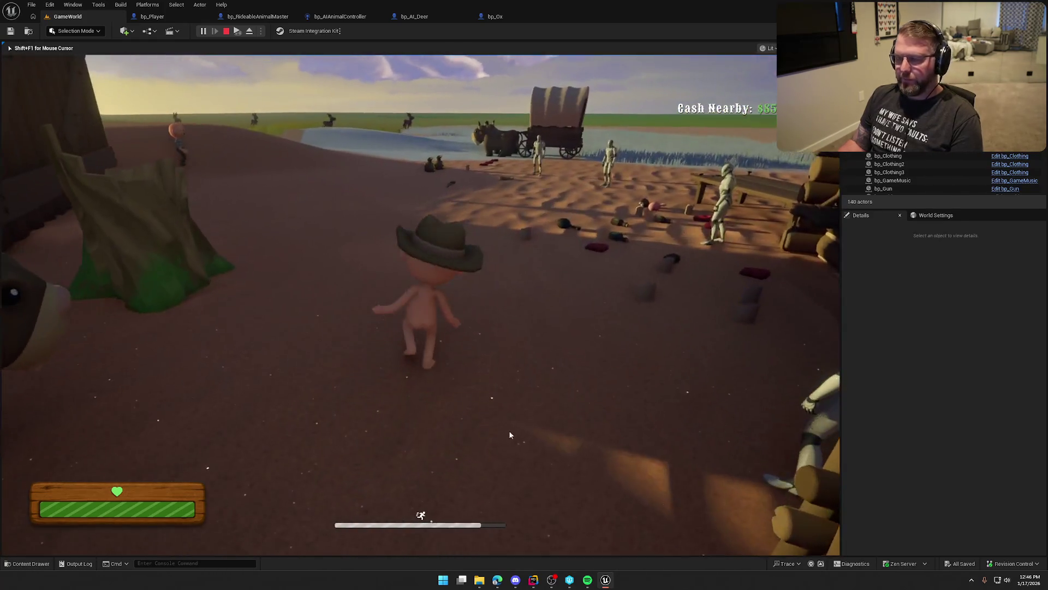
key("Escape")
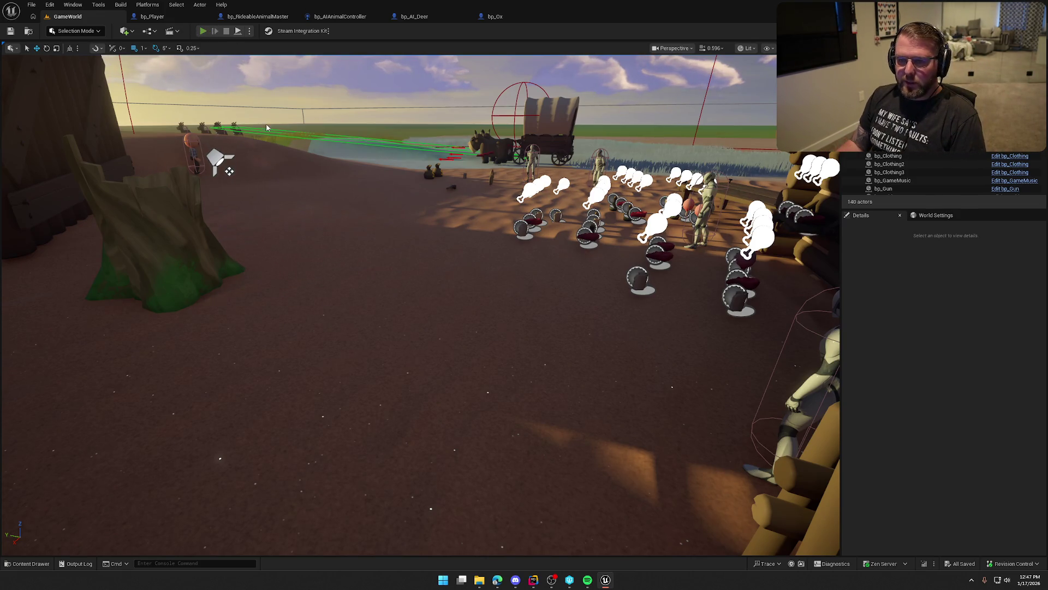
- Run a second short play session, running toward the river, and stop it
key("alt+p")
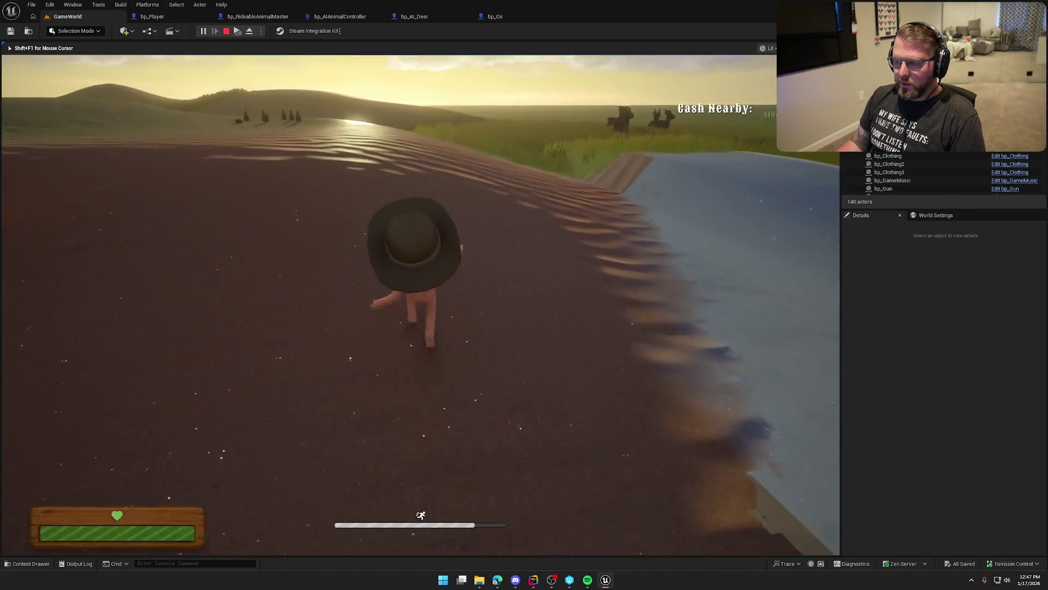
key("shift+w")
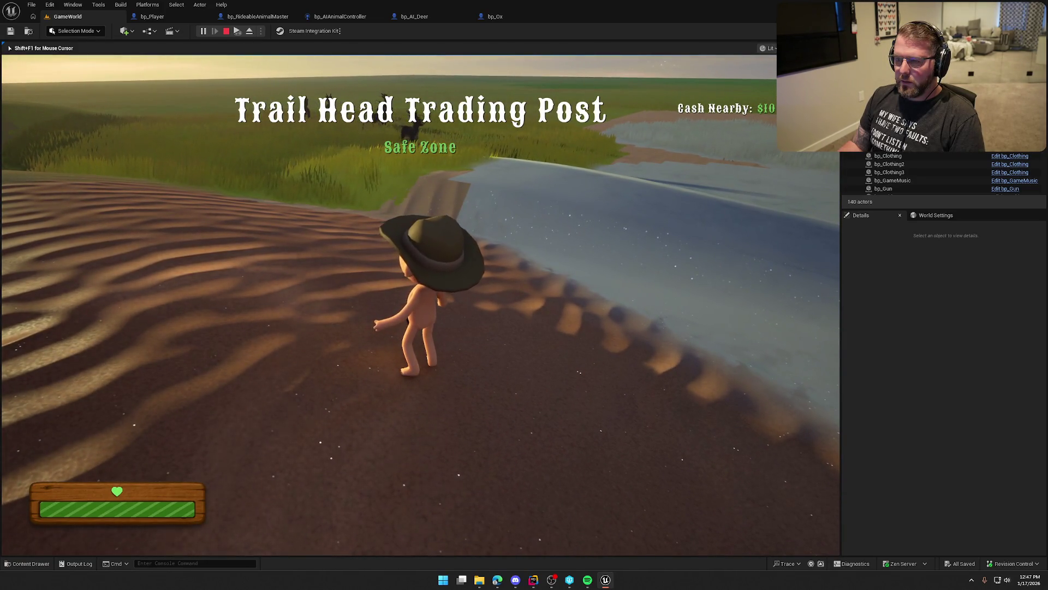
key("Escape")
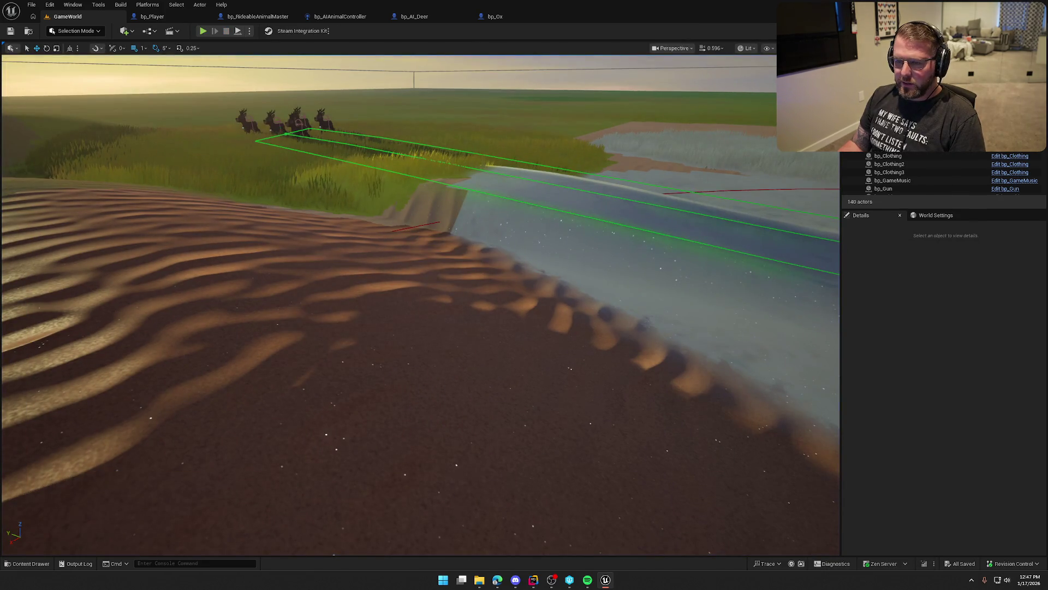
- Check bp_AI_Deer's Should Auto Start State Tree variable and run a brief play test
left_click(276, 126)
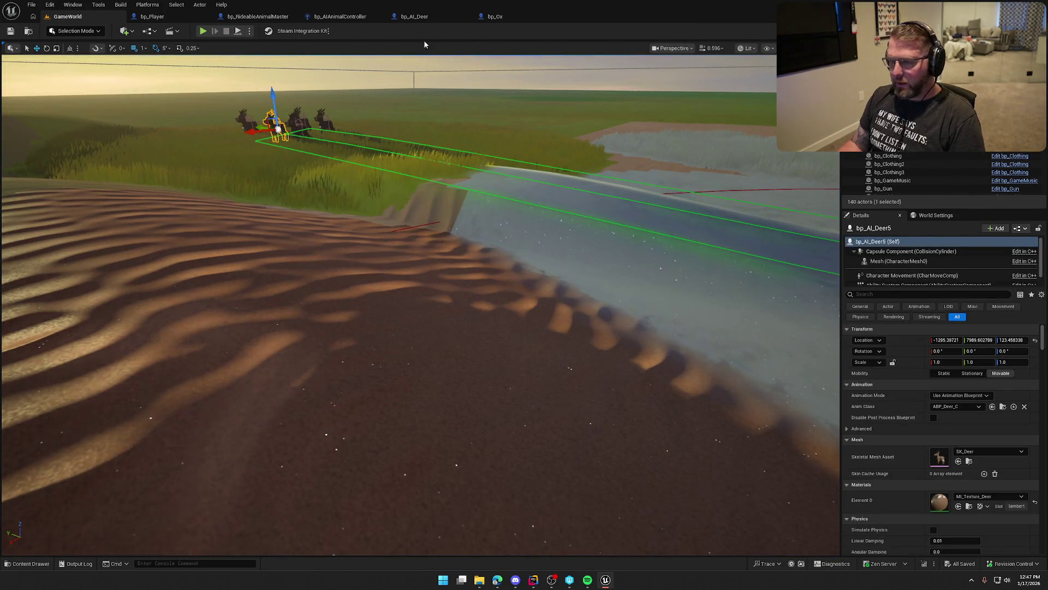
left_click(413, 17)
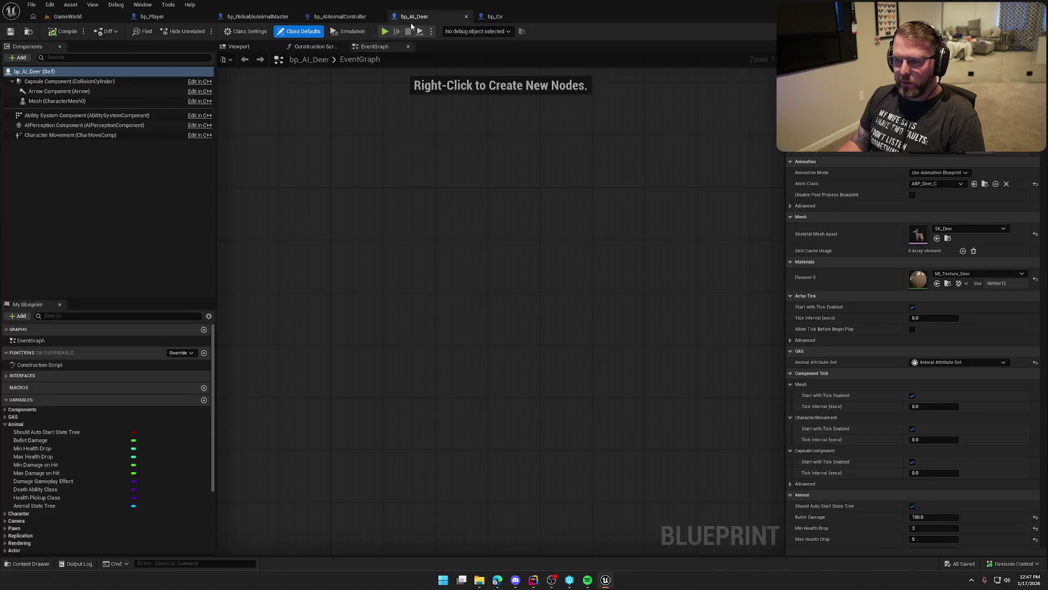
left_click(70, 432)
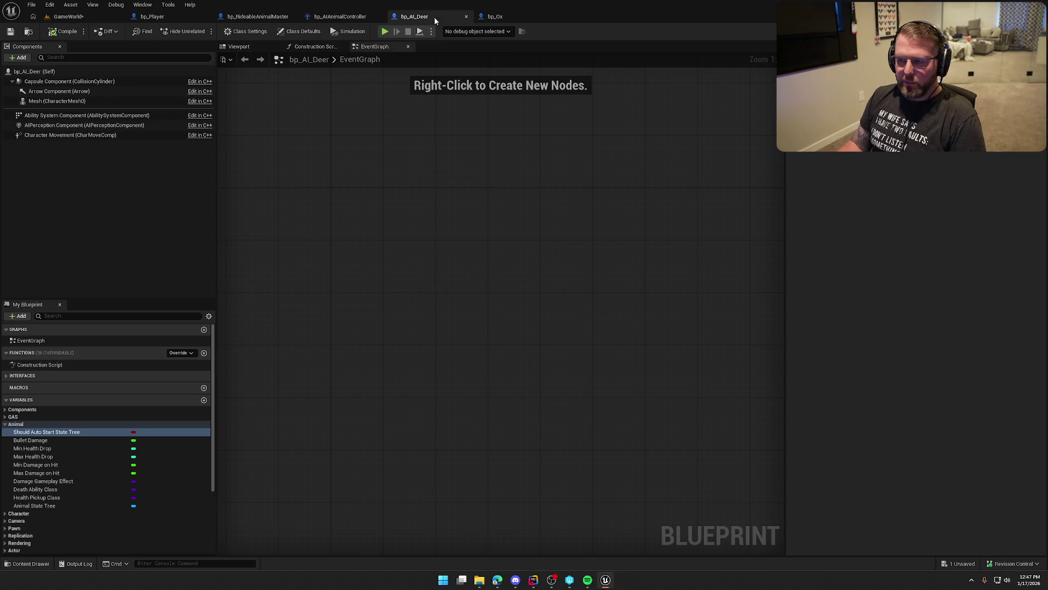
left_click(68, 17)
left_click(202, 32)
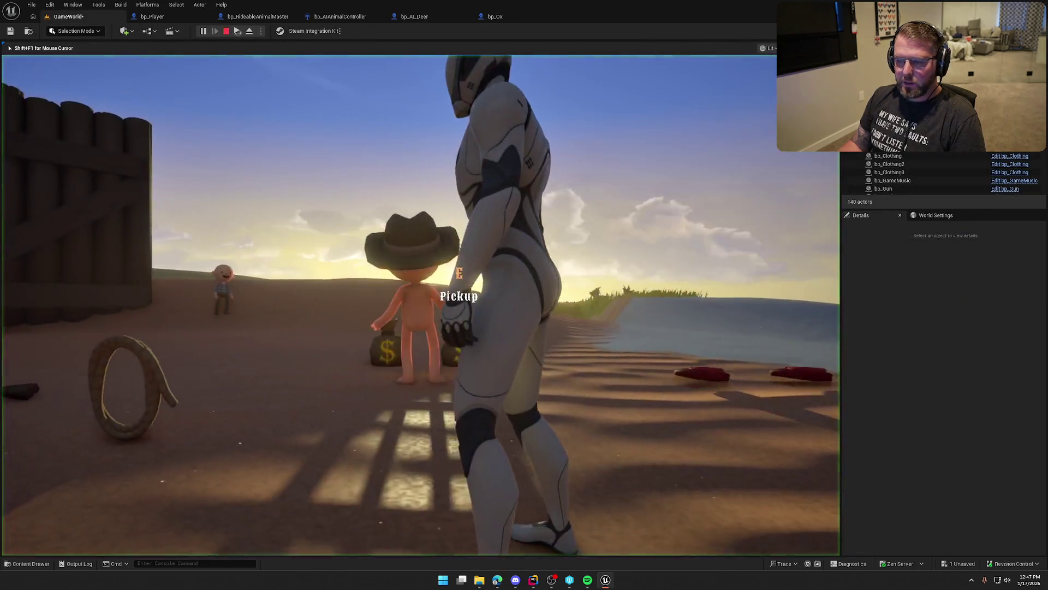
key("Escape")
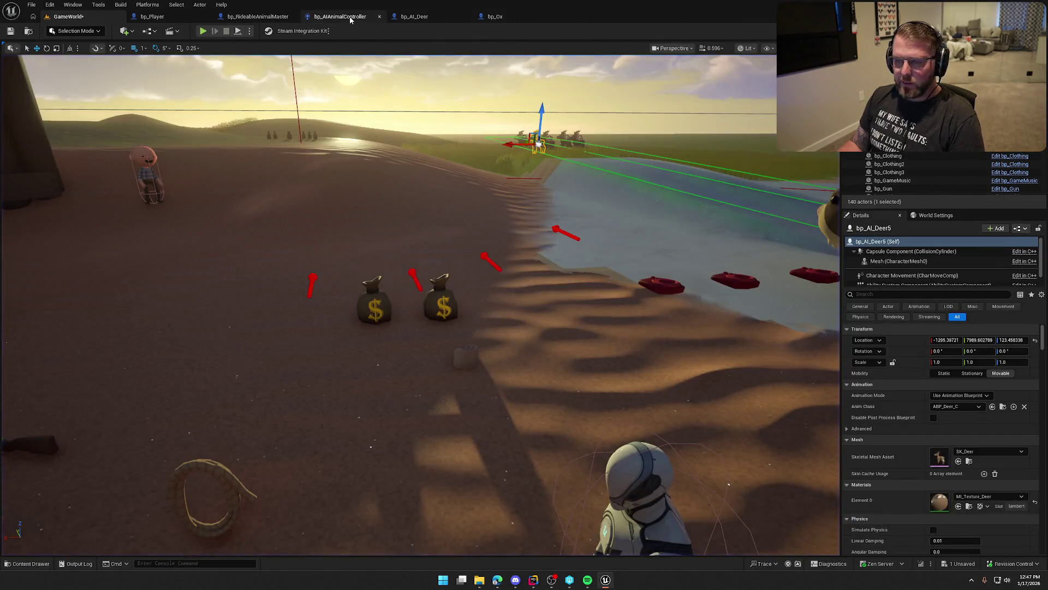
- Untick Start Logic Automatically on bp_AIAnimalController's State Tree component, then test-play toward the river
left_click(340, 16)
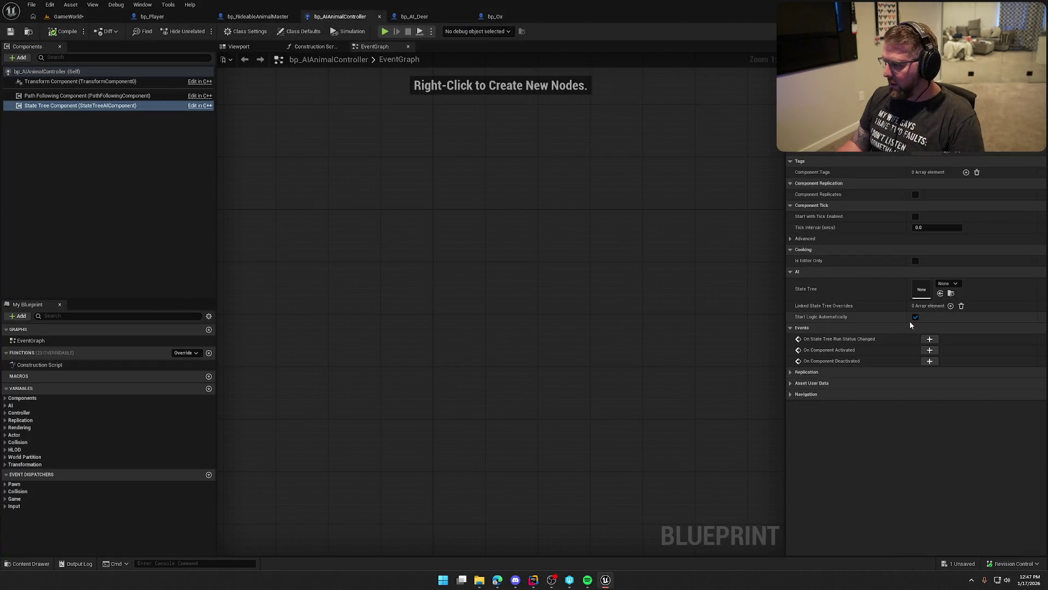
left_click(65, 31)
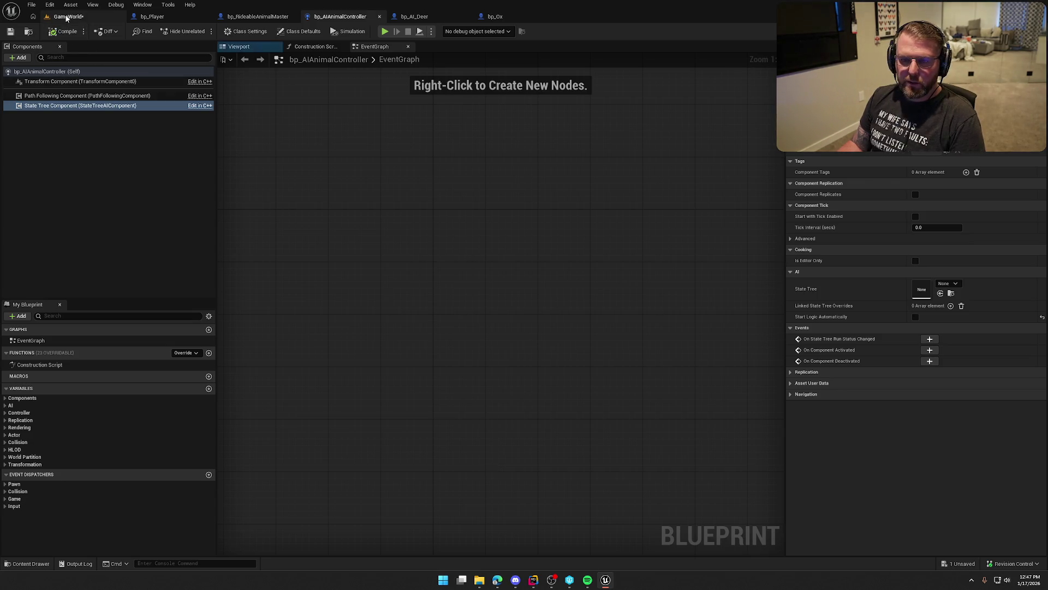
left_click(68, 16)
key("alt+p")
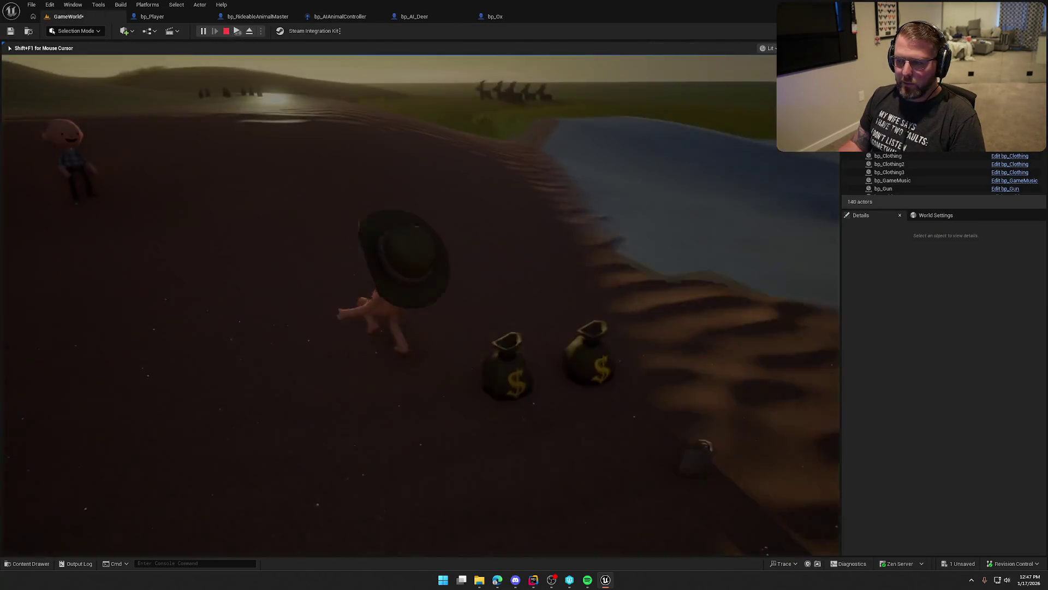
key("w")
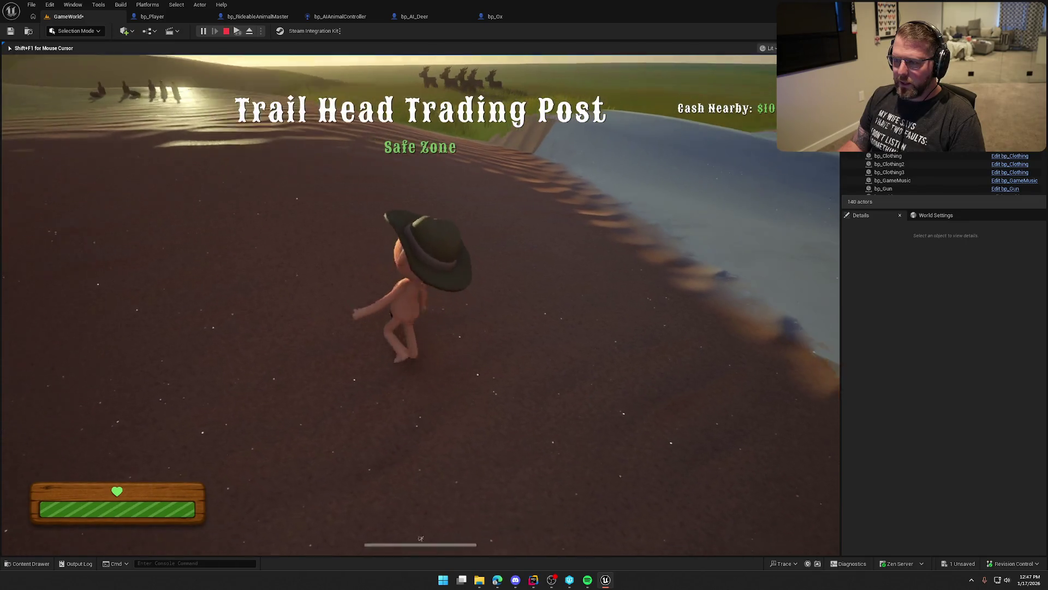
key("F8")
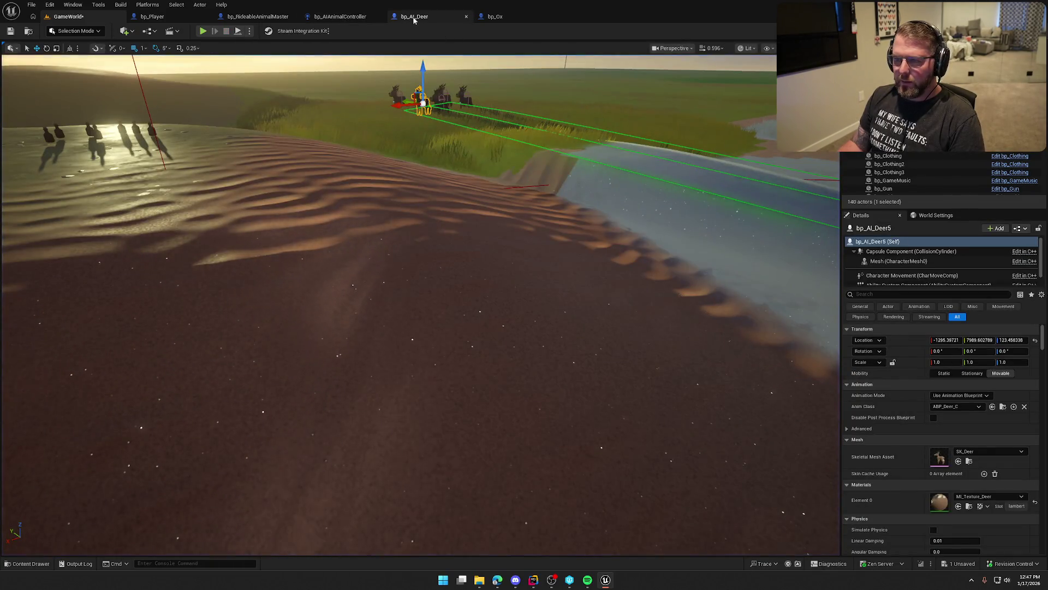
- Revisit the deer blueprint, then relaunch play on GameWorld
left_click(415, 16)
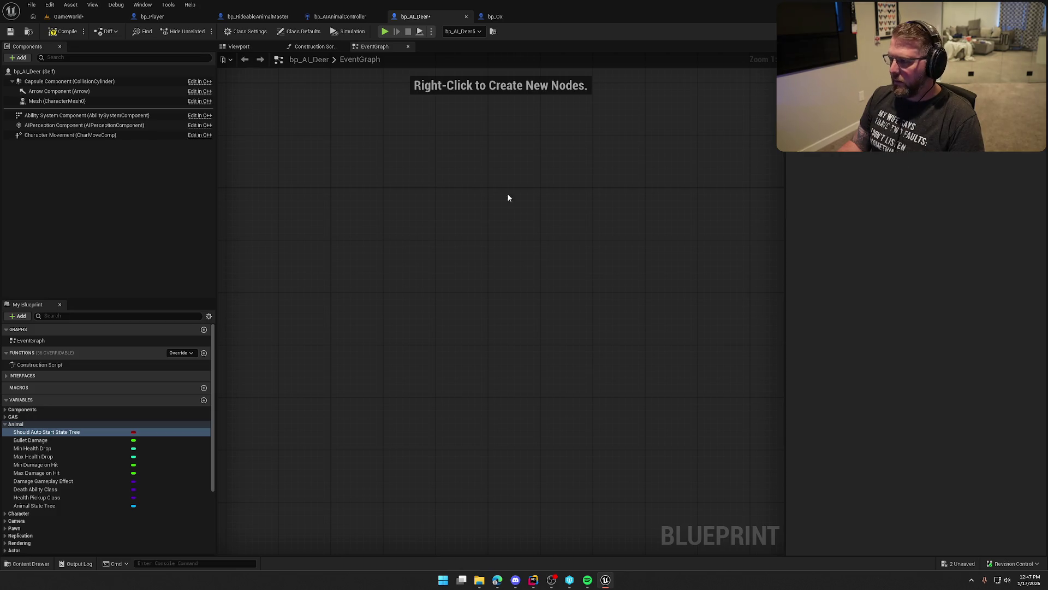
left_click(67, 16)
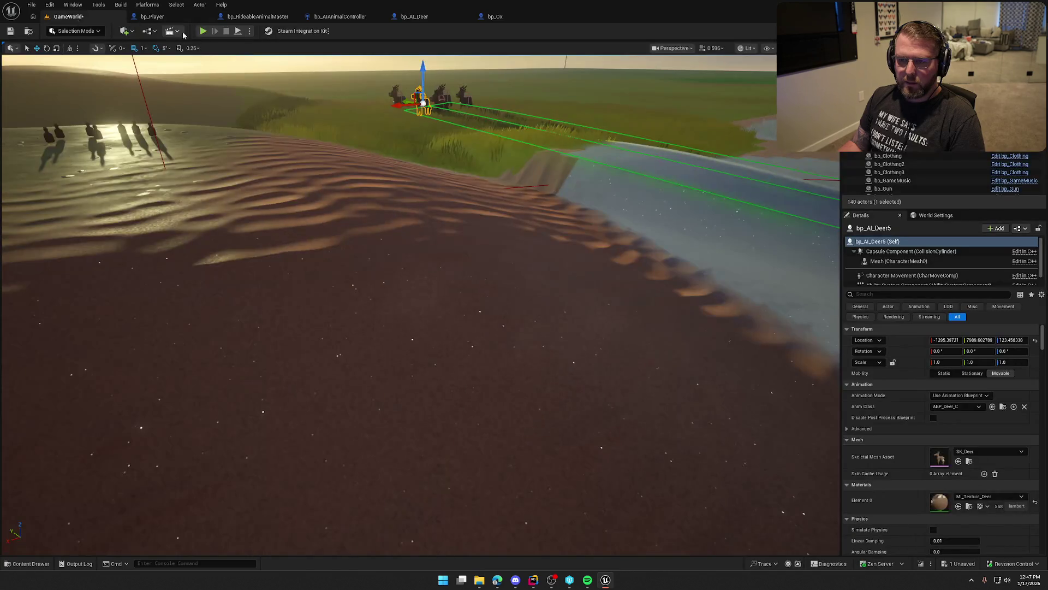
key("alt+p")
- Move forward briefly in the play session, then stop and return to the level editor
key("w")
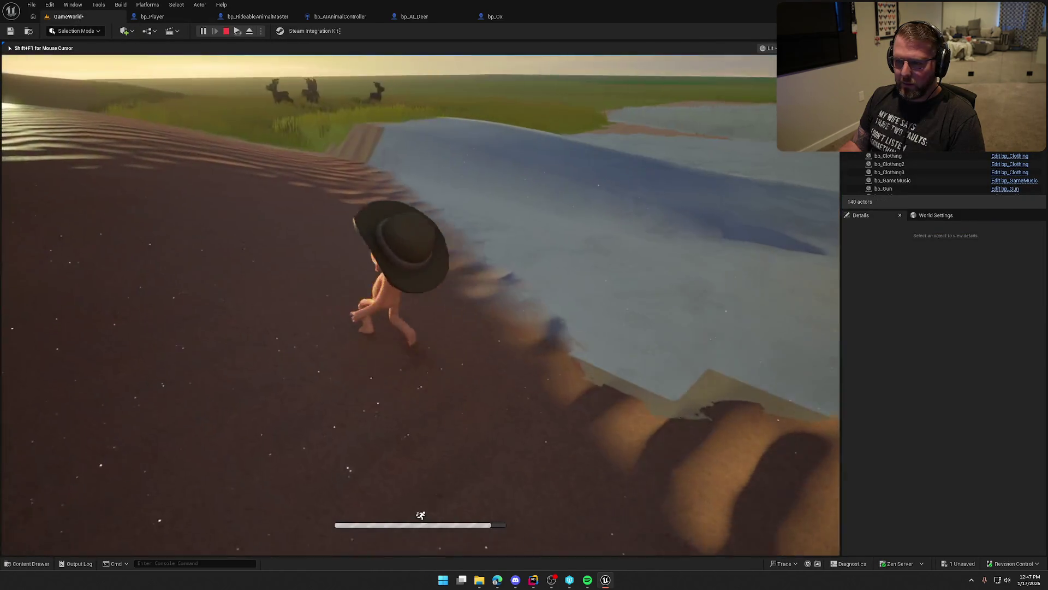
key("Escape")
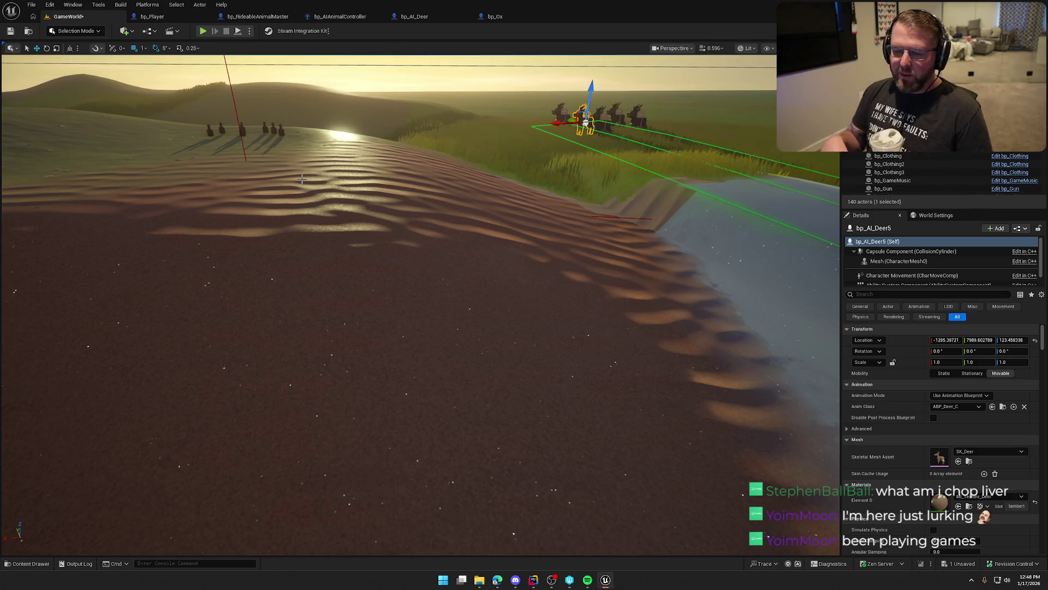
mouse_move(399, 186)
left_mouse_down()
mouse_move(447, 299)
mouse_move(454, 284)
left_mouse_up()
key("Escape")
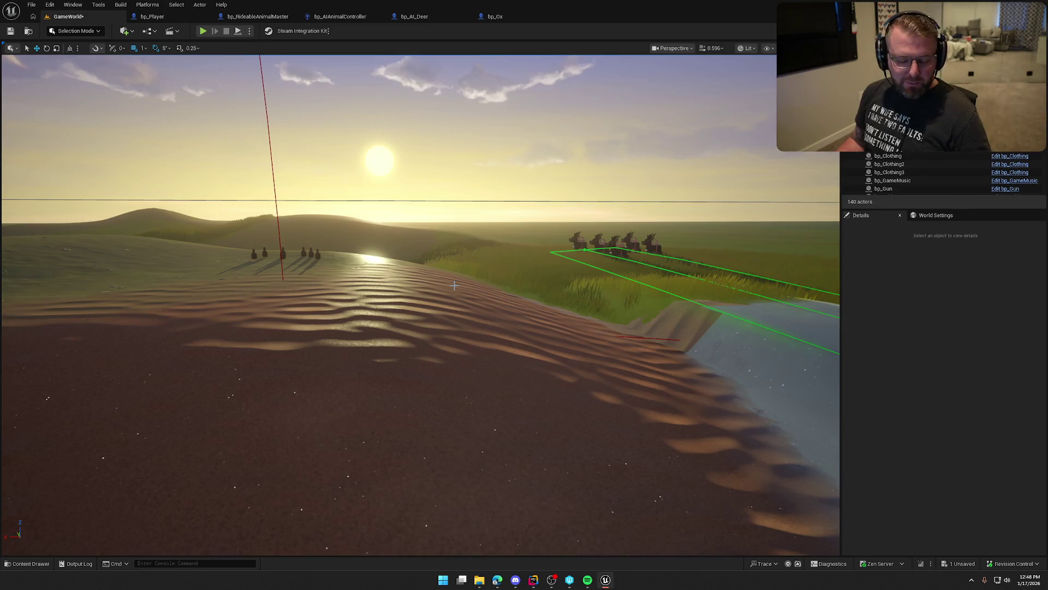
left_click_drag(488, 287, 502, 328)
left_click_drag(478, 267, 477, 267)
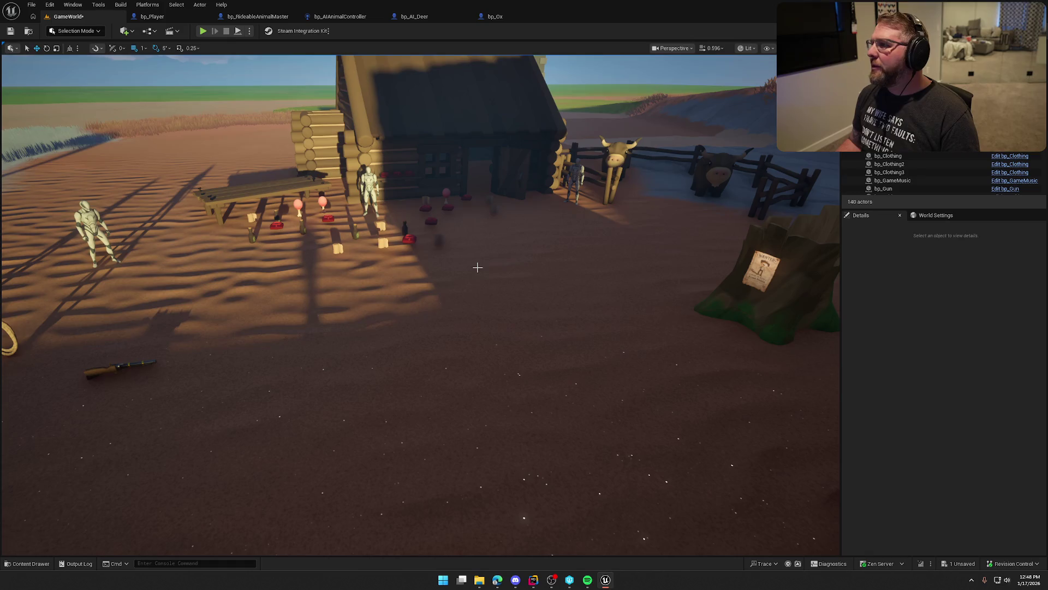
mouse_move(493, 248)
left_mouse_down()
mouse_move(470, 252)
mouse_move(494, 257)
left_mouse_up()
left_click_drag(284, 147, 273, 144)
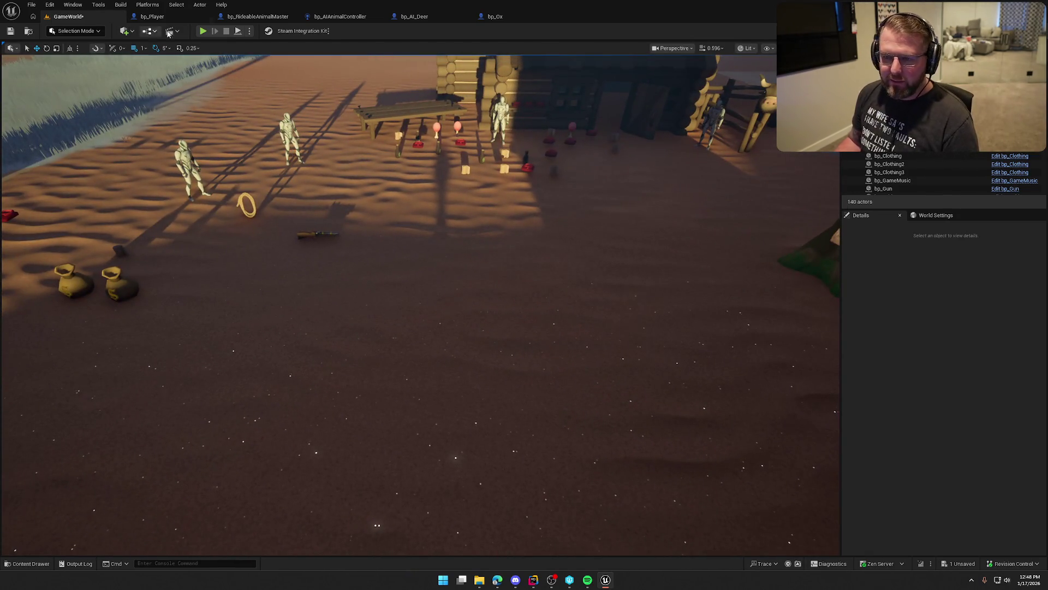
left_click(205, 31)
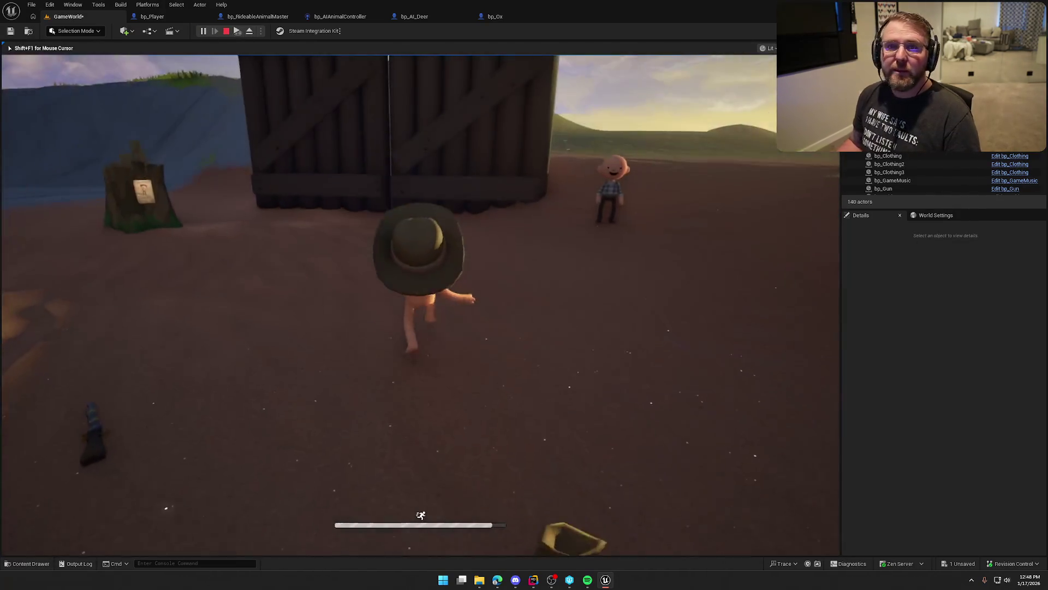
- Run to the ox pen, mount and dismount an ox with E, then head toward the river
key("w")
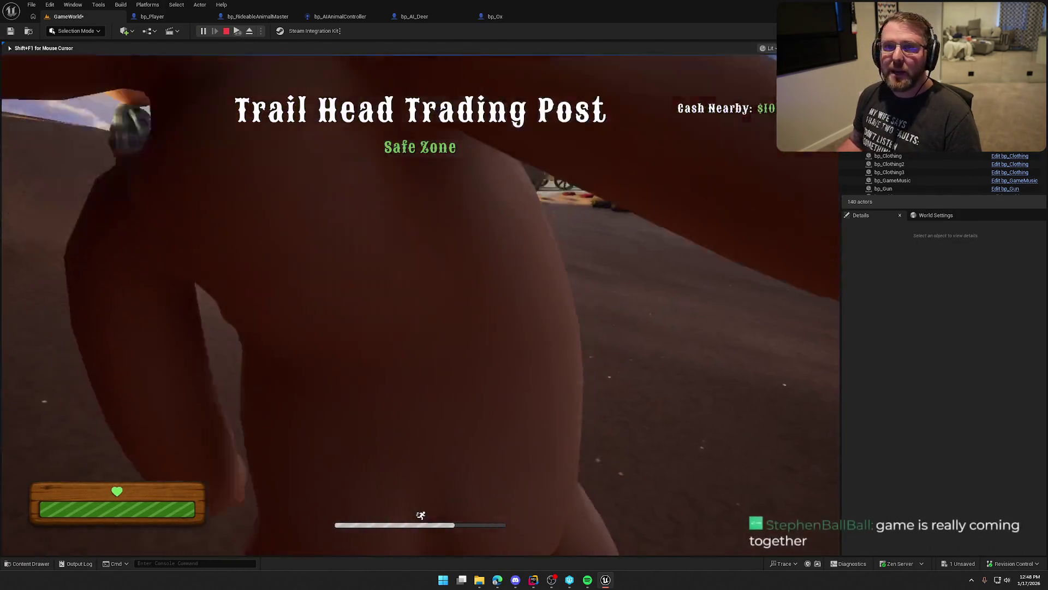
key("shift+w")
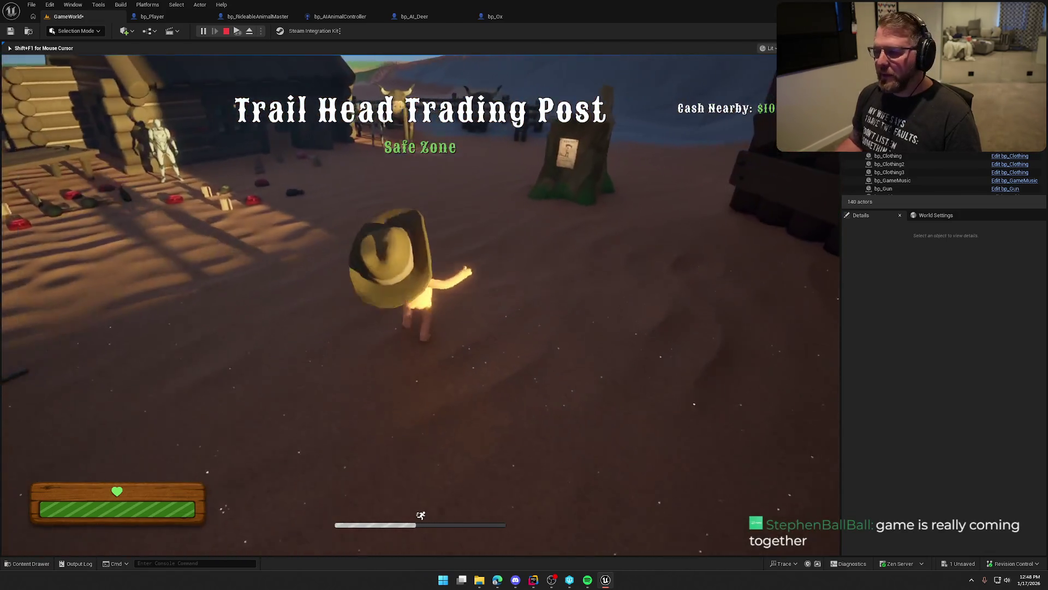
key("shift+w")
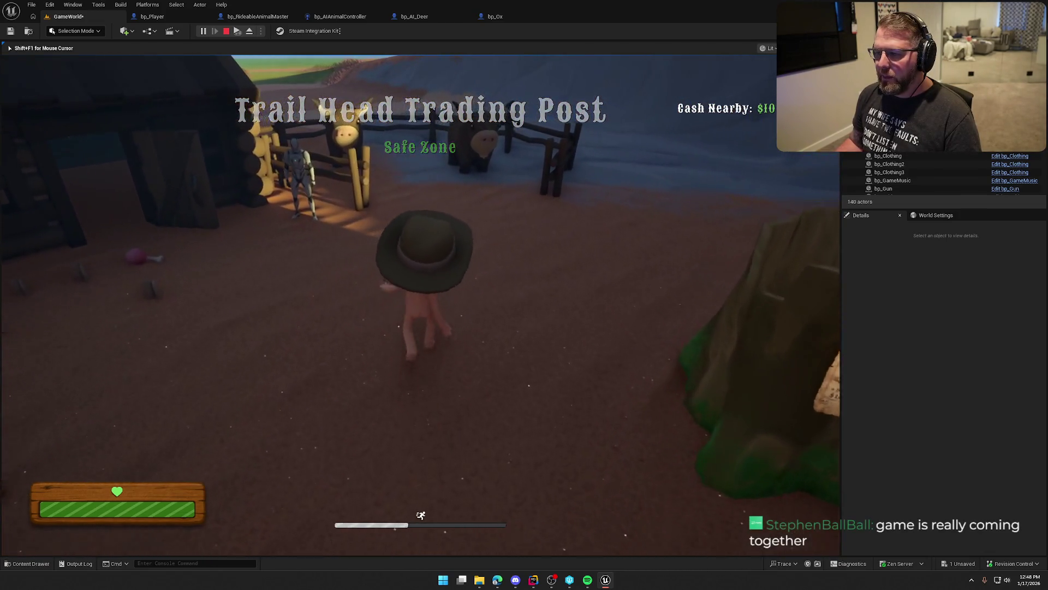
key("e")
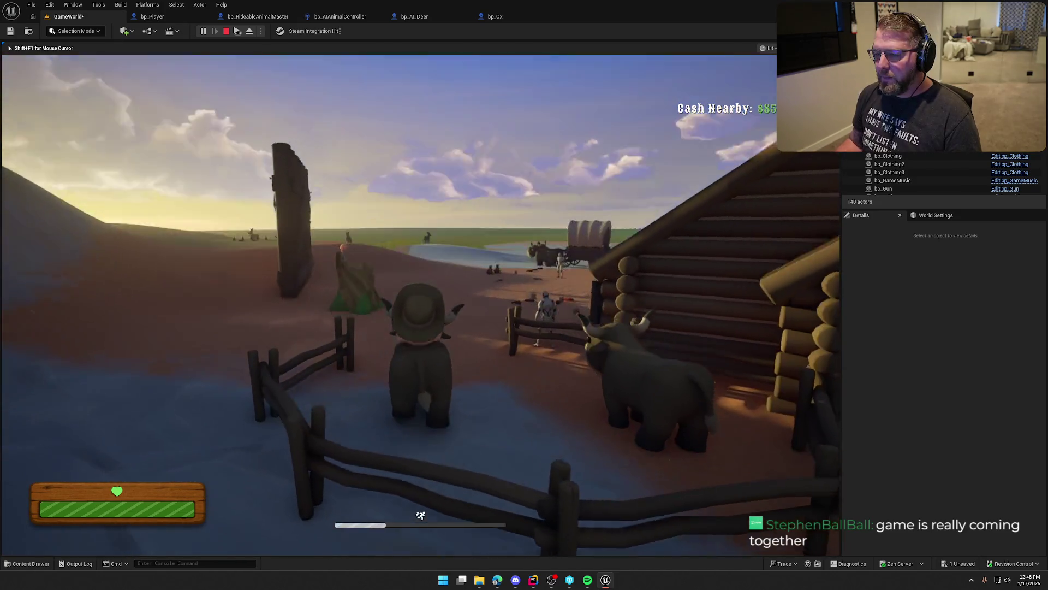
key("e")
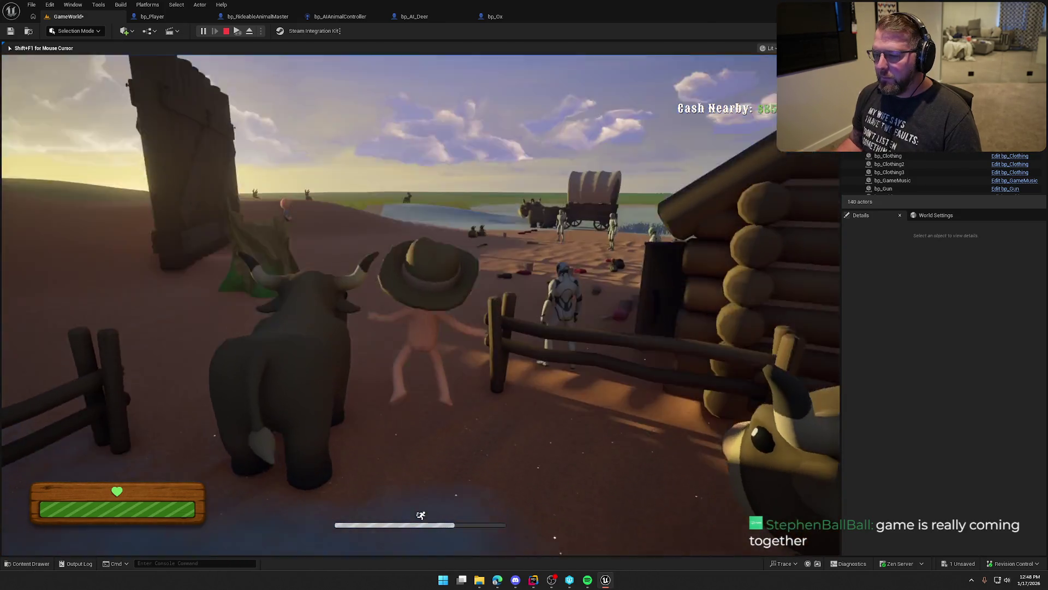
key("w")
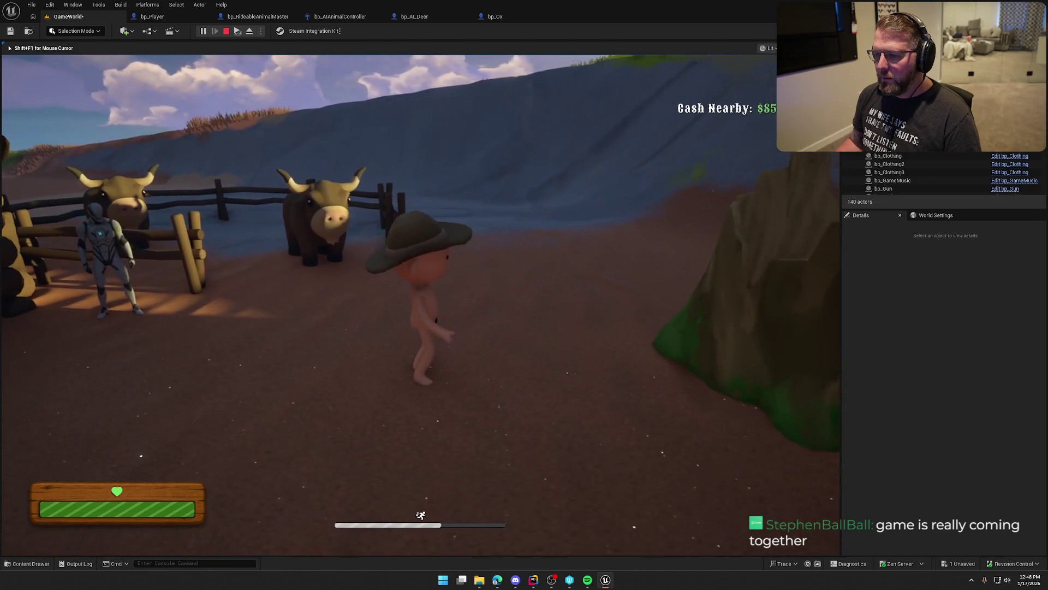
key("shift+w")
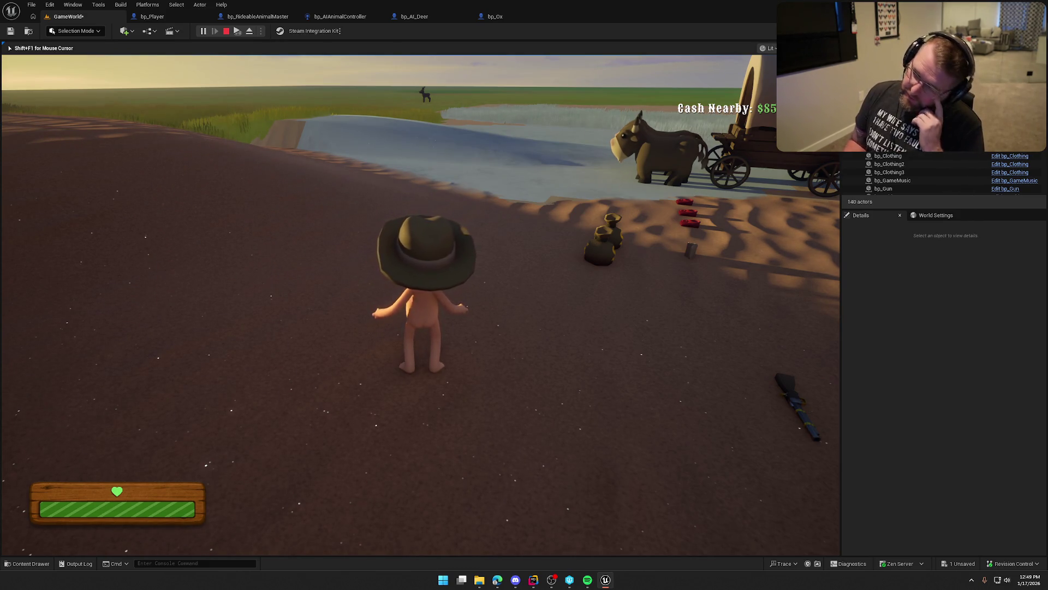
- Walk alongside the hitched oxen up to the wagon's Drive prompt, then stop playing
key("w")
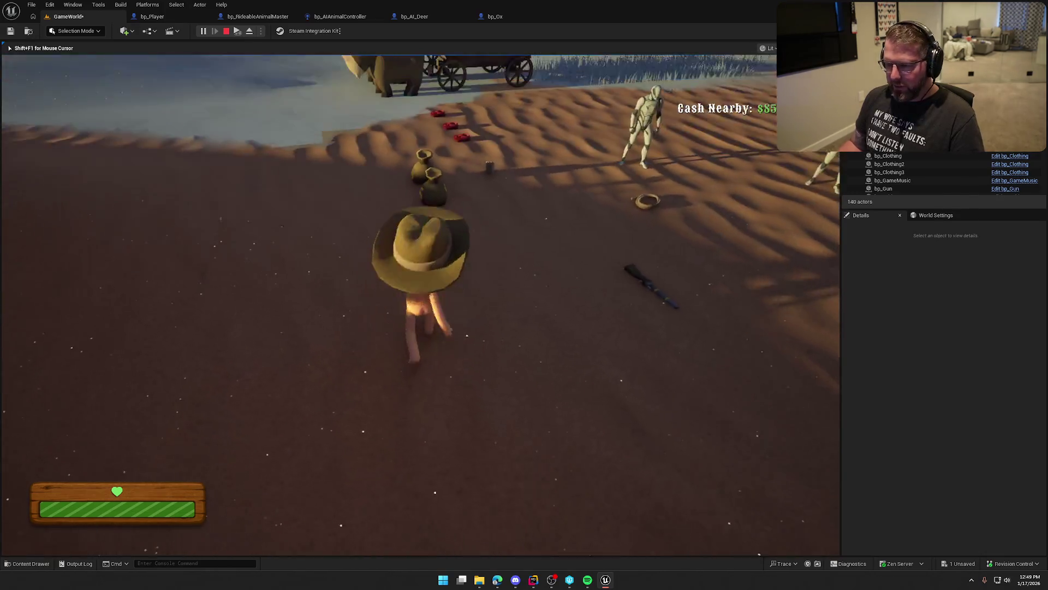
key("e")
key("w")
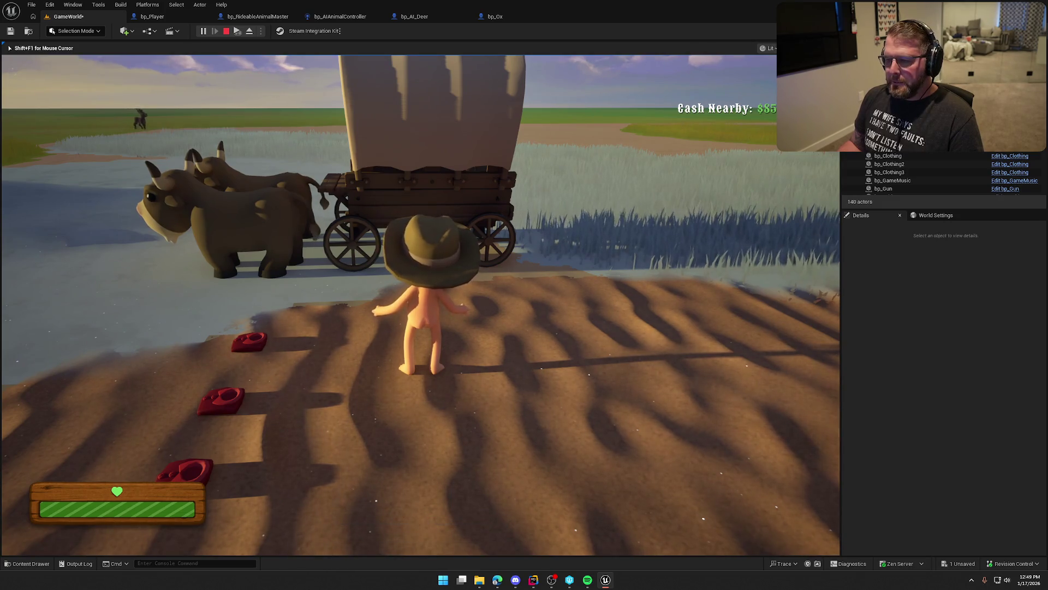
key("w")
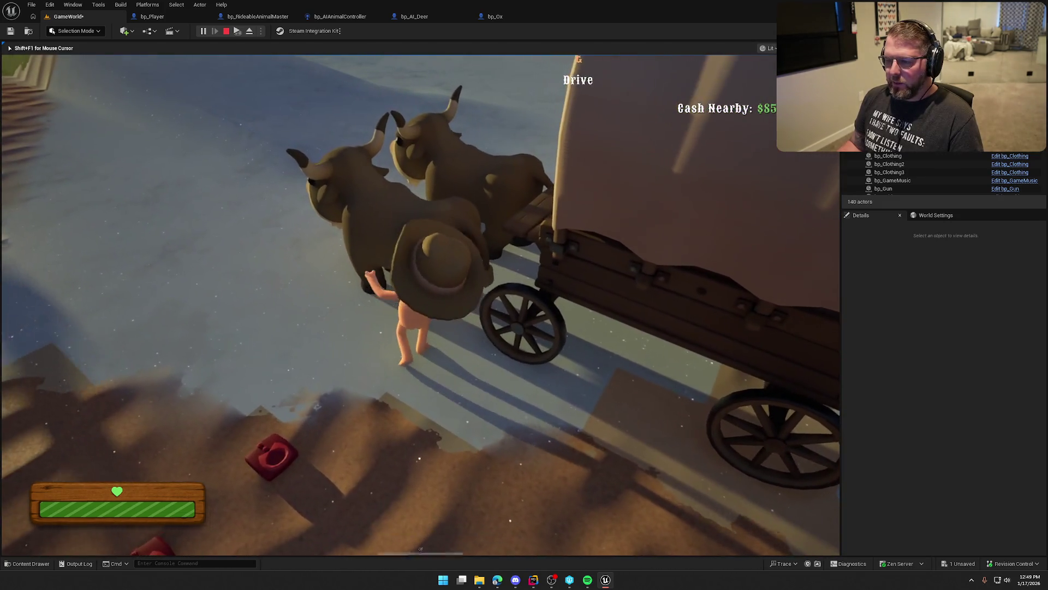
key("s")
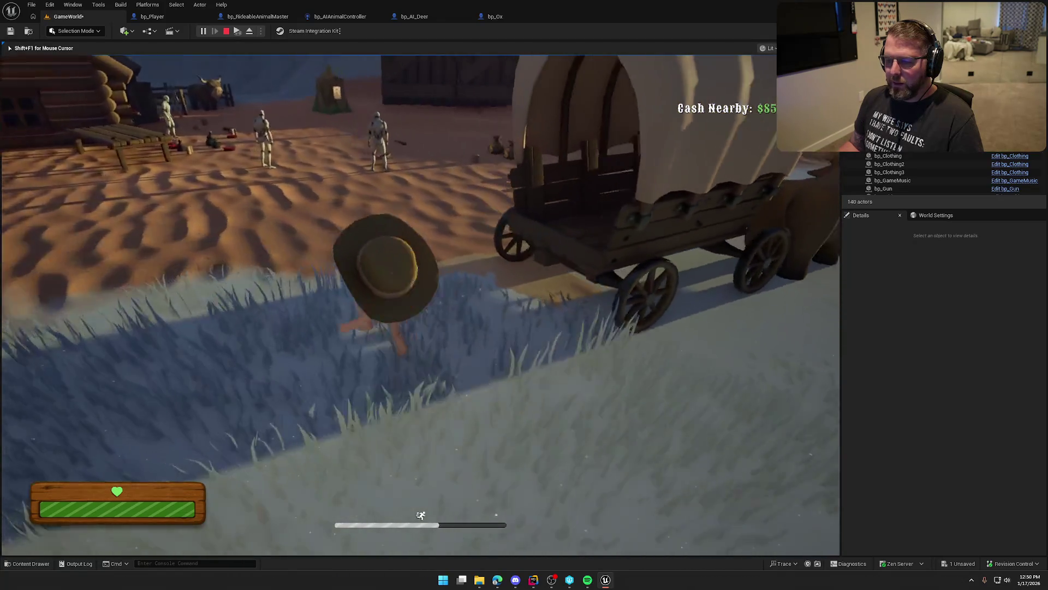
key("Escape")
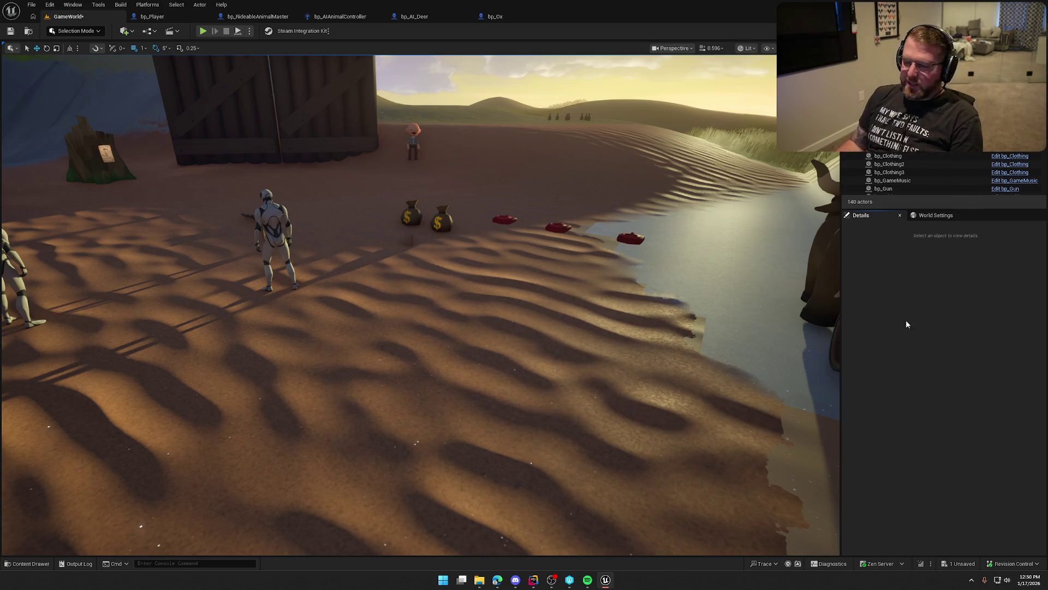
- Play-test a quick run past the trading post toward the ox corral, then return to bp_Ox
mouse_move(573, 305)
left_mouse_down()
mouse_move(524, 306)
mouse_move(568, 304)
left_mouse_up()
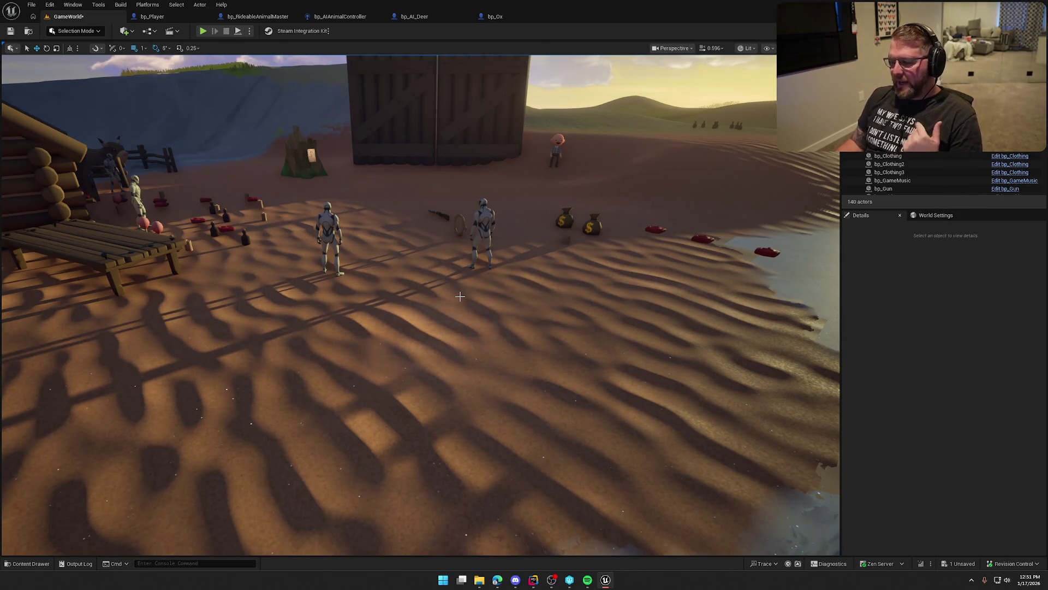
left_click(203, 30)
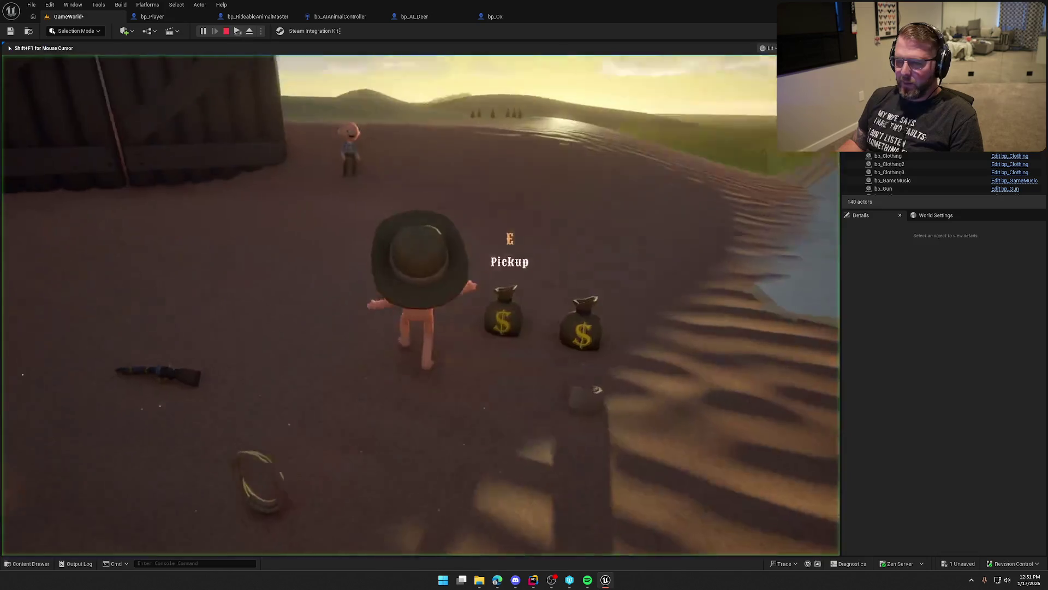
key("w")
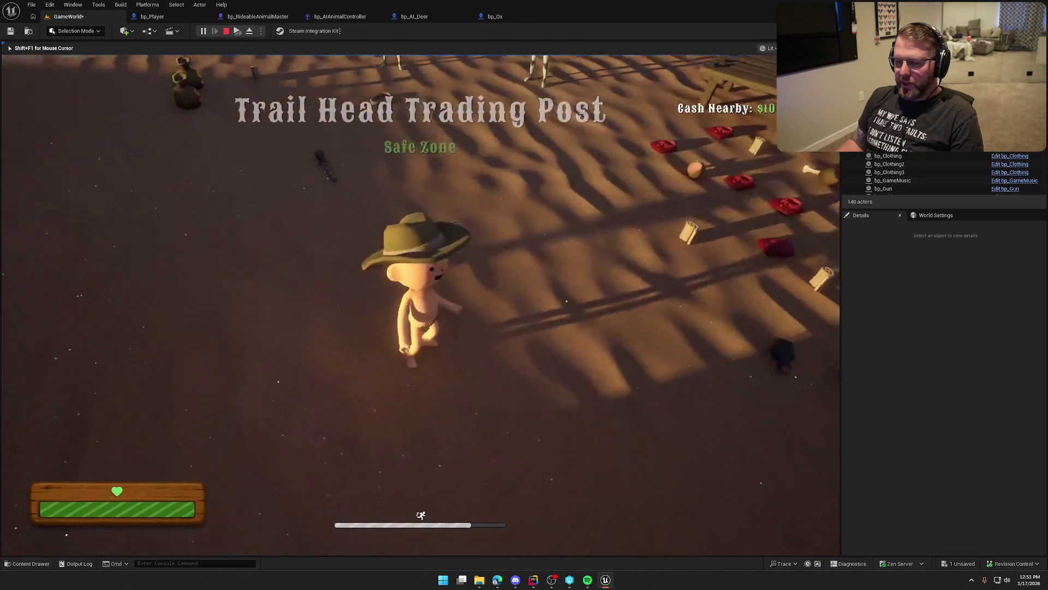
key("w")
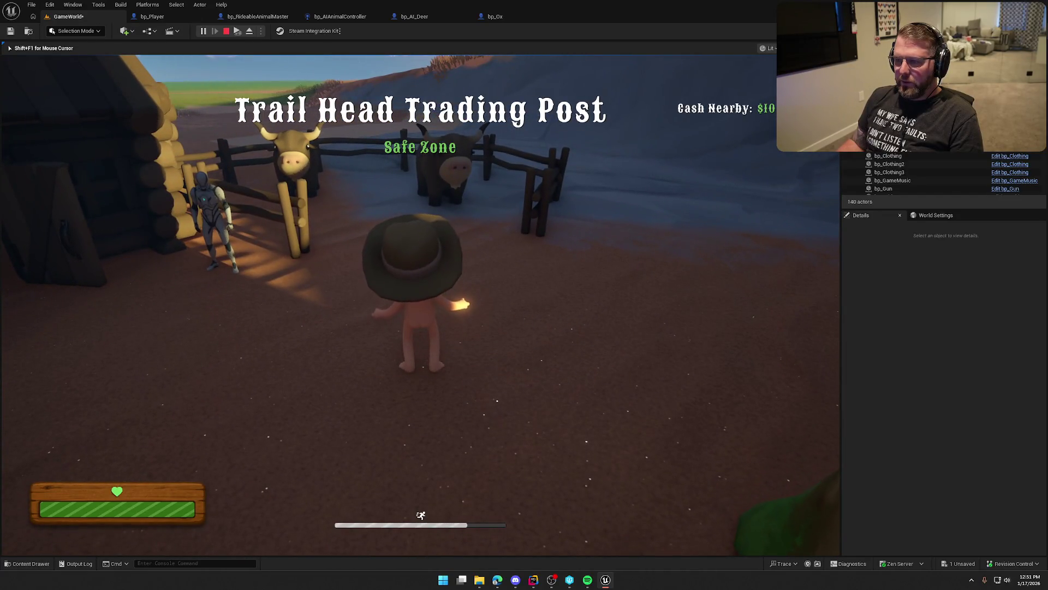
key("Escape")
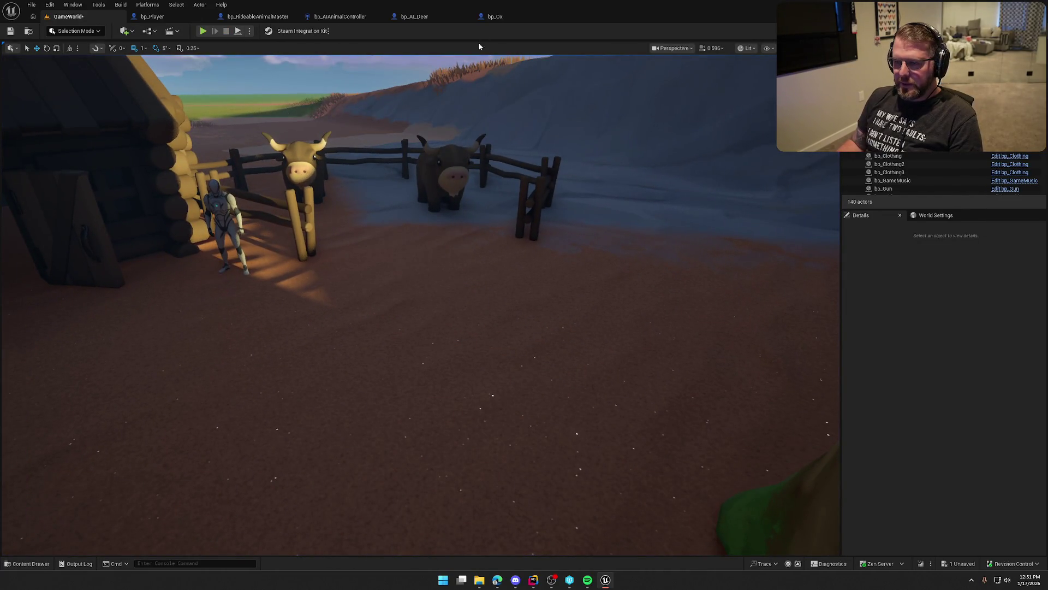
left_click(495, 16)
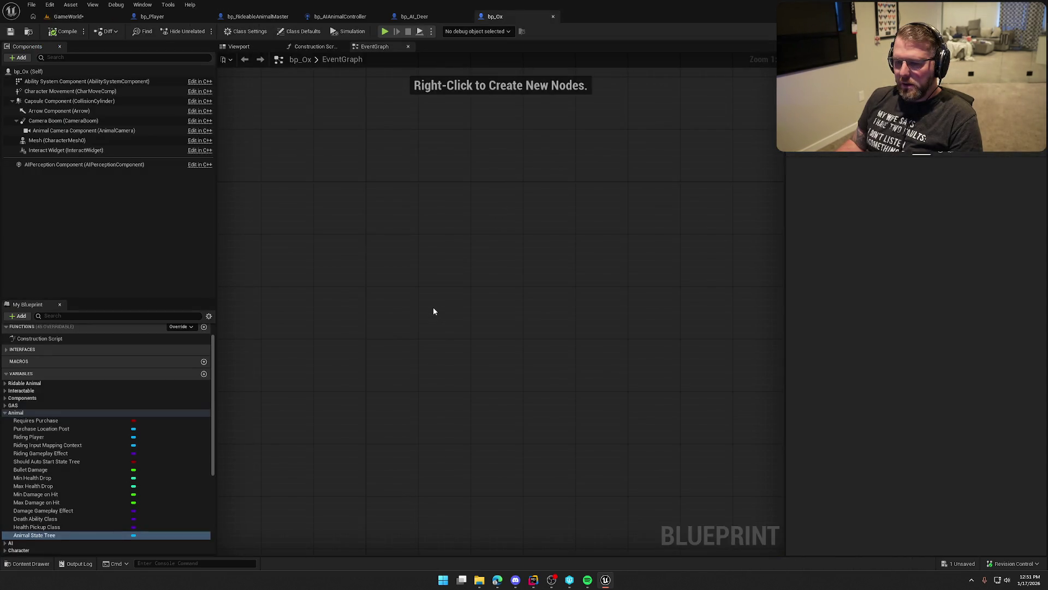
- Switch to bp_RideableAnimalMaster and close the bp_AIAnimalController, bp_AI_Deer and bp_Player tabs
left_click(258, 17)
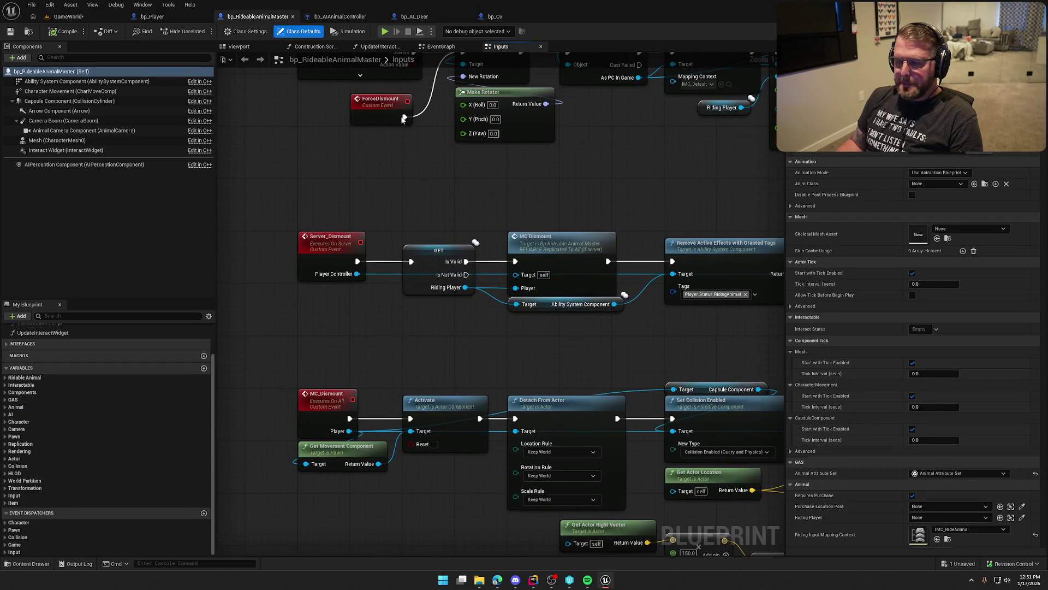
middle_click(352, 21)
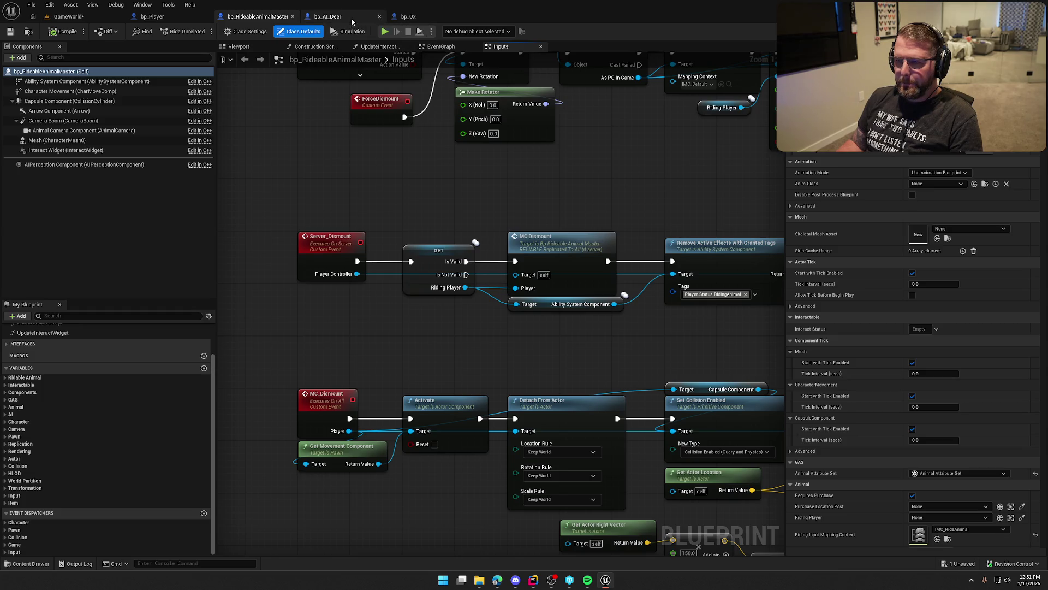
middle_click(350, 18)
middle_click(174, 20)
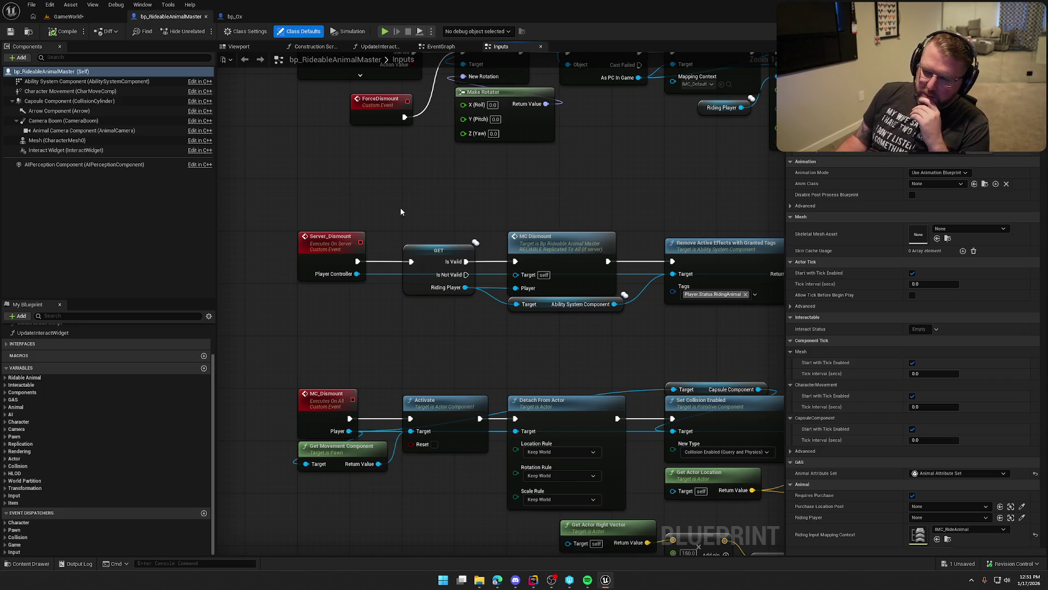
- Review the dismount and Possess nodes, then inspect class defaults showing AI Controller Class bp_AIAnimalController
left_click_drag(267, 201, 375, 491)
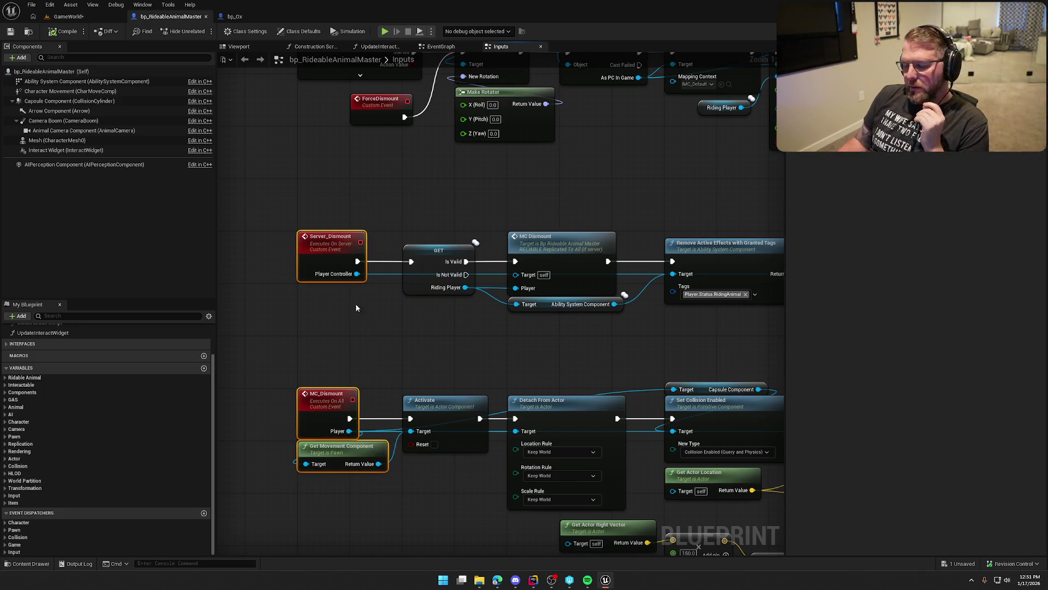
left_click(355, 303)
left_click_drag(375, 324, 355, 402)
mouse_move(360, 366)
left_mouse_down()
mouse_move(298, 321)
mouse_move(364, 320)
mouse_move(550, 270)
mouse_move(485, 206)
left_mouse_up()
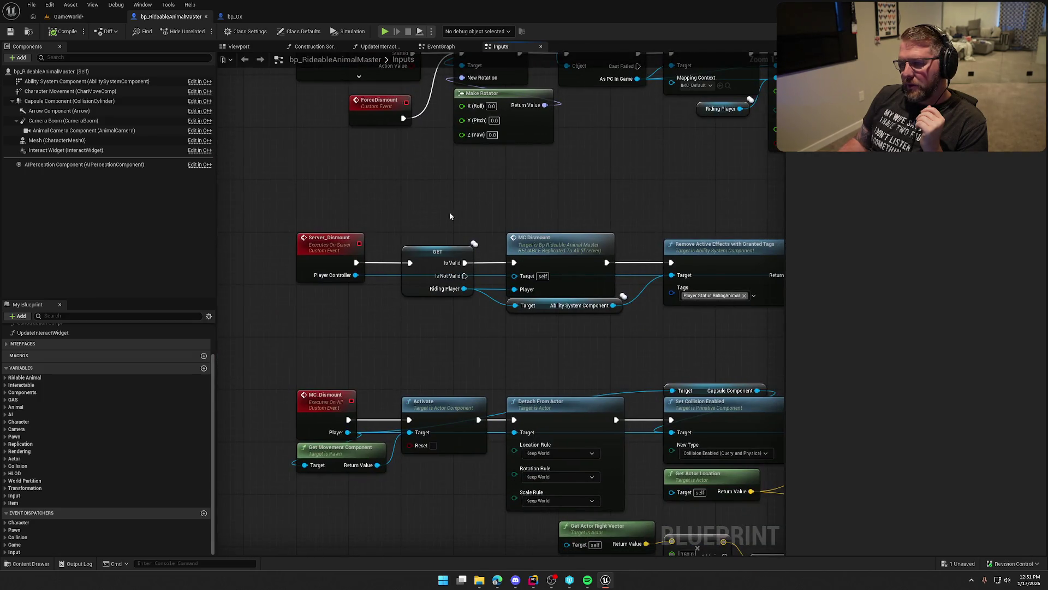
mouse_move(601, 337)
left_mouse_down()
mouse_move(327, 323)
mouse_move(389, 329)
mouse_move(308, 314)
mouse_move(391, 306)
mouse_move(284, 306)
mouse_move(433, 299)
mouse_move(467, 275)
left_mouse_up()
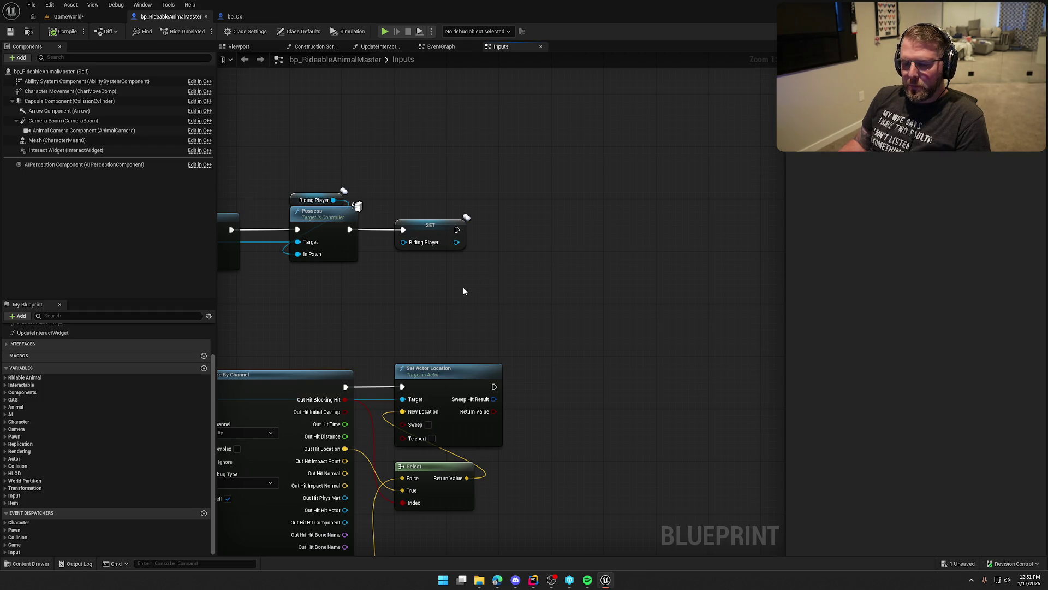
left_click_drag(484, 263, 490, 241)
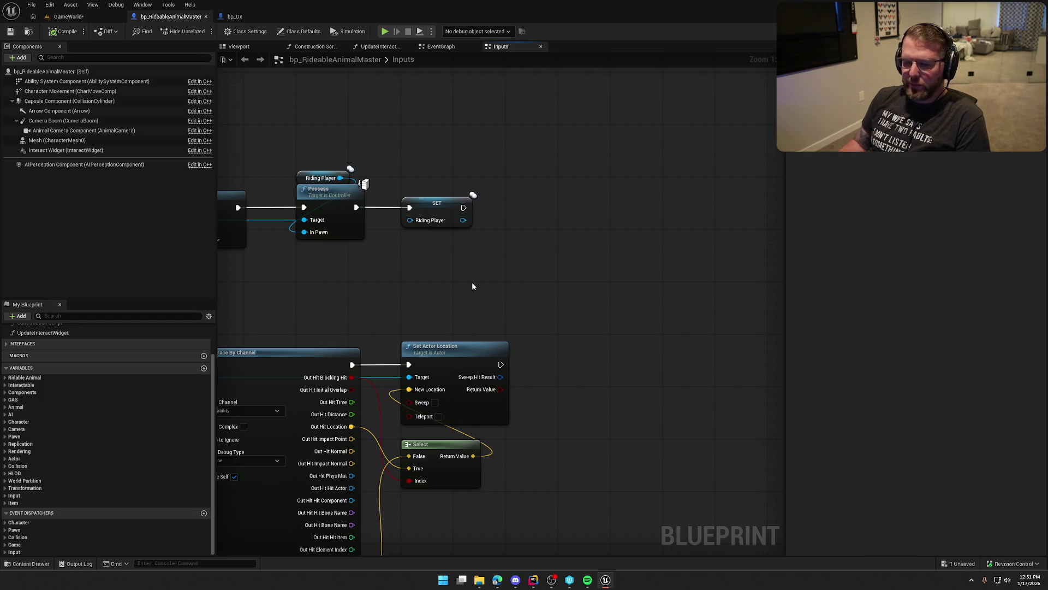
right_click(440, 253)
mouse_move(405, 247)
left_mouse_down()
mouse_move(617, 281)
mouse_move(775, 279)
mouse_move(448, 288)
mouse_move(475, 290)
left_mouse_up()
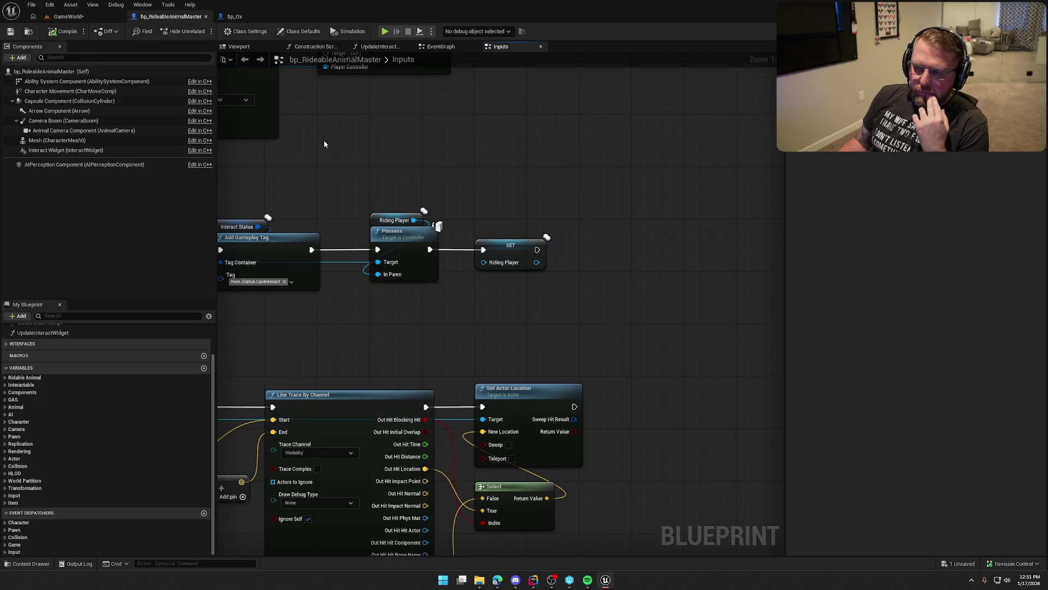
left_click(300, 31)
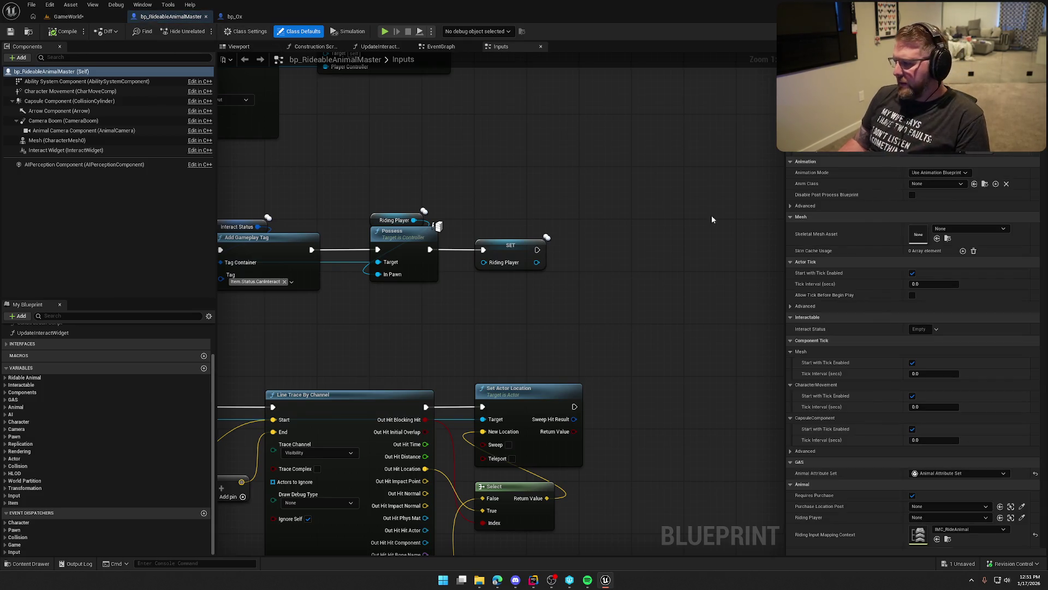
scroll(916, 349, "down", 10)
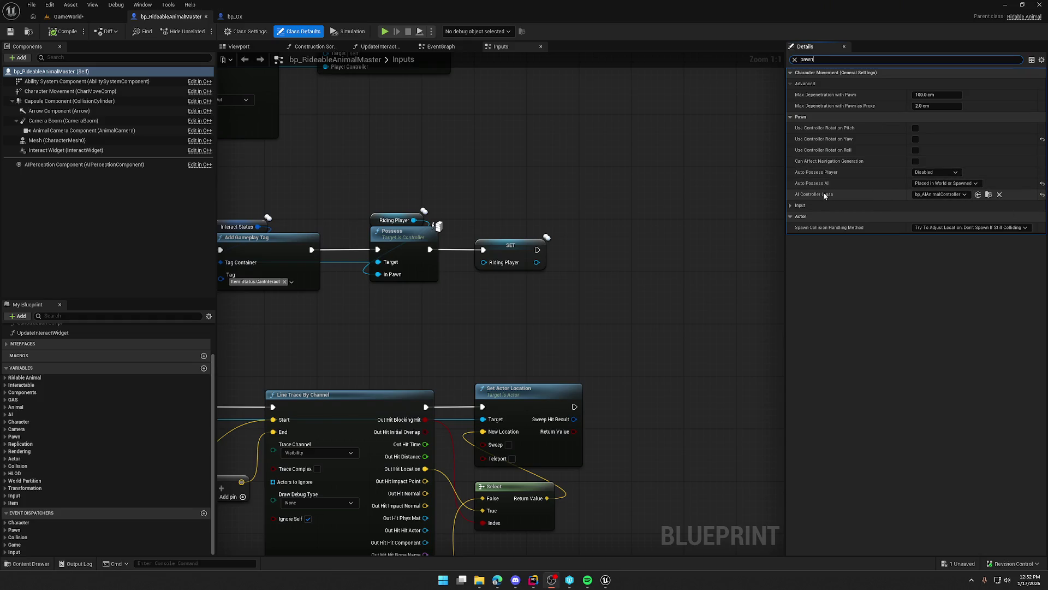
- Expand the input class defaults, then paste a Spawn Default Controller node into the Inputs graph
left_click(791, 206)
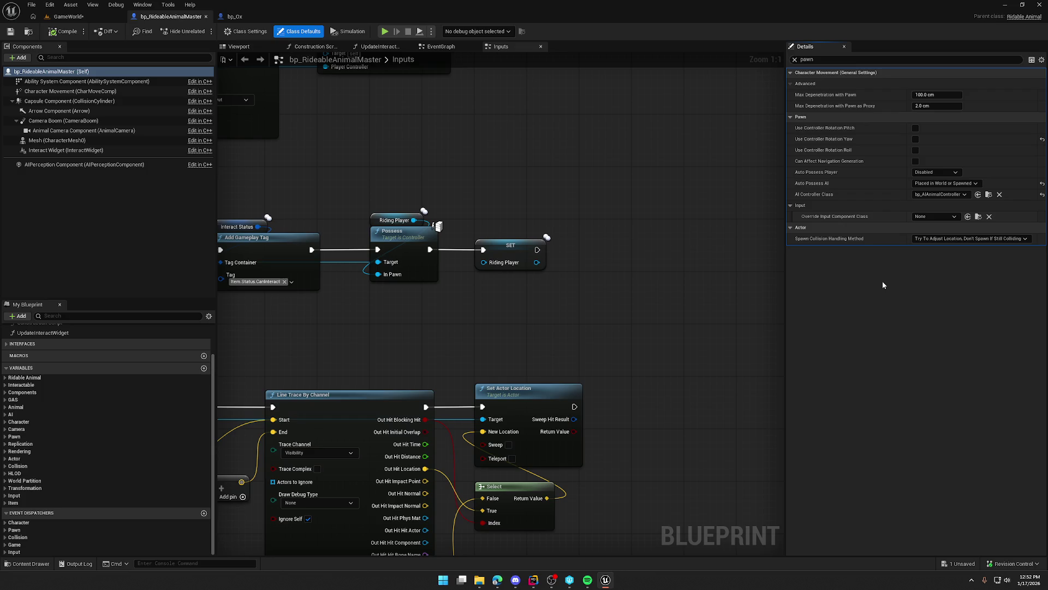
left_click(698, 215)
key("ctrl+v")
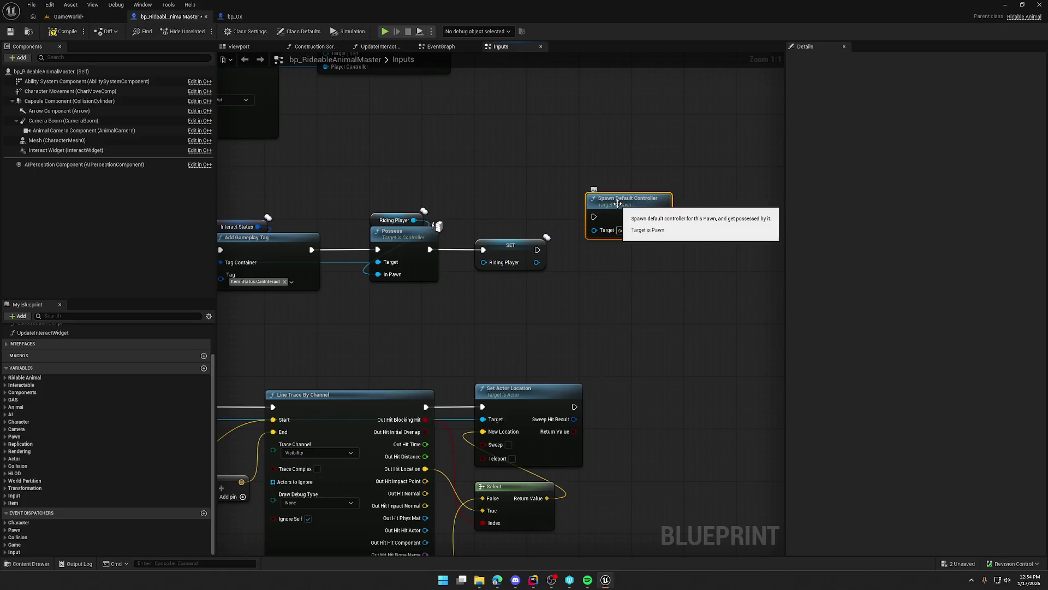
- Wire SET Riding Player's execution output into Spawn Default Controller and straighten the connection
left_click_drag(594, 217, 534, 254)
key("q")
left_click(658, 201)
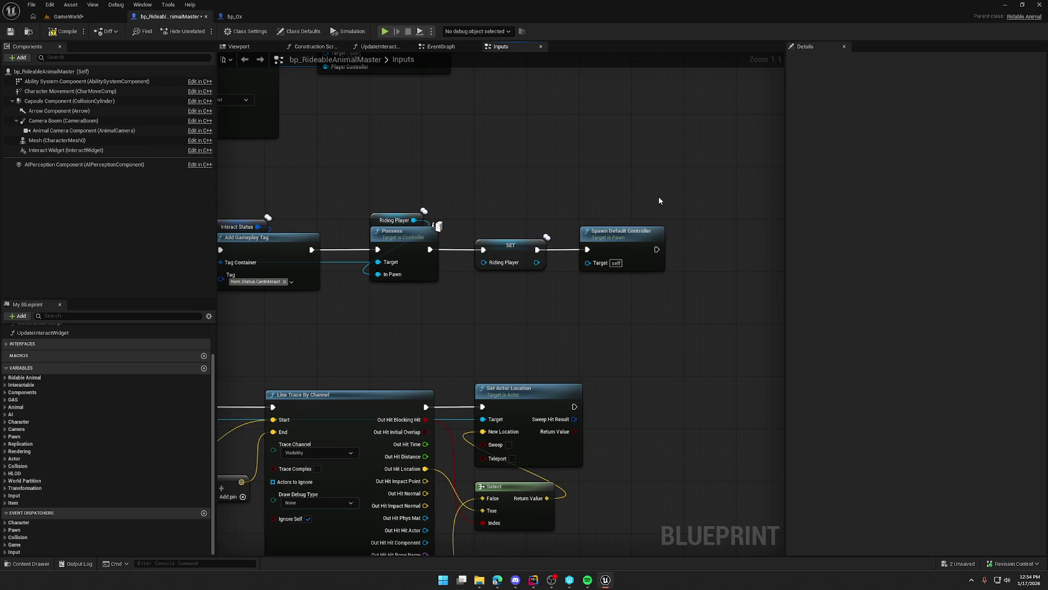
- Glance over the nearby graph nodes and bring the Rider code editor to the front
left_click(497, 580)
left_click_drag(608, 146, 726, 220)
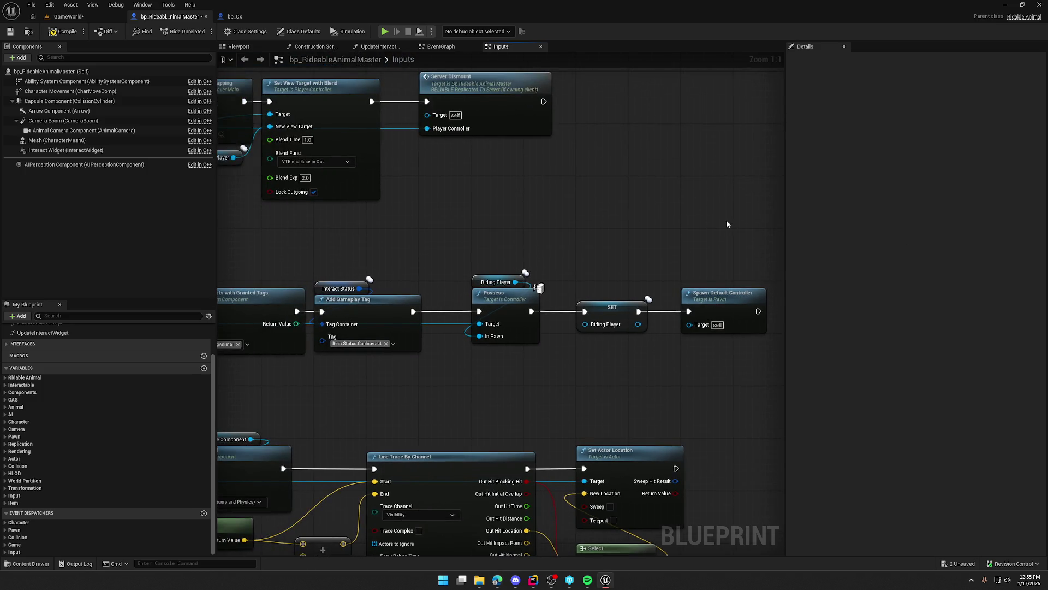
left_click(533, 580)
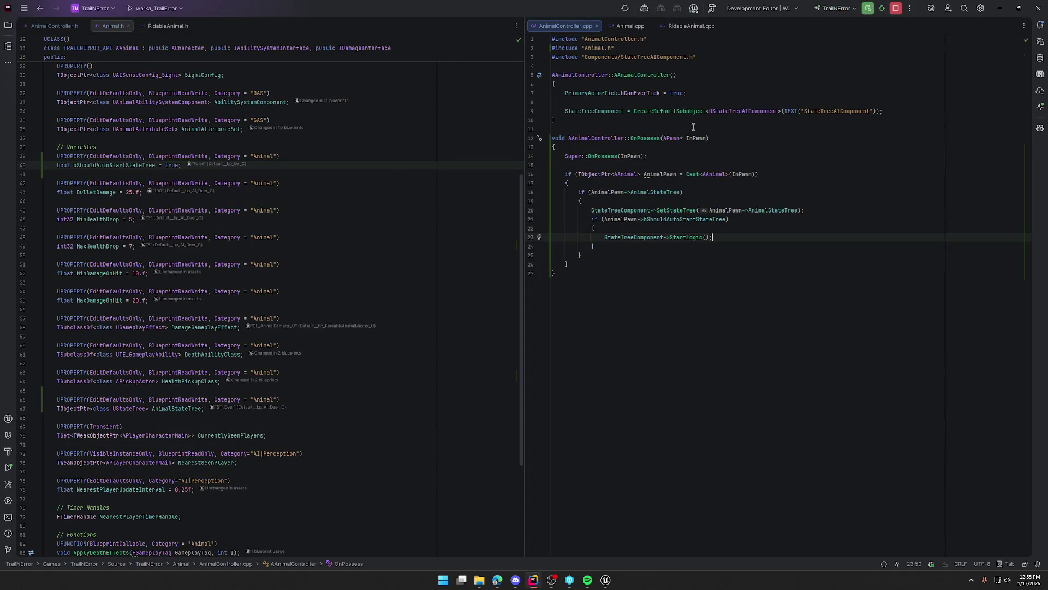
- Open RidableAnimal.cpp and scroll down to the Interact_Implementation function
left_click(629, 26)
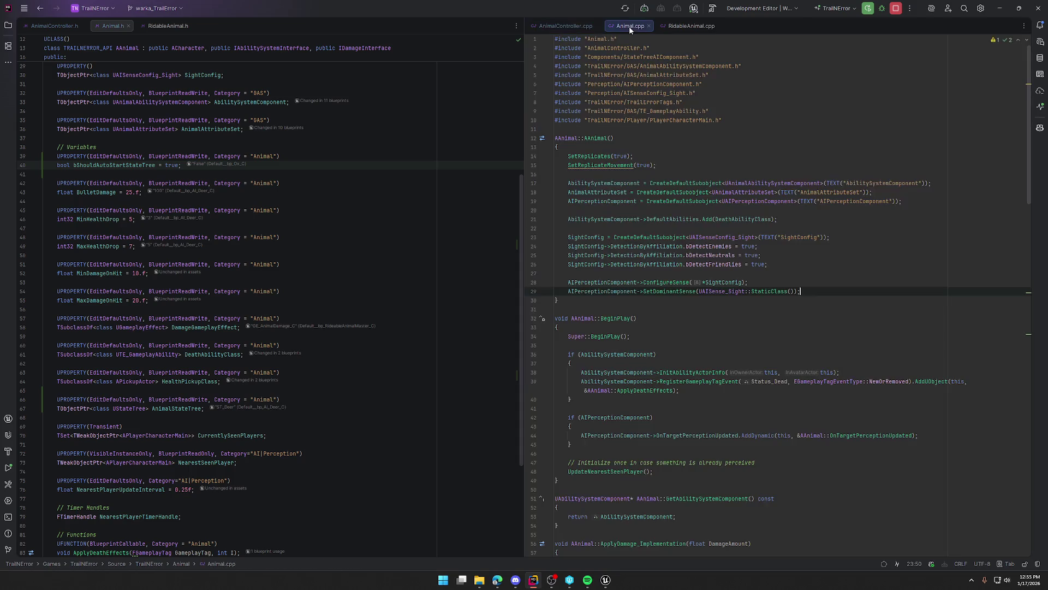
left_click(695, 26)
scroll(787, 345, "down", 5)
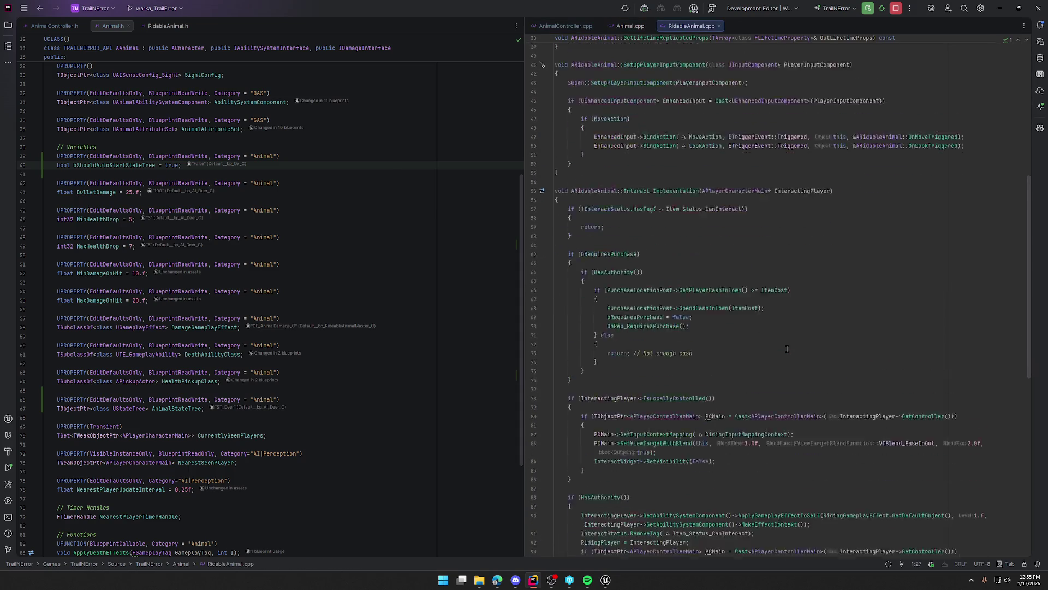
scroll(794, 314, "down", 9)
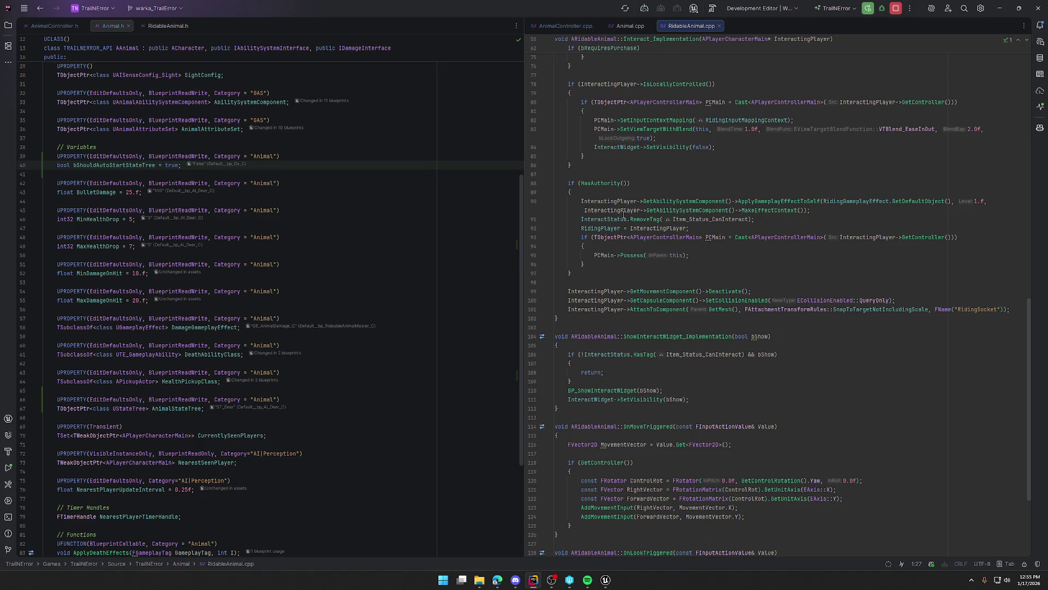
- Insert 'Controller->Destroy();' on a new line just before PCMain->Possess(this)
left_click(591, 260)
key("Up")
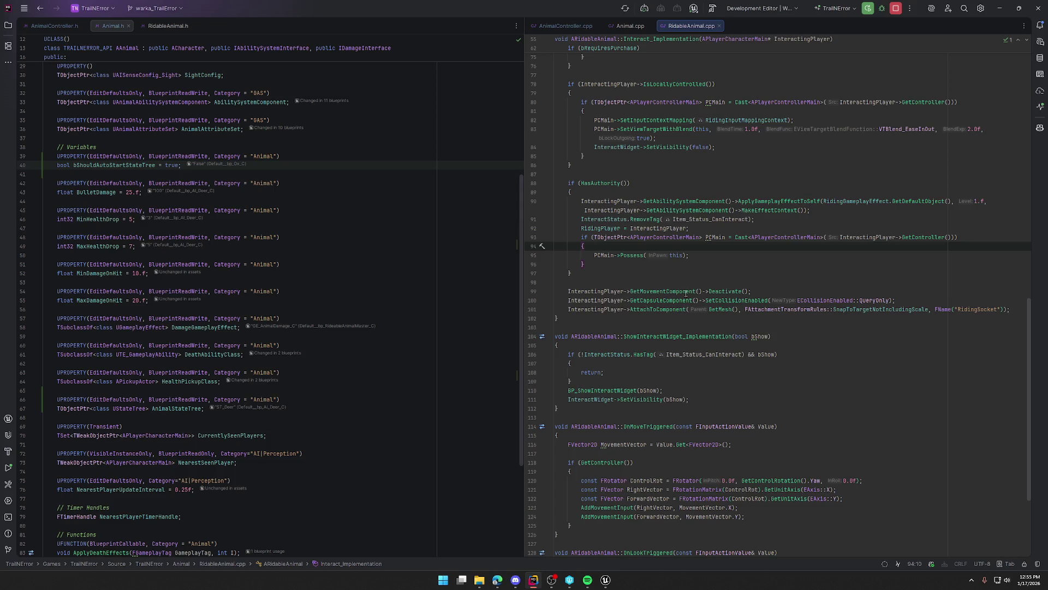
key("Return")
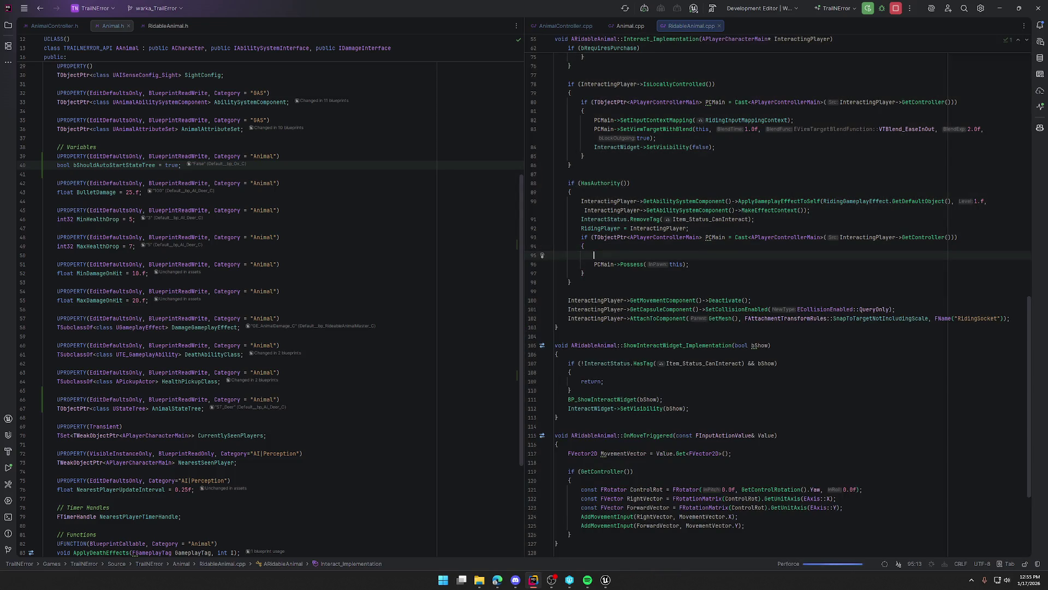
type("Contr")
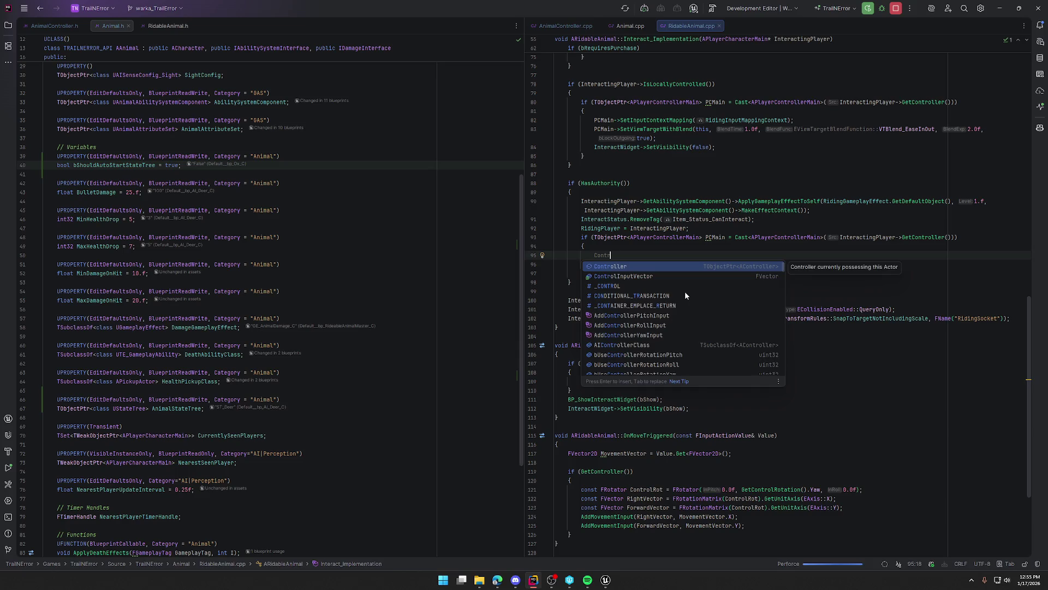
type("oller->")
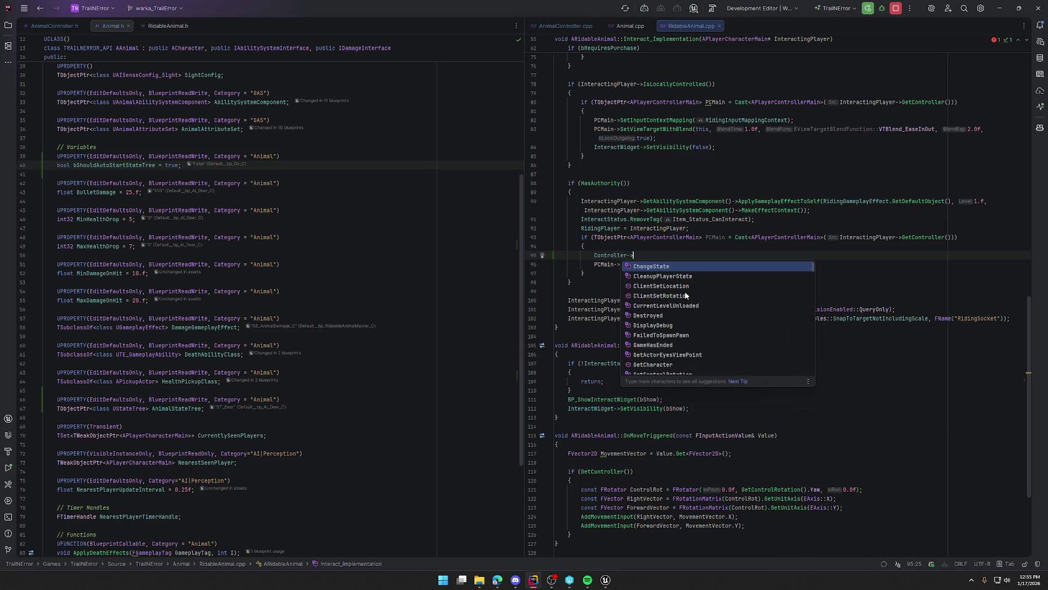
type("Destroy")
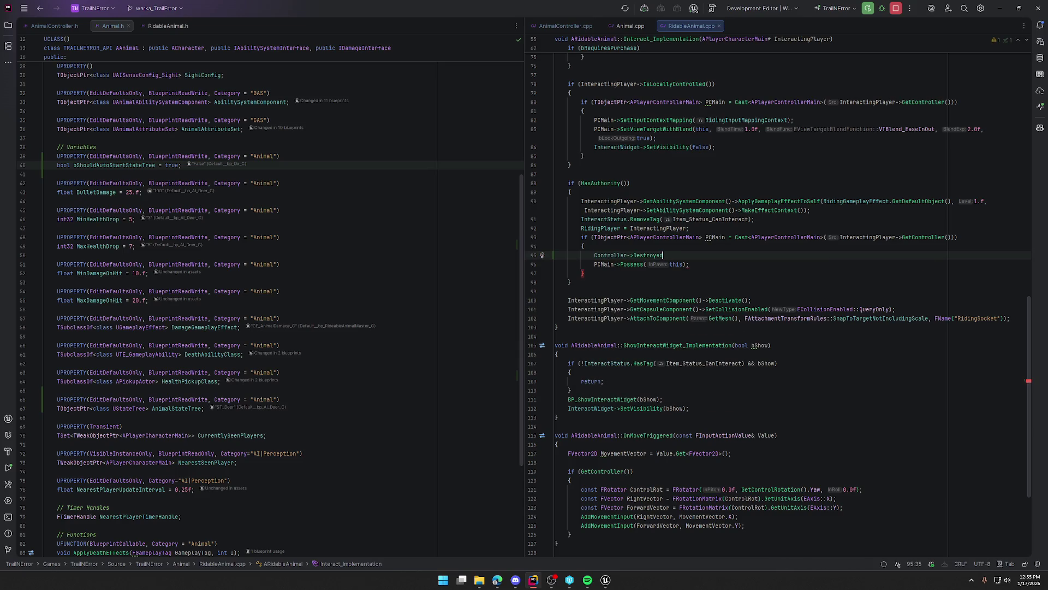
type("();")
mouse_move(616, 255)
- Return to Unreal, save bp_RideableAnimalMaster, and pan the Inputs graph to the dismount events
left_click(605, 579)
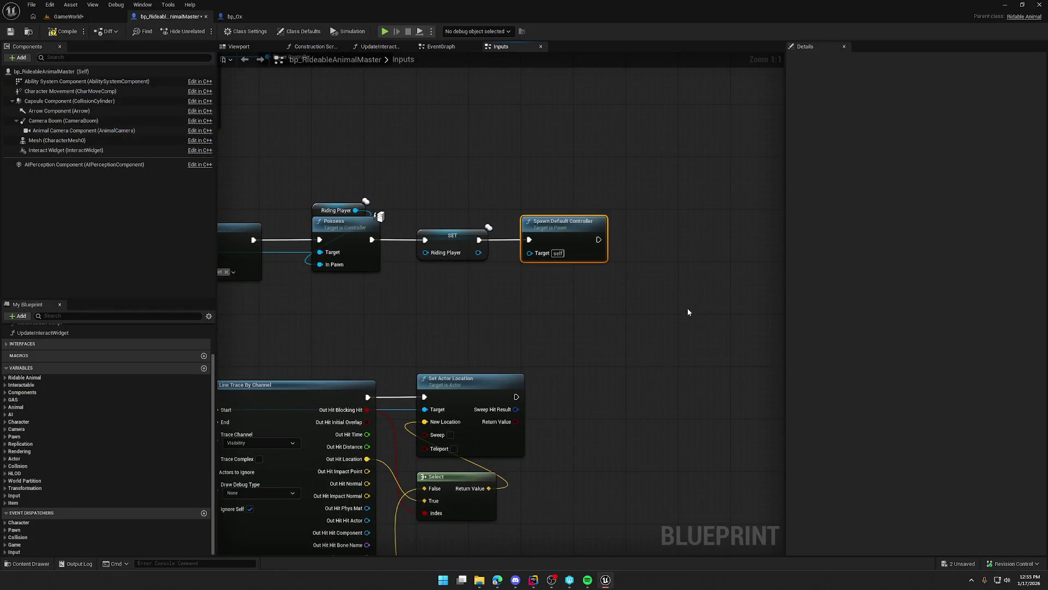
left_click(497, 580)
left_click(449, 168)
left_click(63, 31)
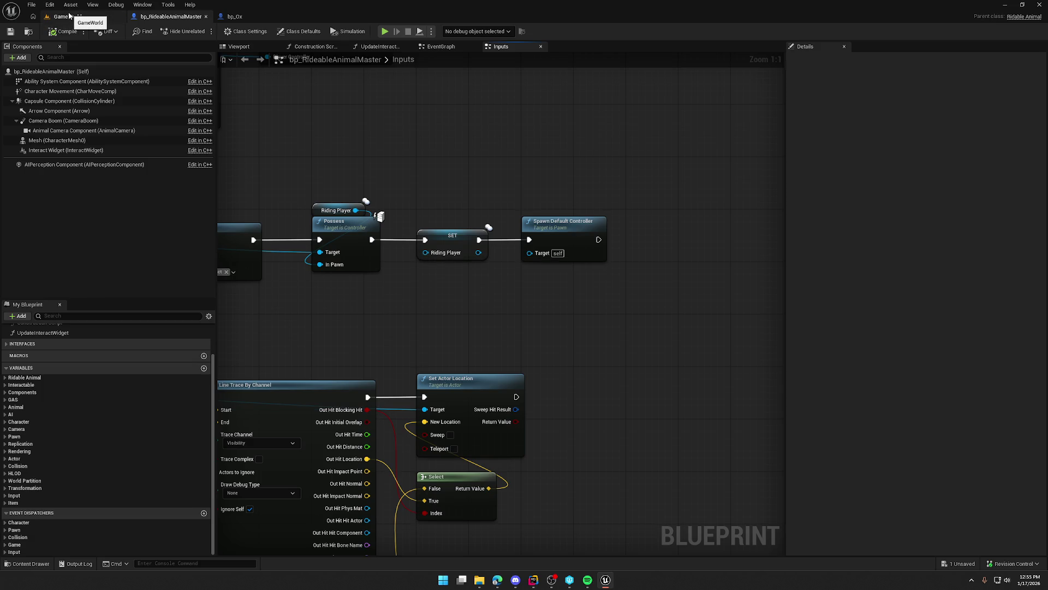
left_click_drag(557, 171, 617, 172)
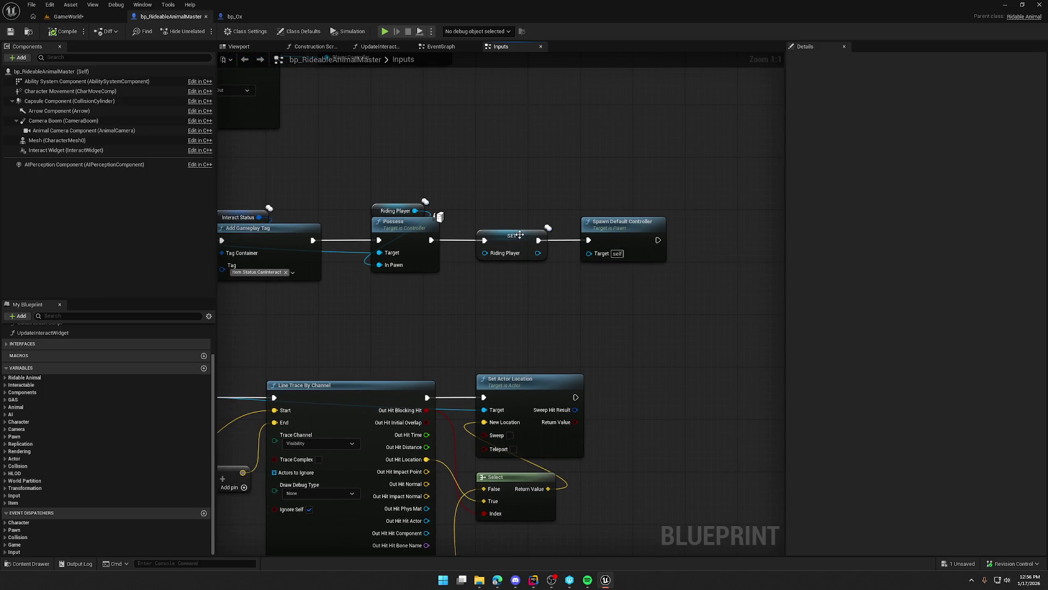
scroll(641, 172, "down", 2)
left_click_drag(648, 307, 657, 291)
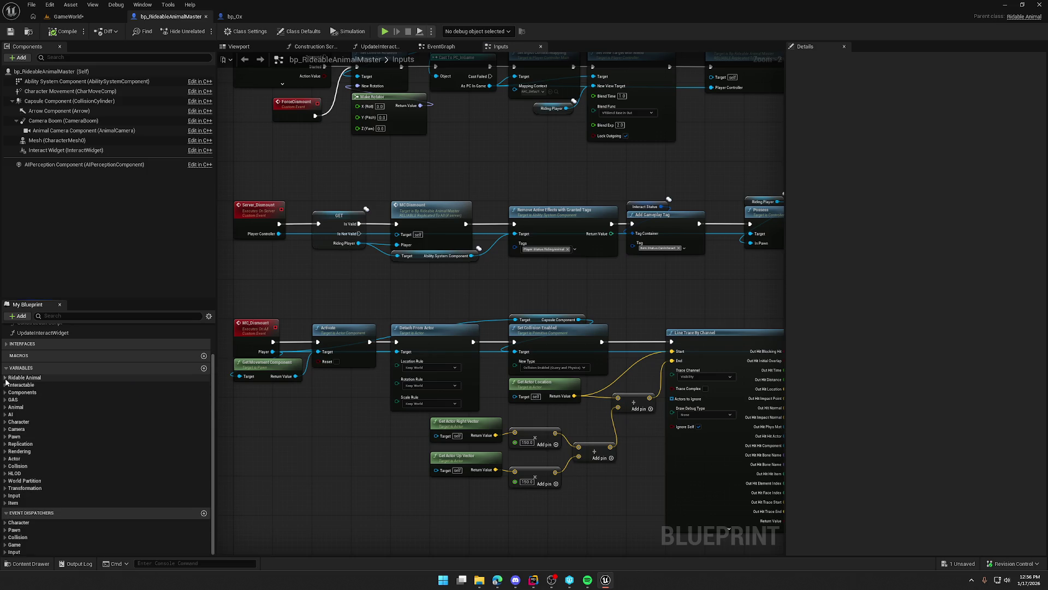
- Add a Should Auto Start State Tree setter, ticked true, between SET Riding Player and Spawn Default Controller
left_click(4, 406)
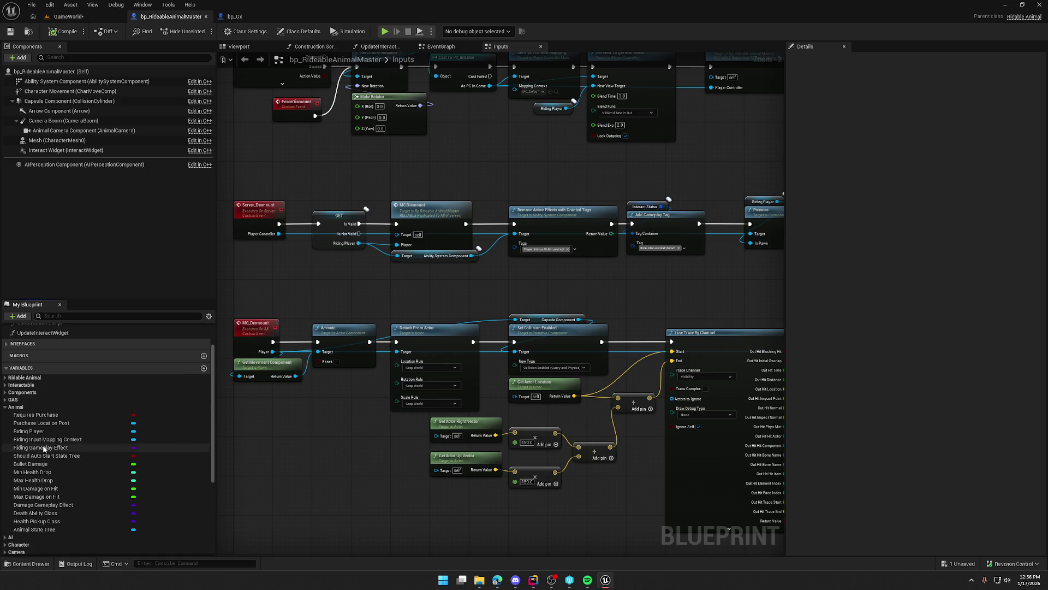
left_click_drag(69, 457, 545, 271)
scroll(503, 281, "up", 2)
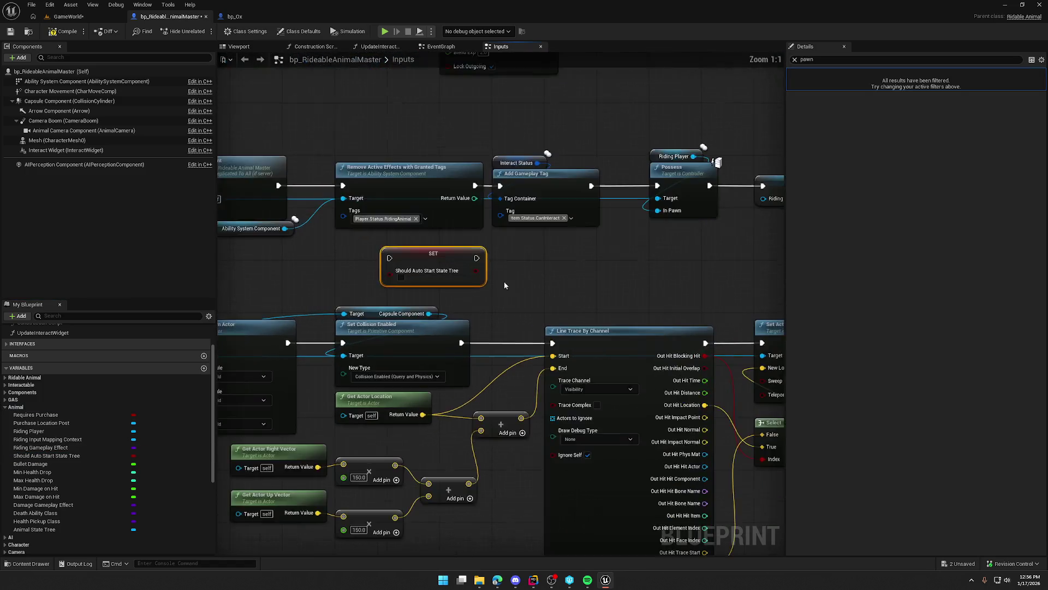
left_click_drag(303, 262, 649, 262)
left_click(655, 196)
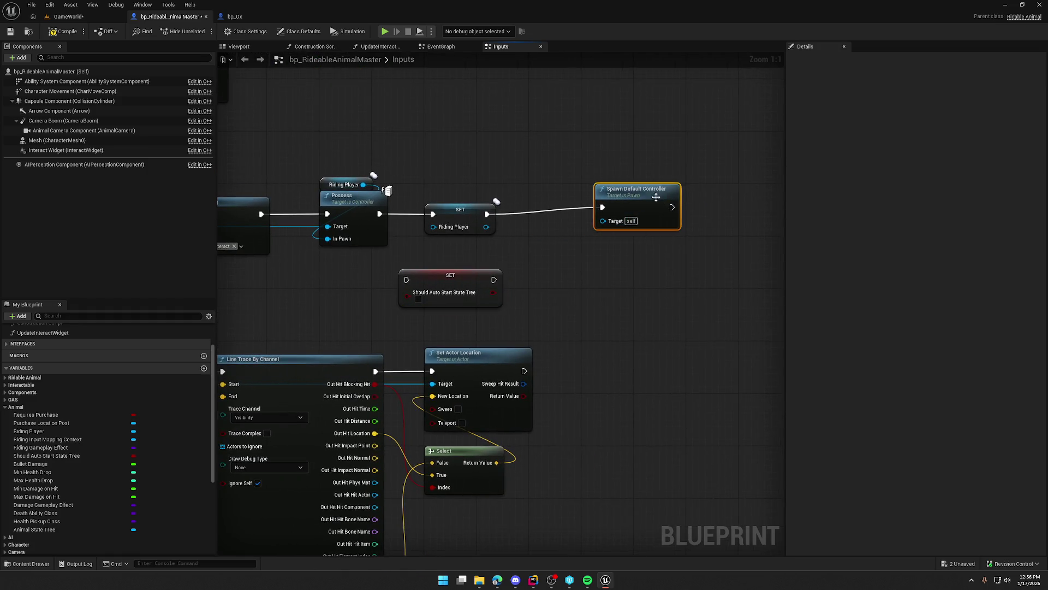
left_click_drag(656, 197, 749, 204)
mouse_move(414, 291)
left_mouse_down()
mouse_move(324, 292)
mouse_move(453, 219)
mouse_move(396, 220)
left_mouse_up()
left_click_drag(491, 210, 604, 220)
left_click(548, 272)
left_click(459, 239)
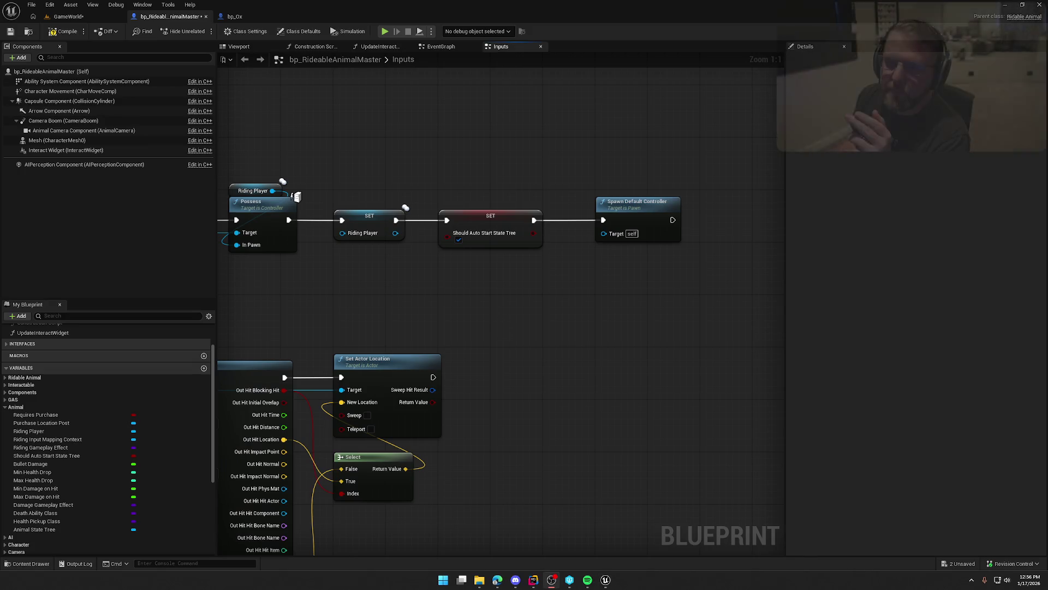
- Save bp_RideableAnimalMaster and return to the GameWorld level
left_click_drag(470, 163, 471, 83)
left_click(489, 161)
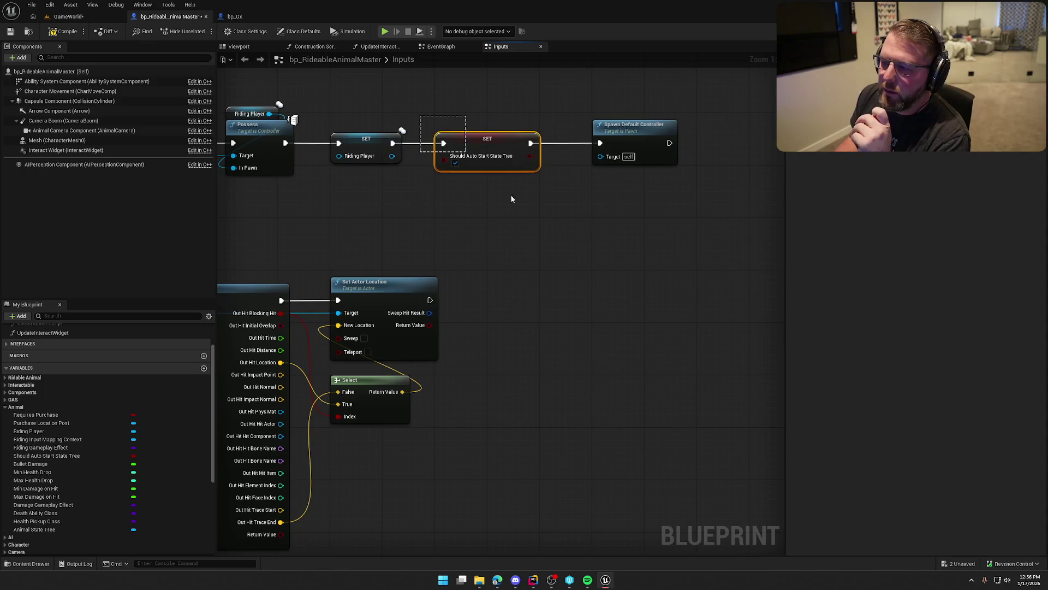
left_click_drag(587, 213, 539, 260)
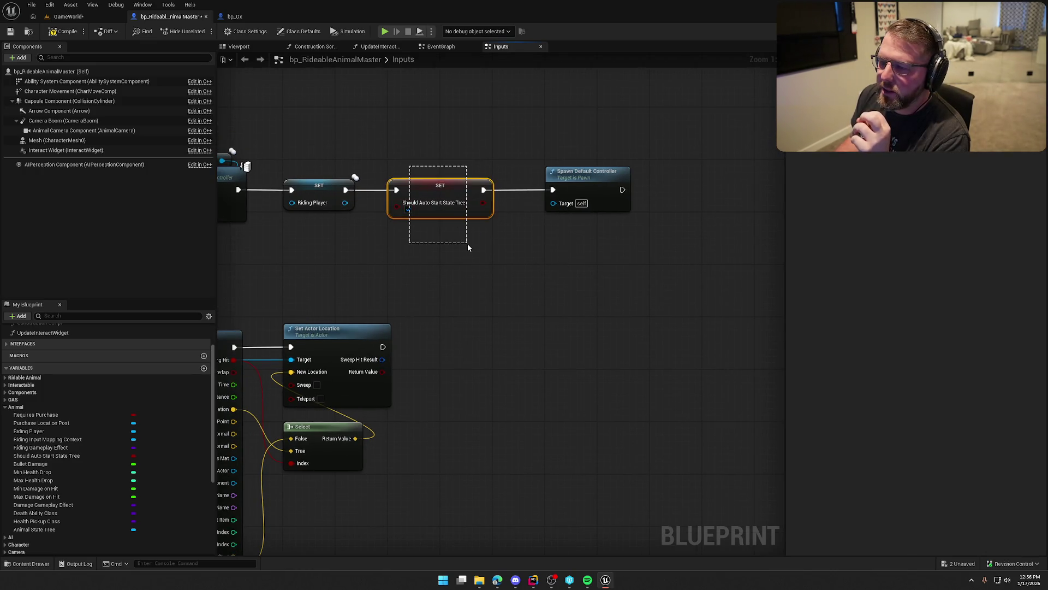
left_click(61, 31)
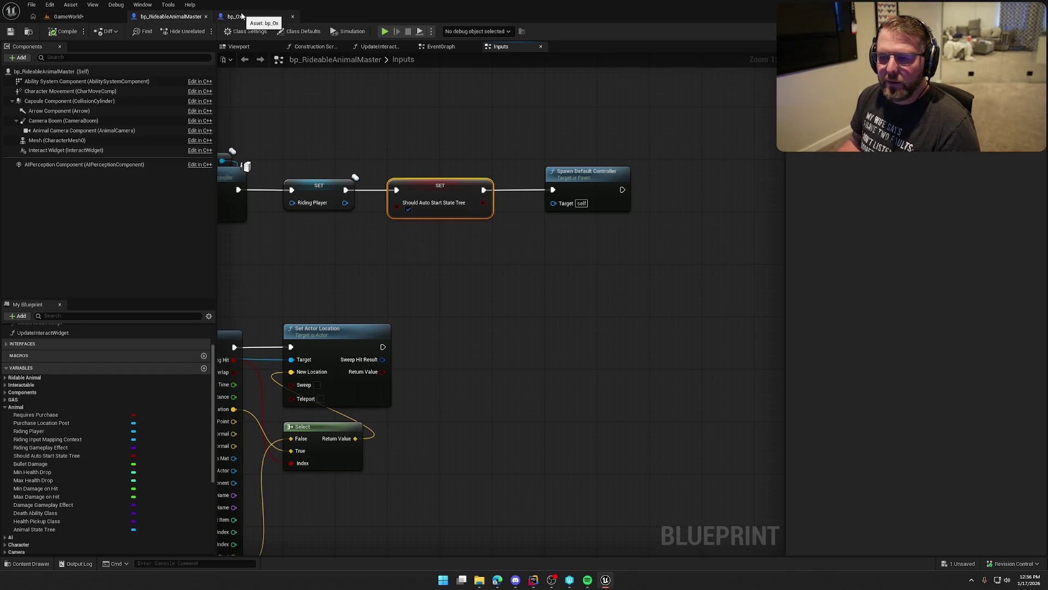
left_click(68, 17)
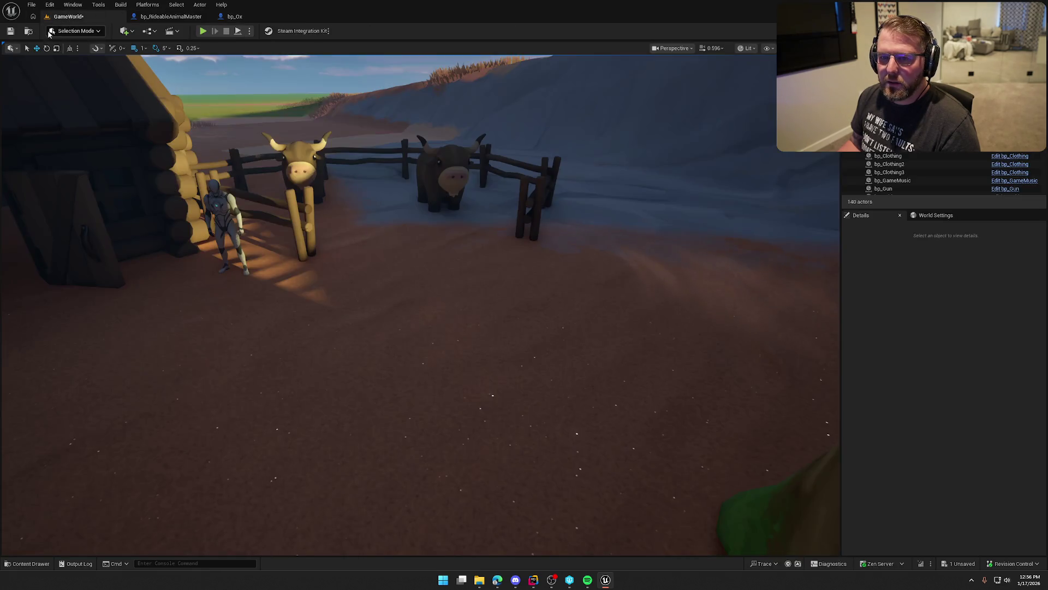
- Live-compile the C++ changes and close the Live Coding console after it succeeds
left_click(921, 564)
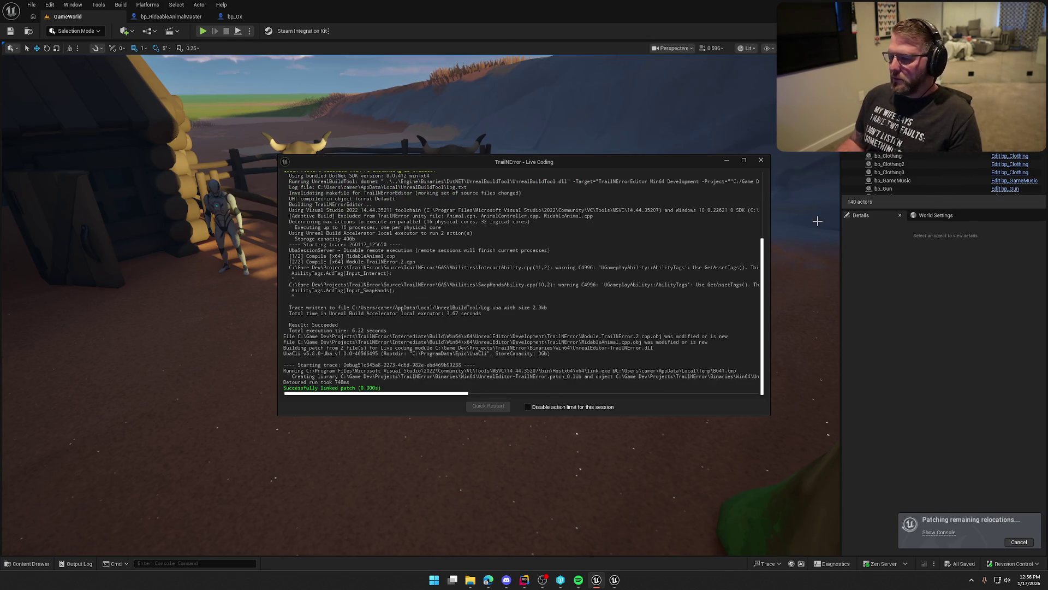
left_click(761, 160)
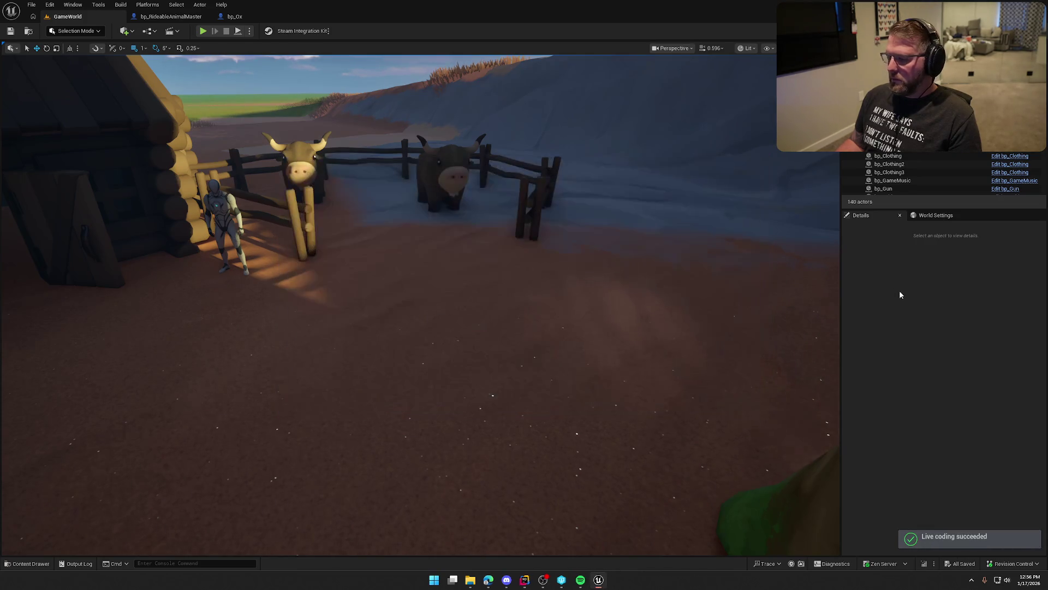
- Play-test mounting and dismounting the ox with E, then open the Content Drawer at Animals
left_click(205, 31)
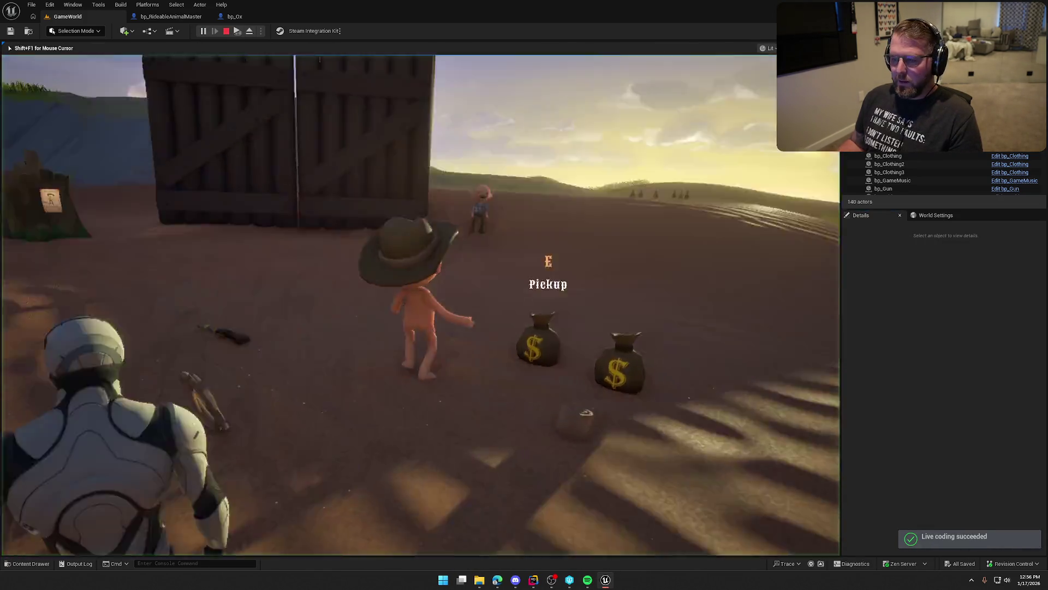
key("w")
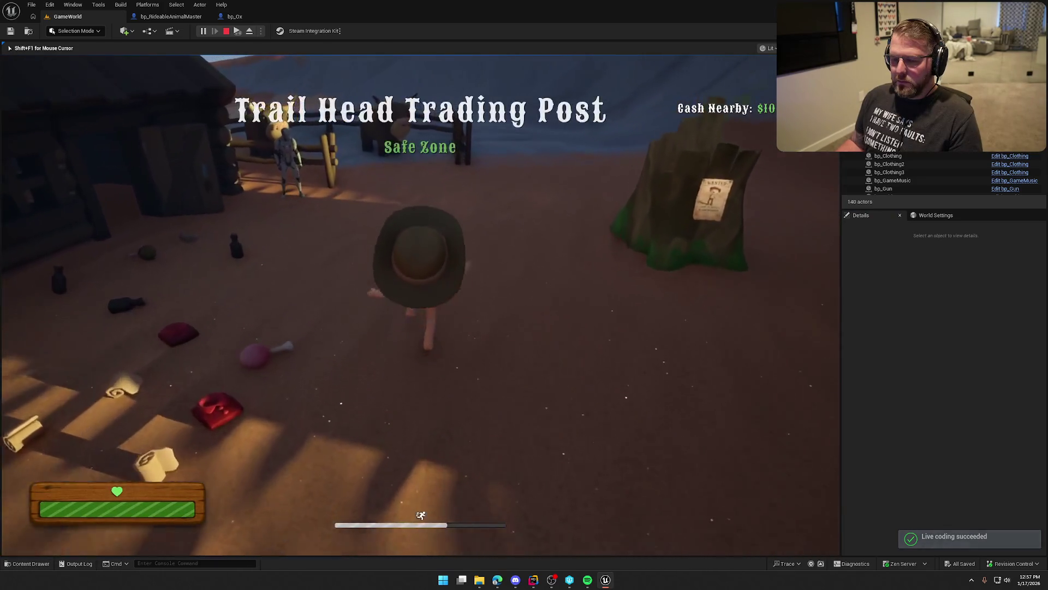
key("e")
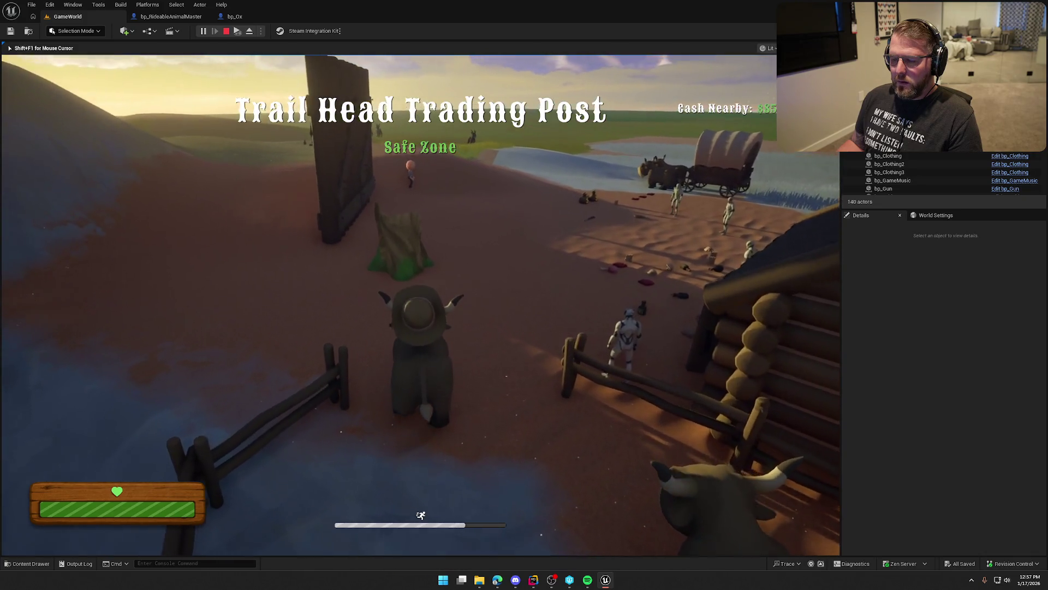
key("e")
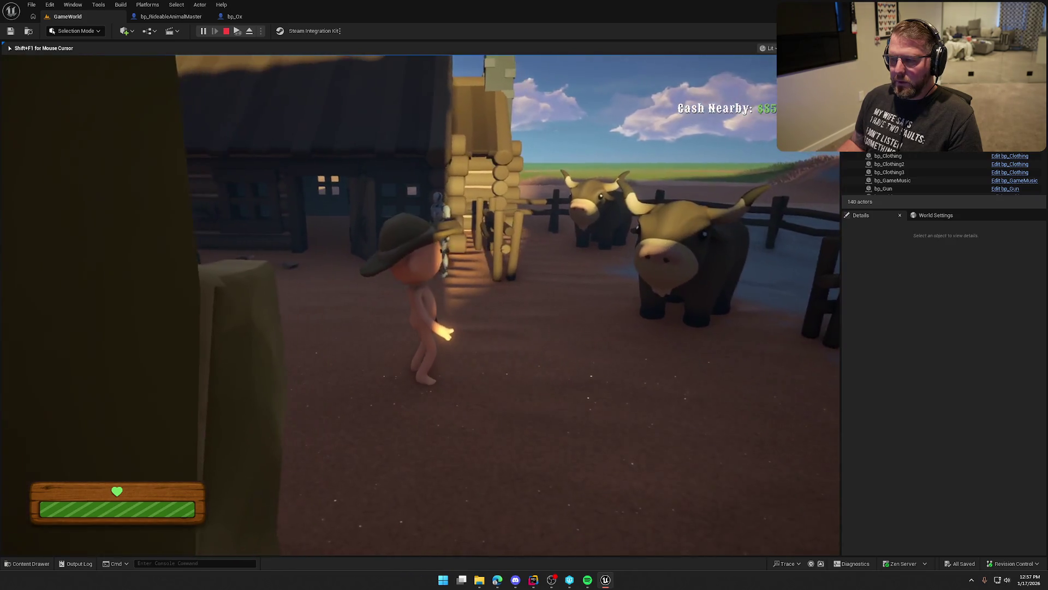
key("Escape")
key("ctrl+space")
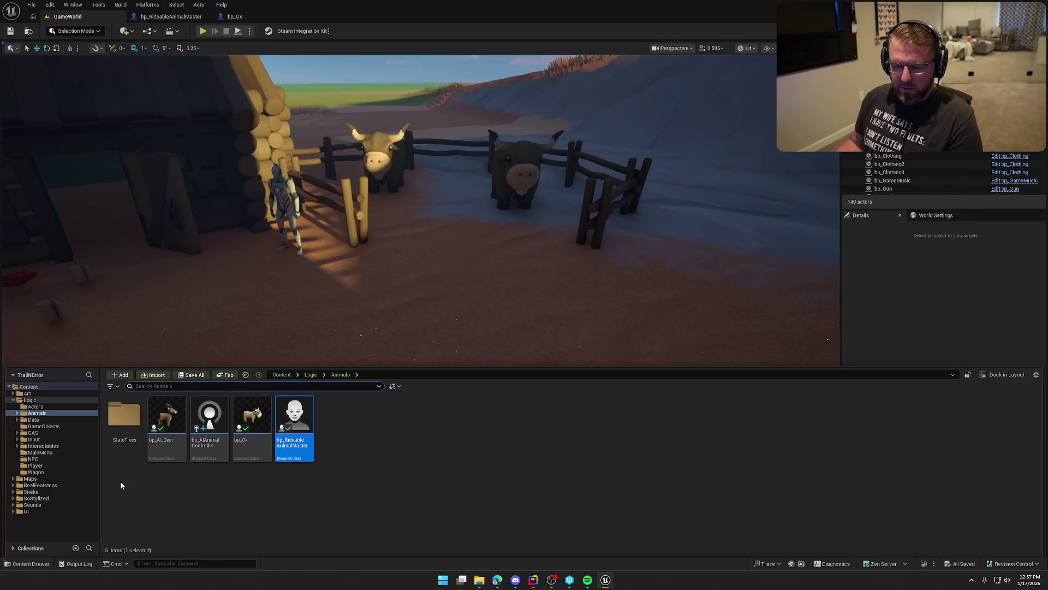
- Open bp_AIAnimalController and place an Event BeginPlay node in its graph
double_click(210, 418)
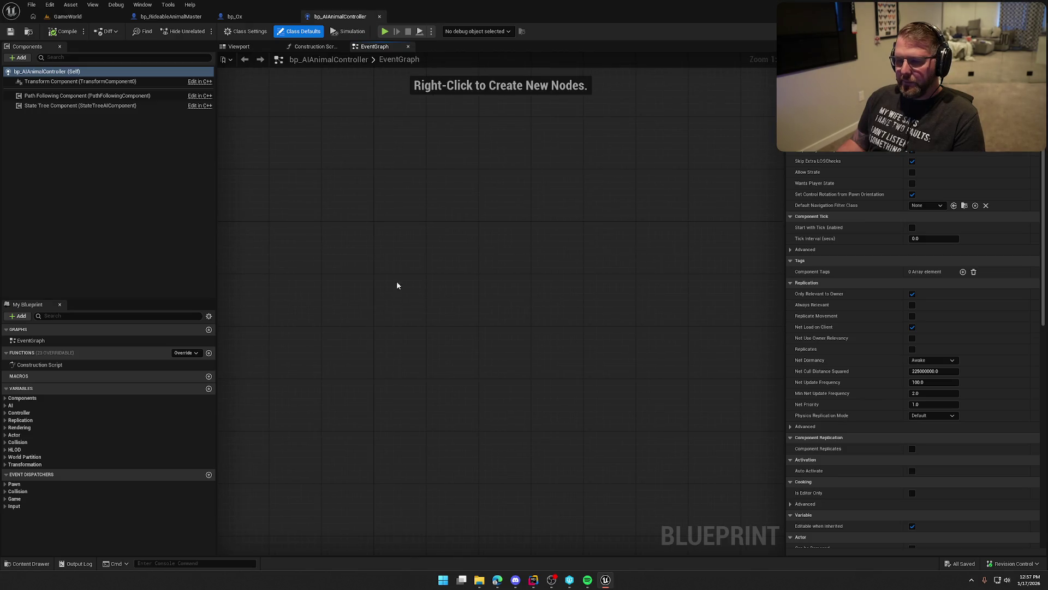
right_click(395, 241)
type("event p")
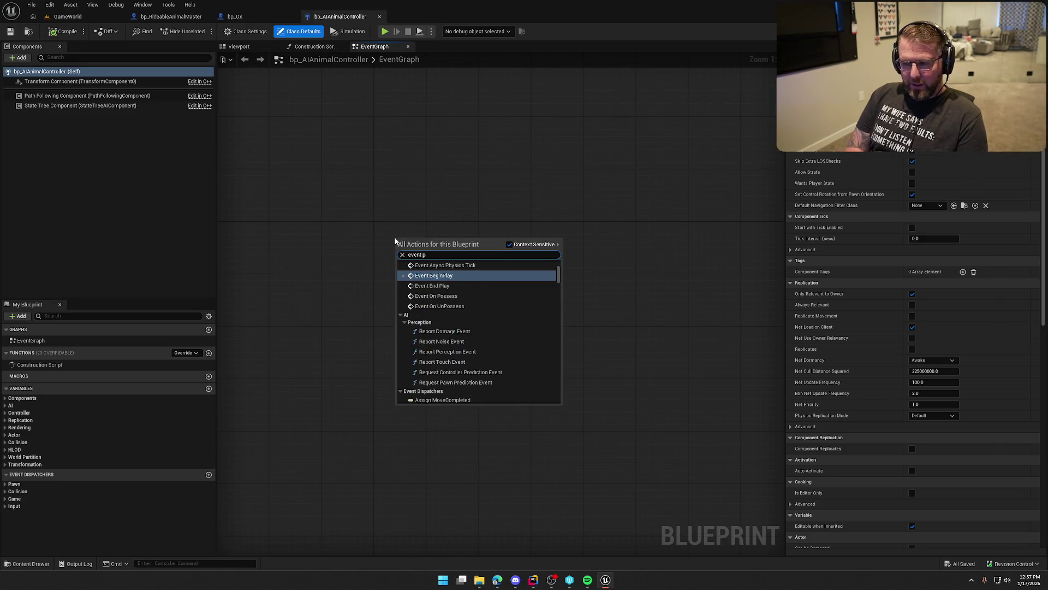
key("Return")
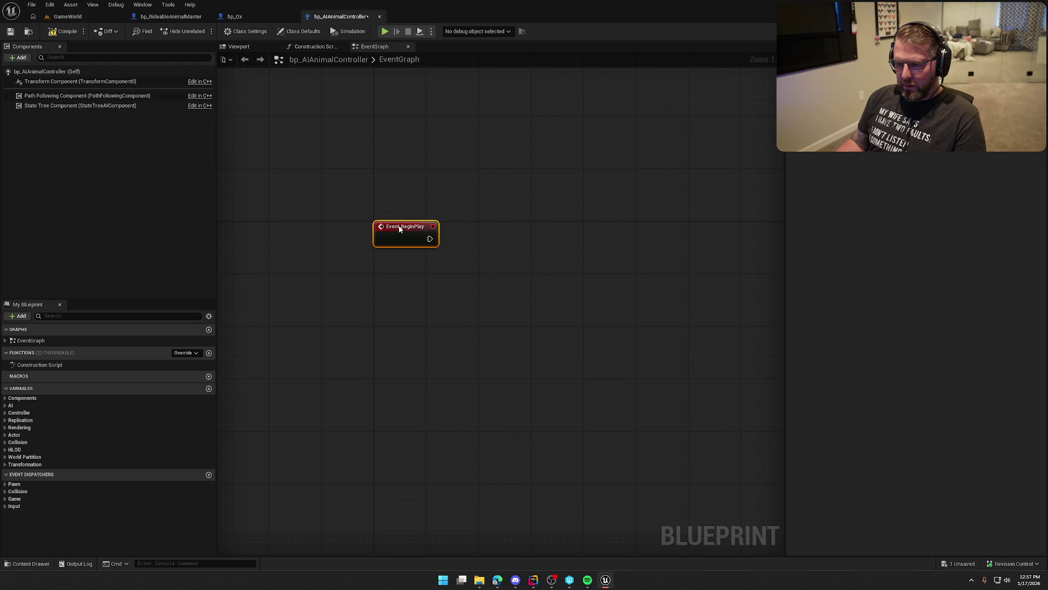
- Connect a Print String saying 'New AI controller' to BeginPlay, compile, and return to GameWorld
left_click_drag(436, 300, 371, 317)
left_click_drag(369, 258, 420, 248)
type("print")
key("Return")
left_click(456, 270)
type("New AI controller")
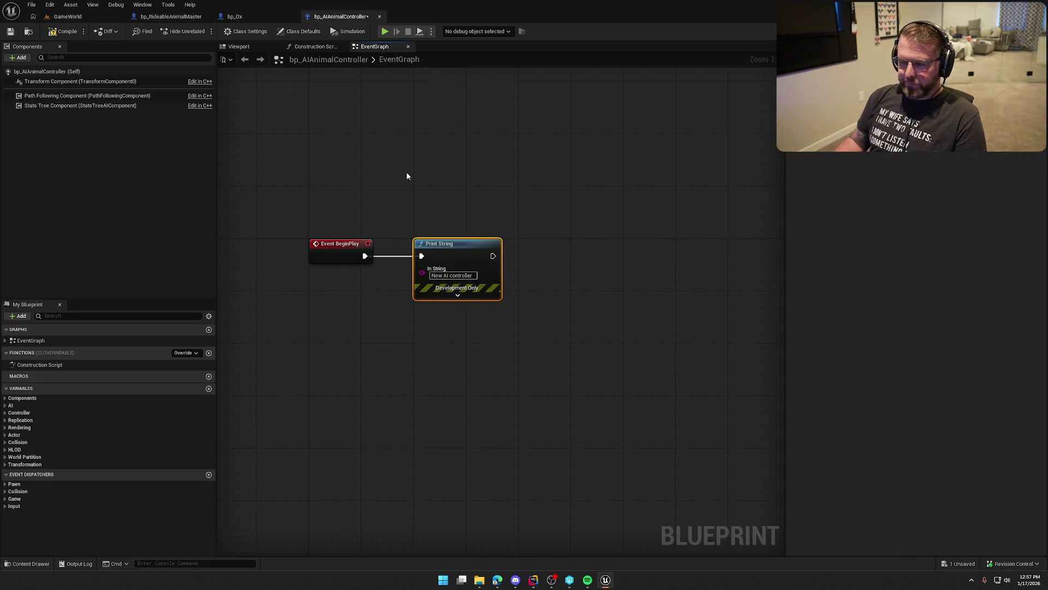
left_click(63, 32)
left_click(67, 16)
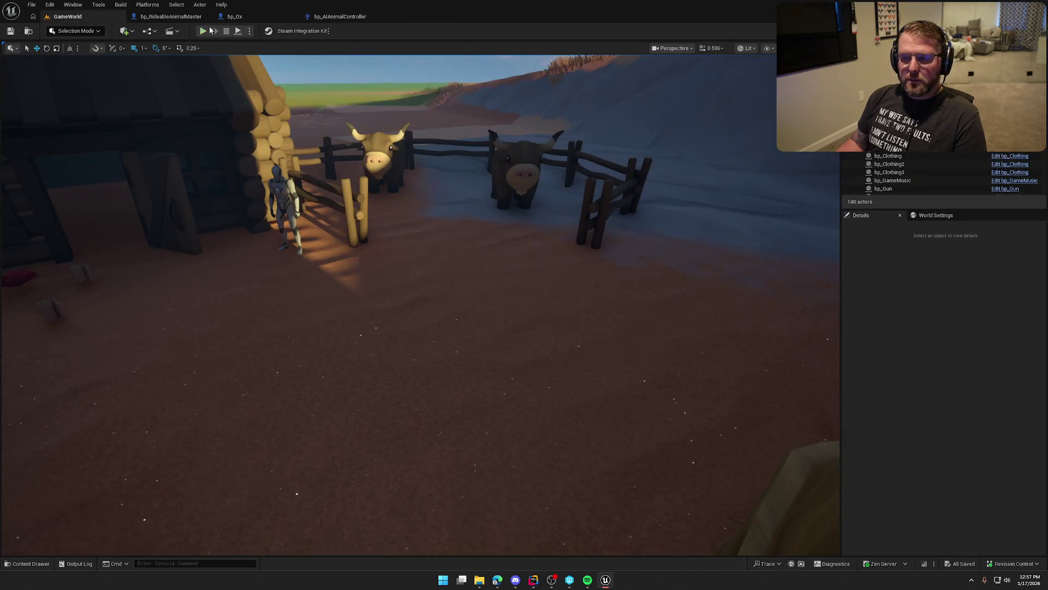
- Play-test riding and dismounting the ox, checking for the 'Server: New AI controller' message
key("alt+p")
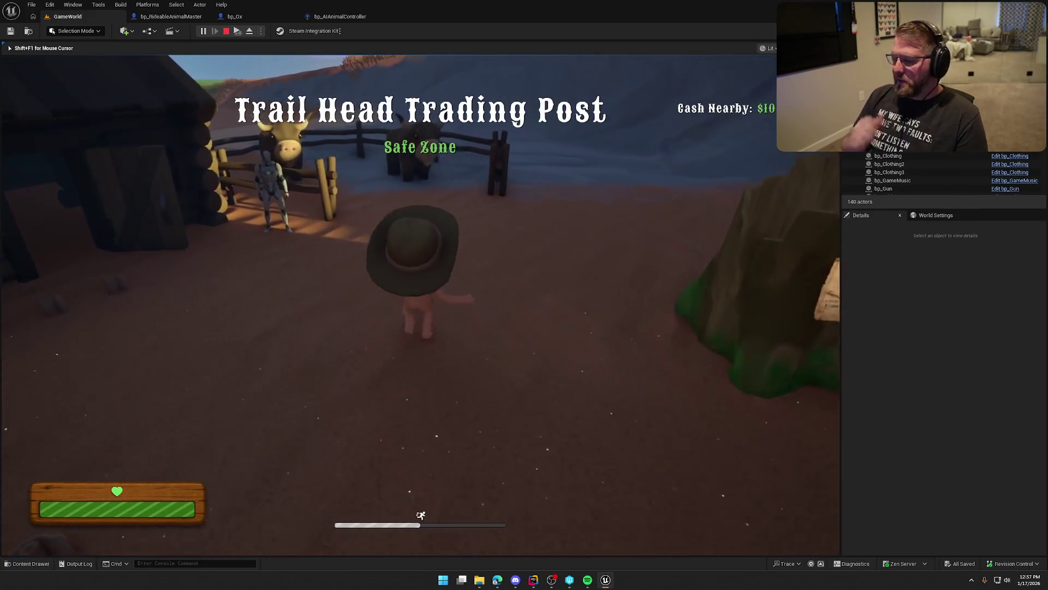
key("w")
key("e")
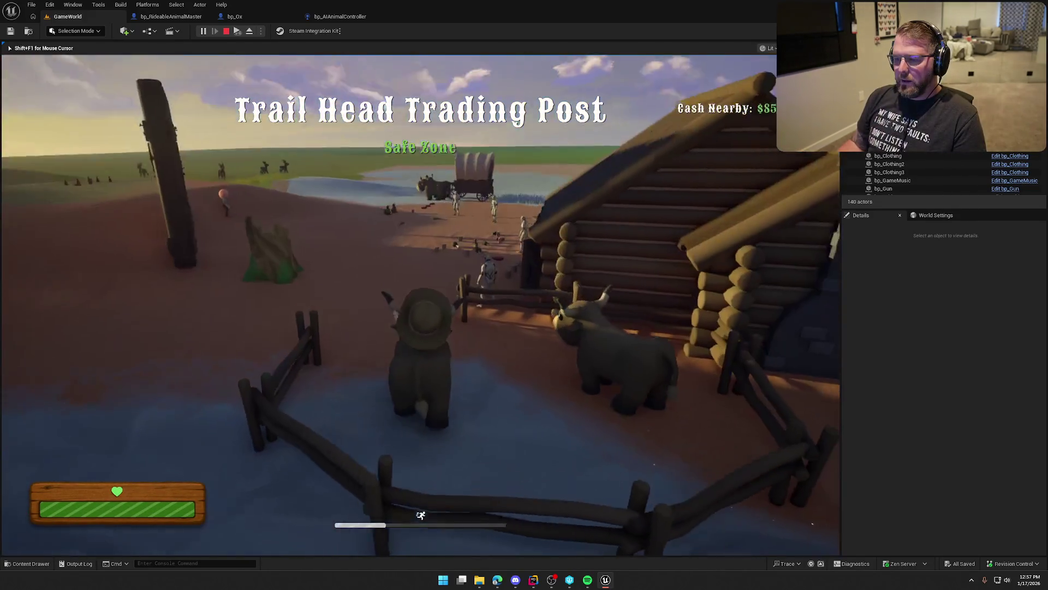
key("e")
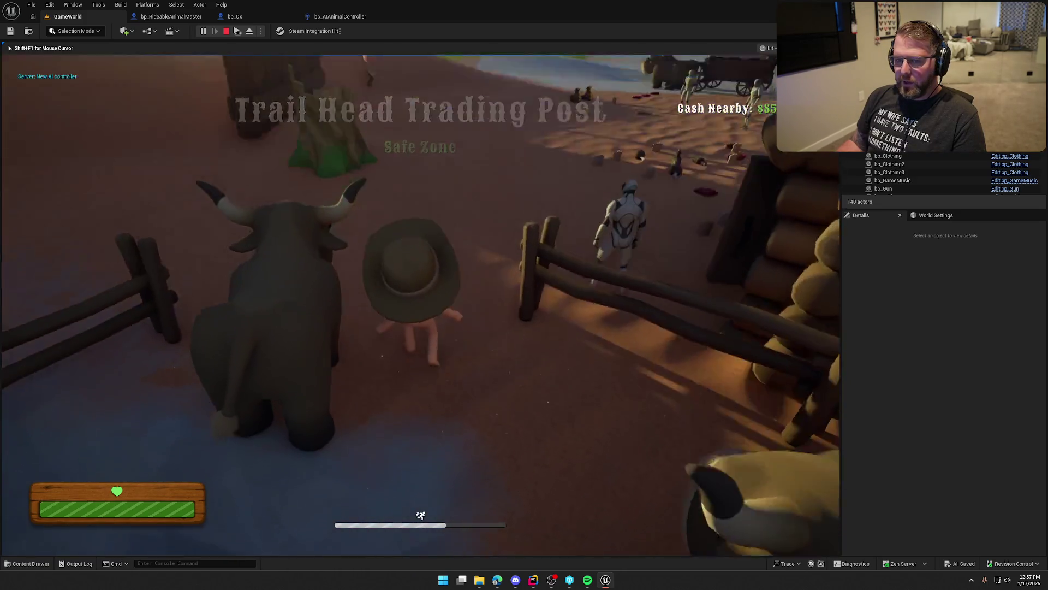
key("w")
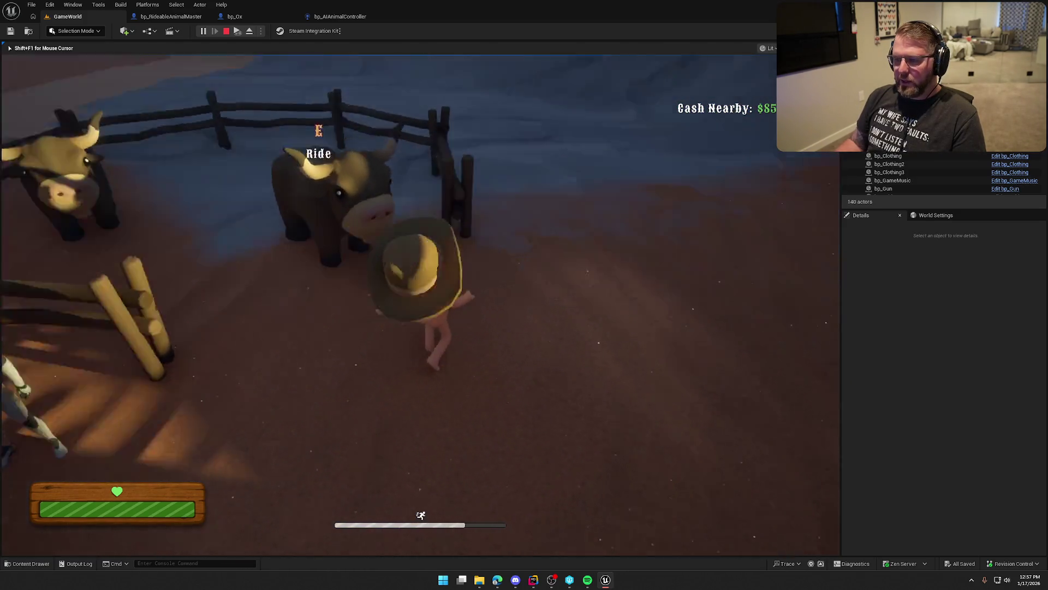
key("w")
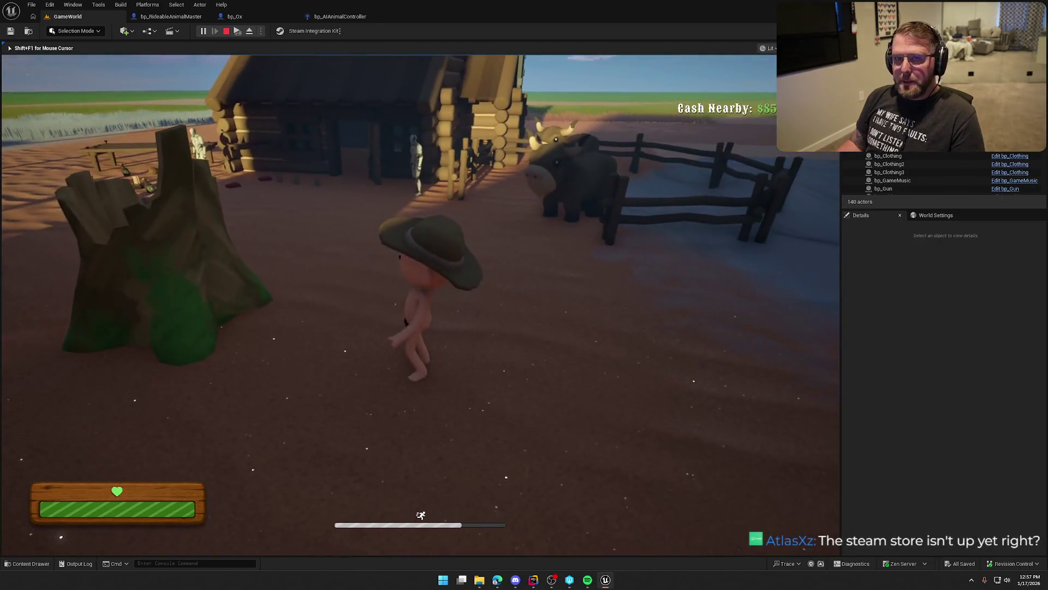
key("Escape")
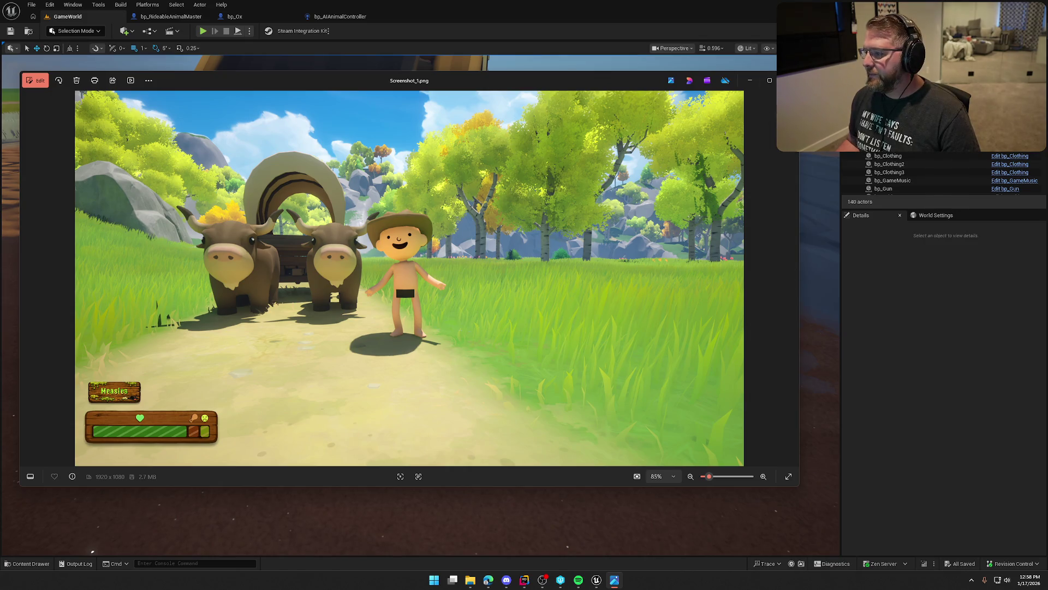
- Close Screenshot_1.png and pull the level camera back to see more of the ox pen
left_click(789, 80)
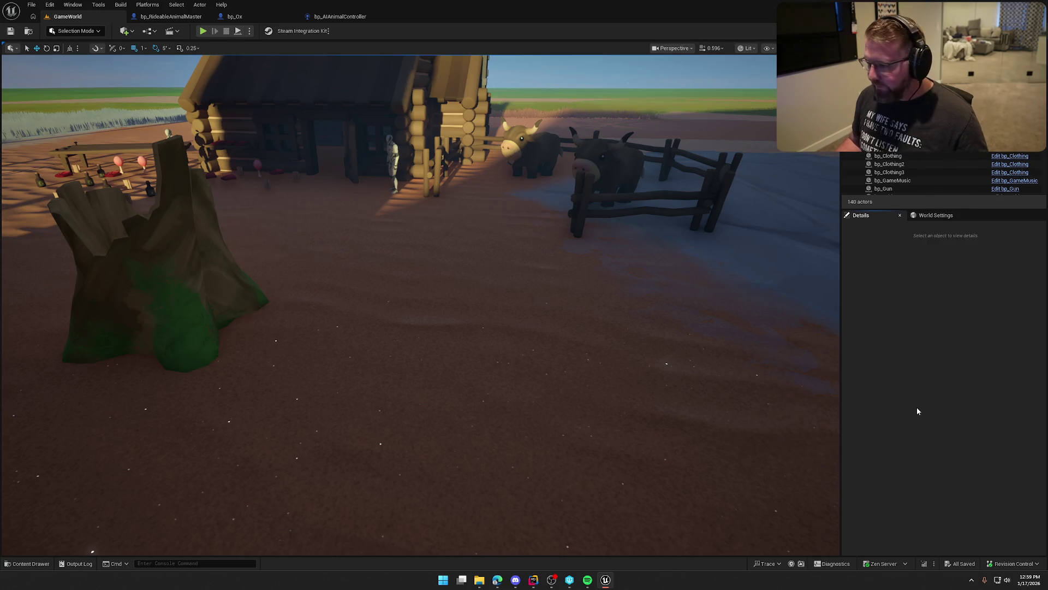
mouse_move(721, 378)
left_mouse_down()
mouse_move(721, 360)
mouse_move(519, 360)
mouse_move(705, 289)
left_mouse_up()
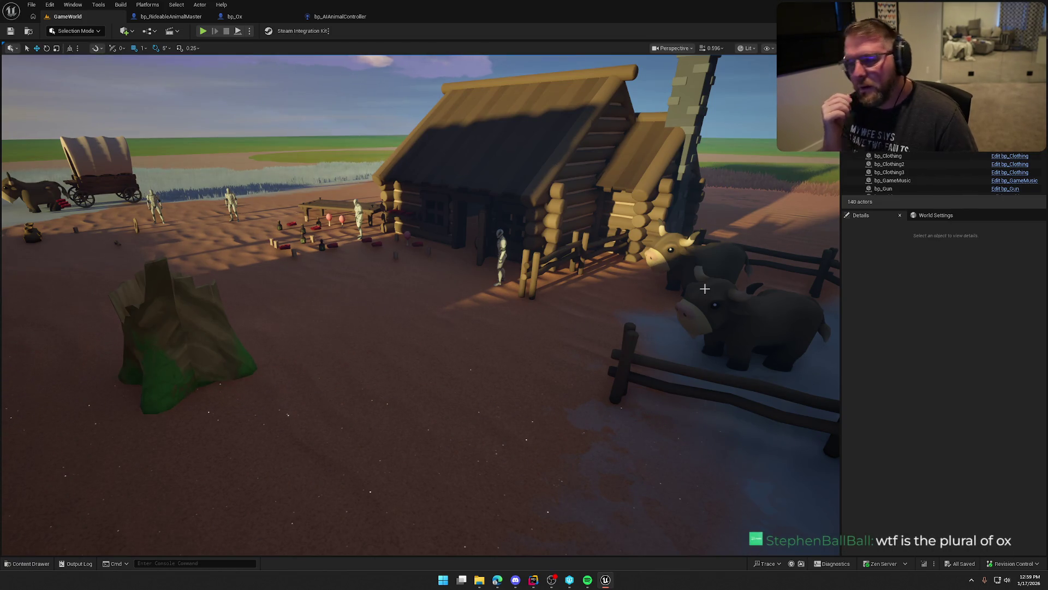
- Switch to the bp_Ox Blueprint's EventGraph
left_click(235, 16)
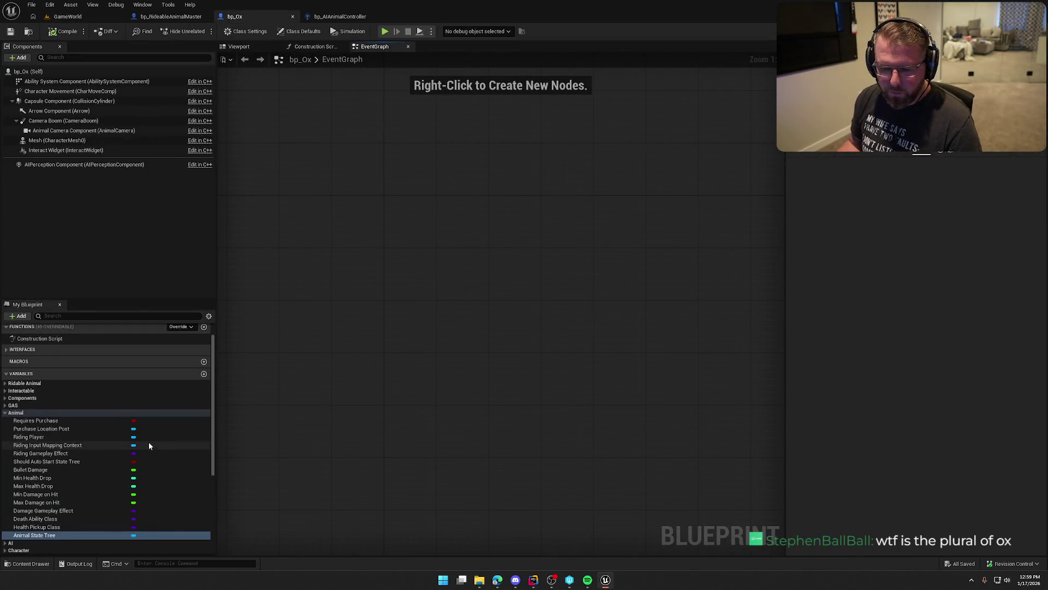
- Add a variable named Wagon to bp_Ox, typed as a Bp AVSWagon object reference
left_click(15, 413)
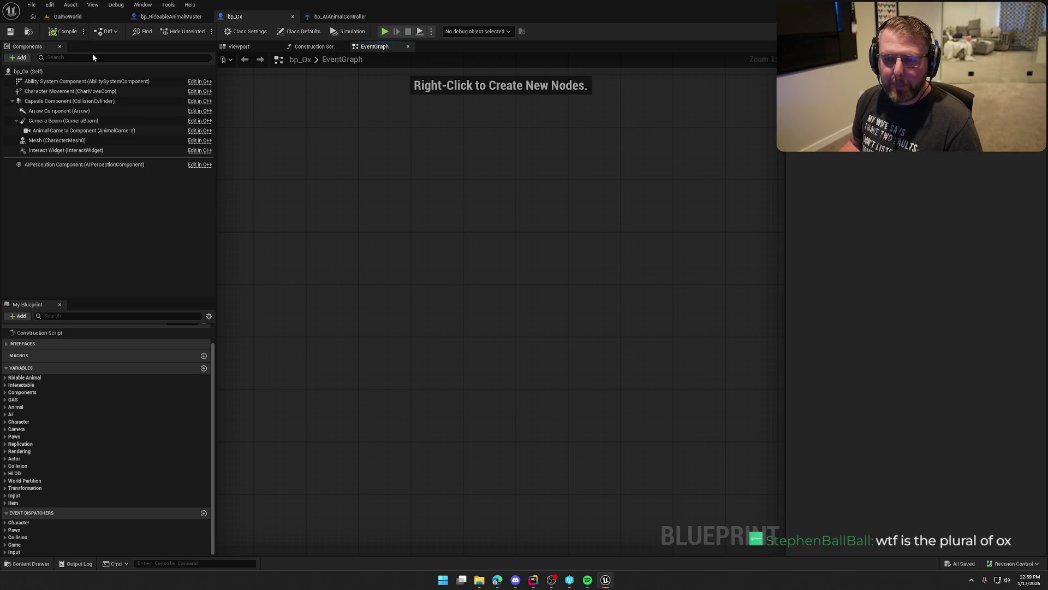
left_click(204, 368)
type("Wagon")
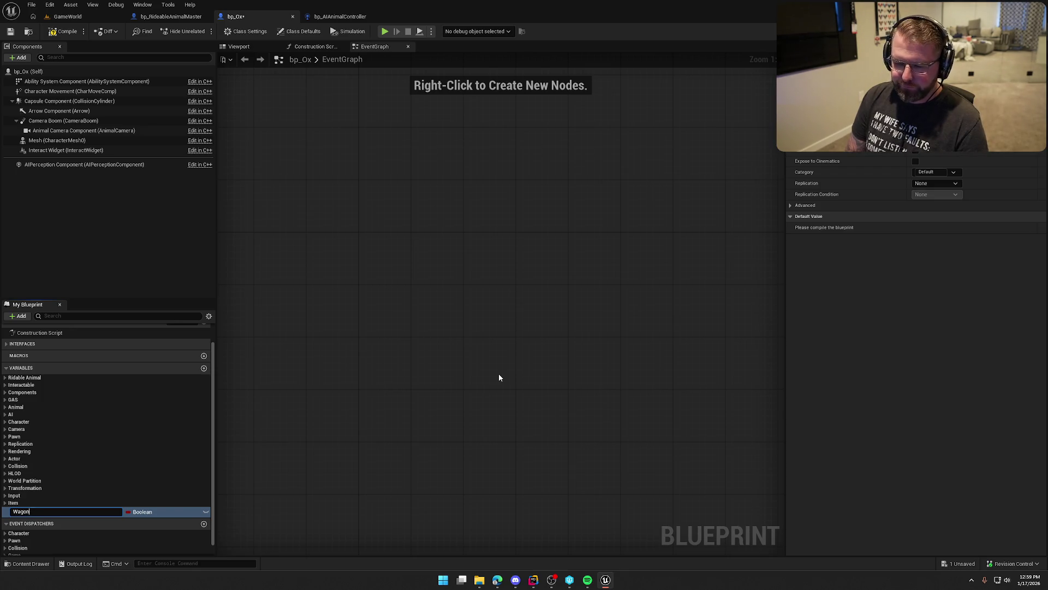
key("Return")
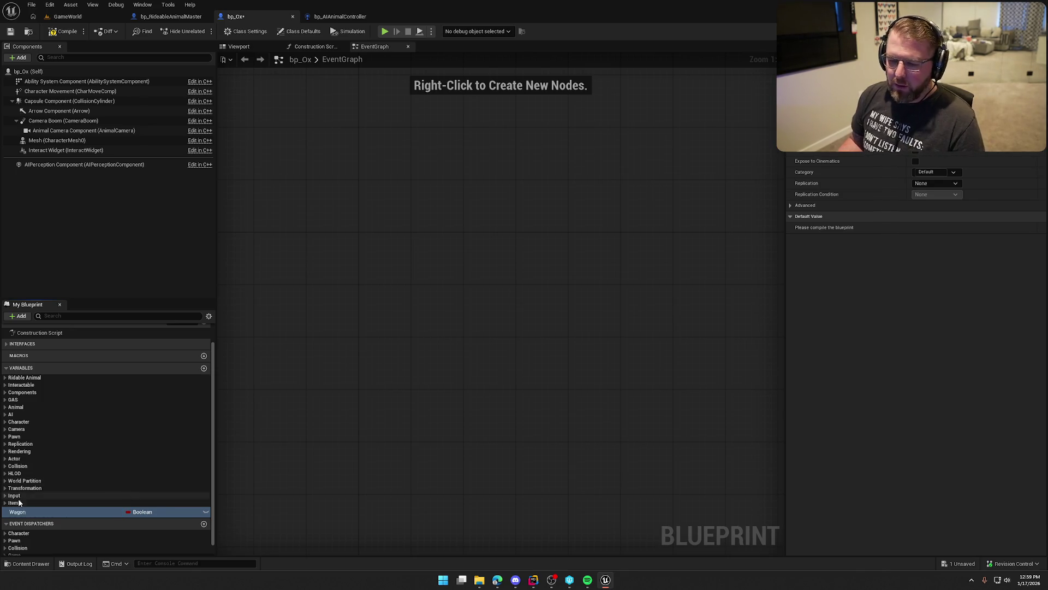
left_click(142, 512)
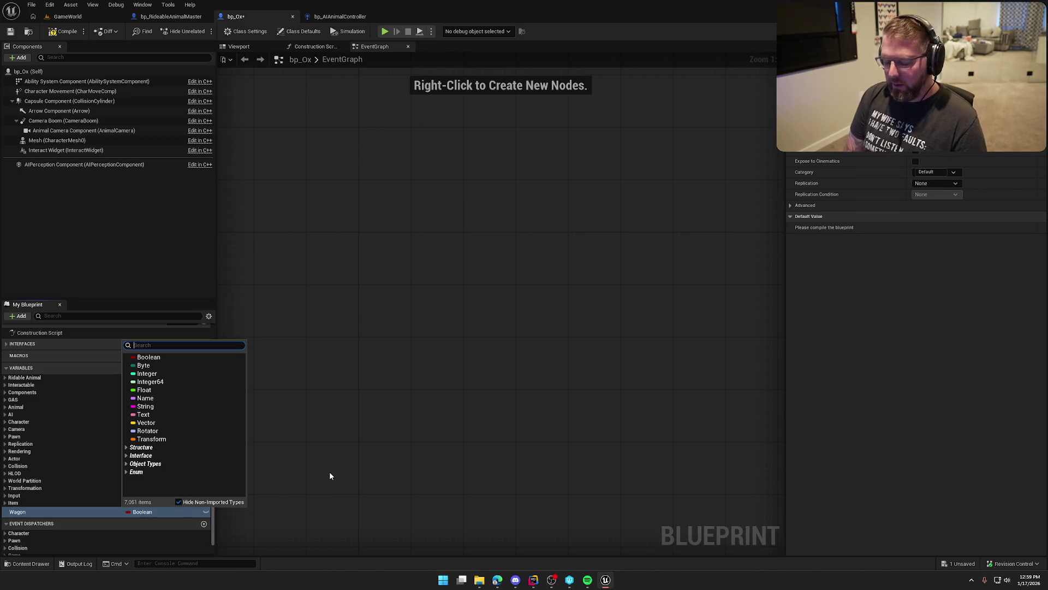
type("avs wa")
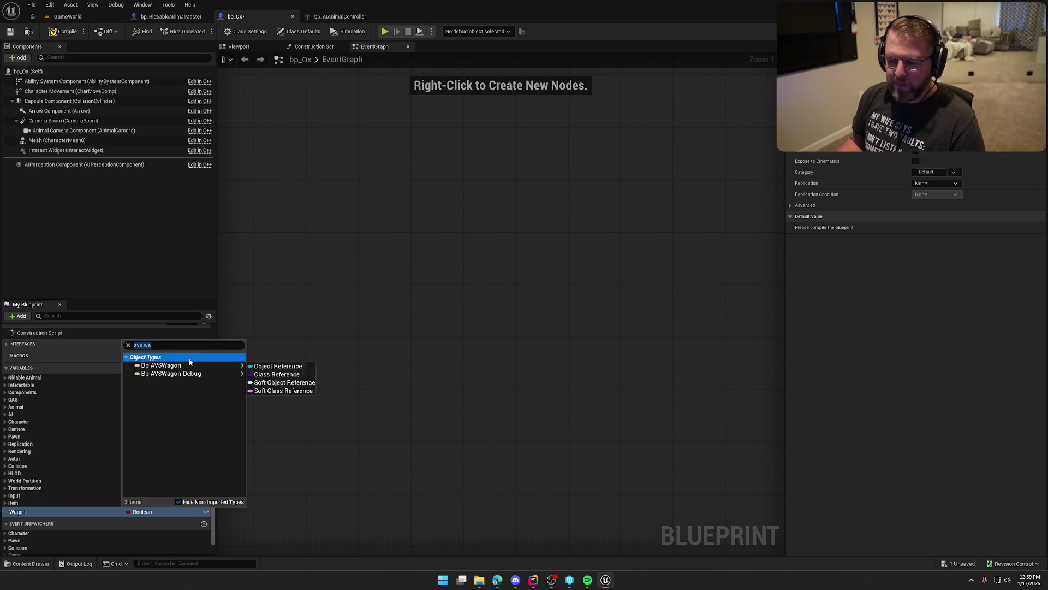
left_click(262, 365)
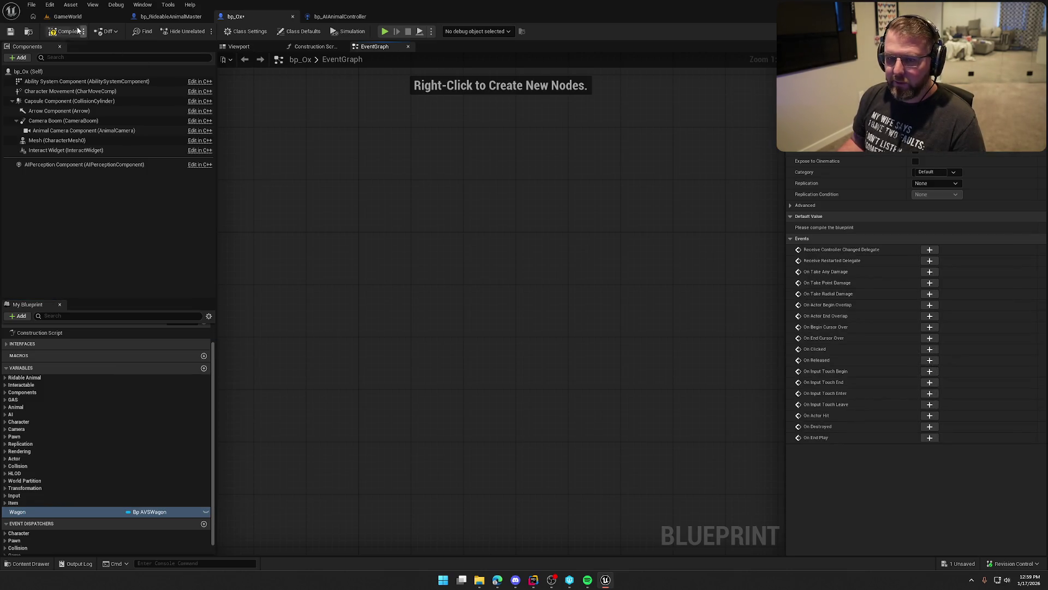
left_click(67, 17)
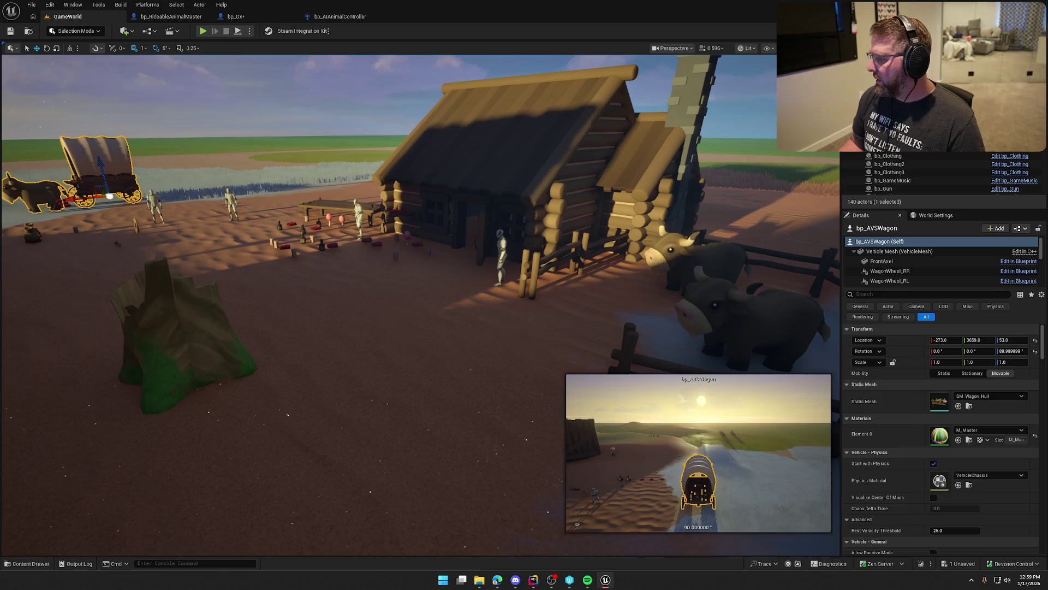
- Open the selected wagon's Blueprint, close it, and return to bp_Ox
key("ctrl+e")
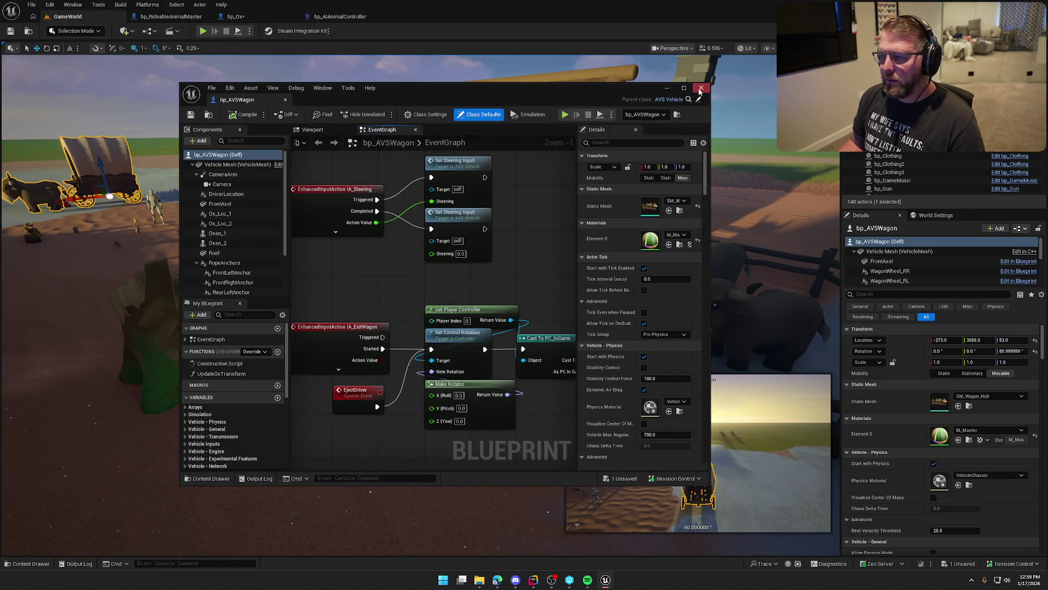
left_click(667, 88)
left_click(171, 16)
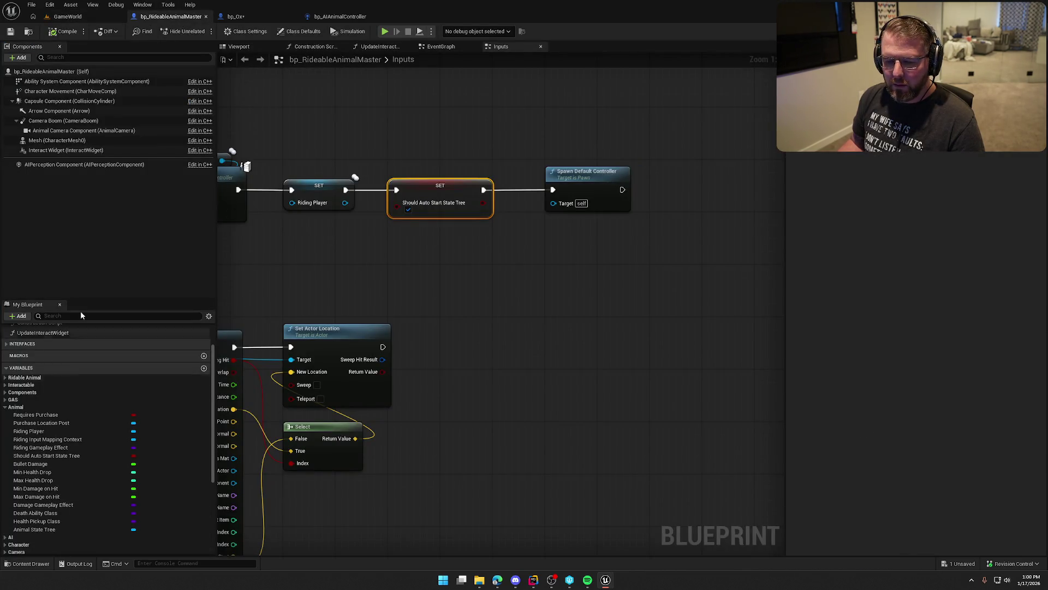
left_click(236, 16)
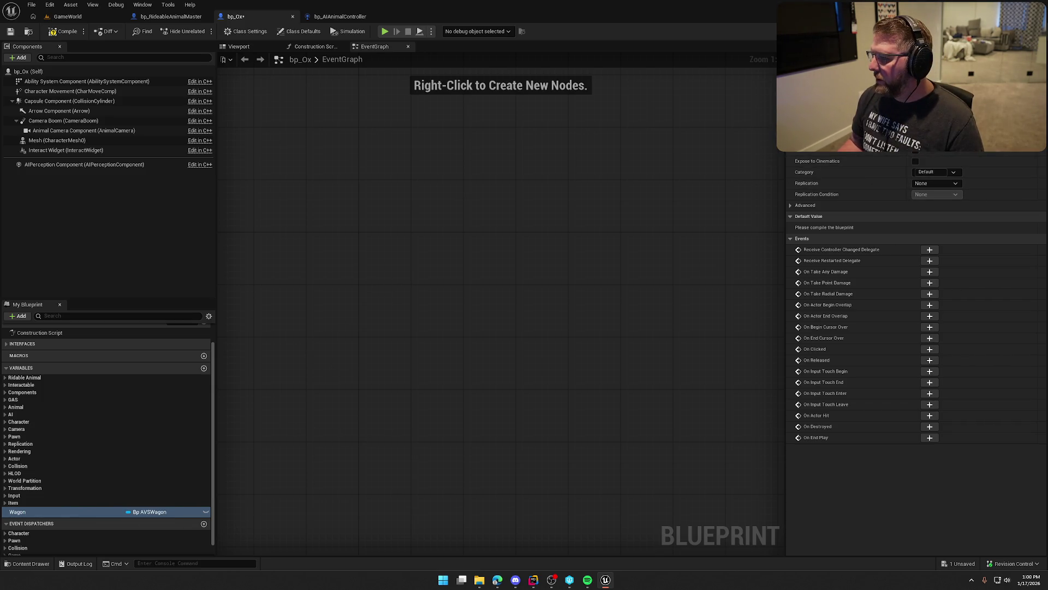
- Set the Wagon variable's replication to Replicated, then compile and save bp_Ox
left_click(932, 183)
left_click(927, 200)
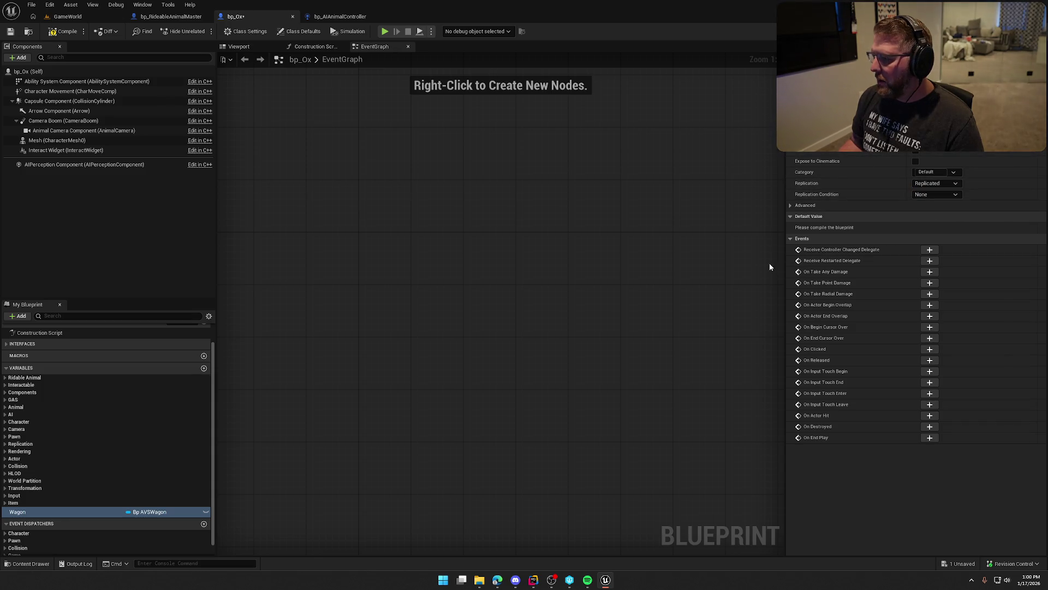
left_click(80, 39)
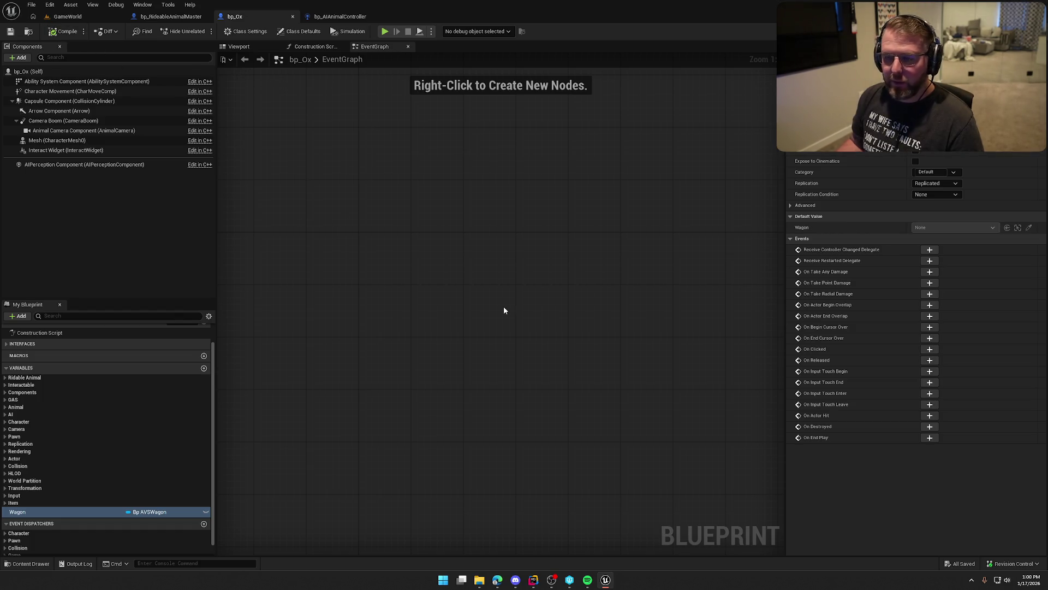
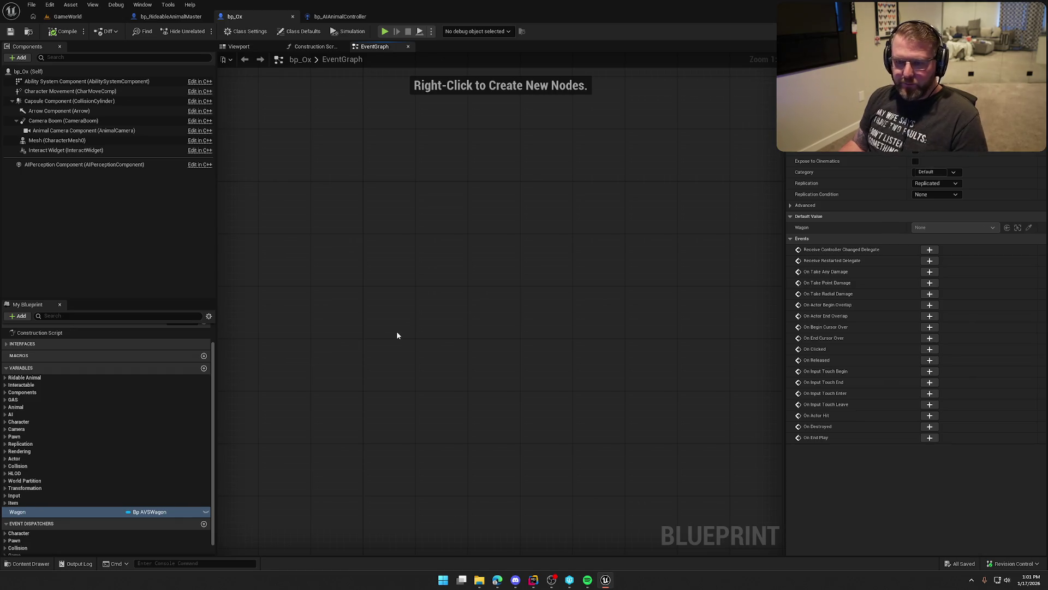
- Open bp_AVSWagon docked as an editor tab and close the bp_RideableAnimalMaster and bp_AIAnimalController tabs
left_click(67, 16)
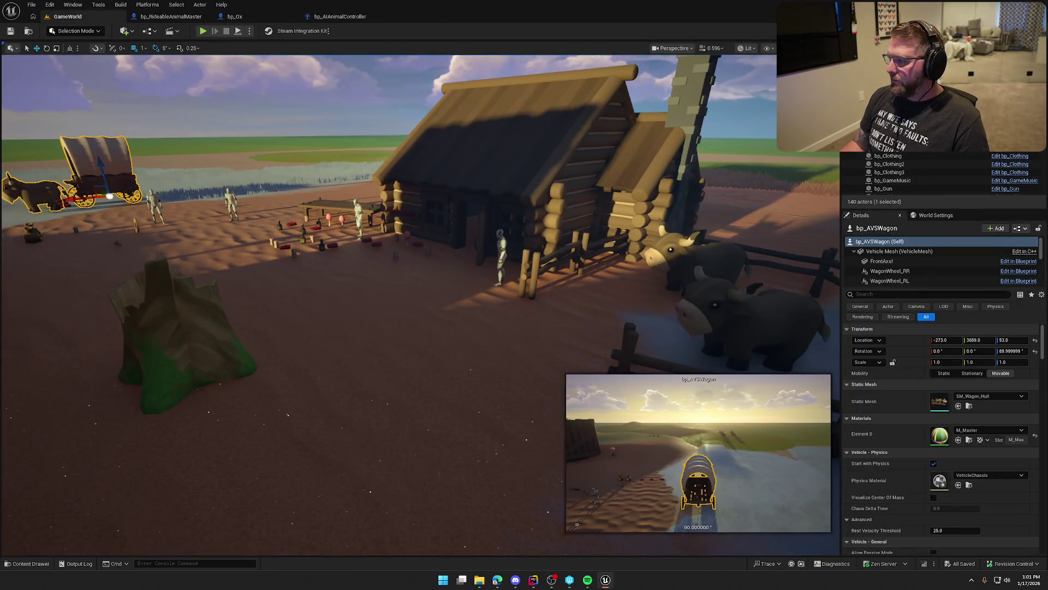
key("ctrl+e")
left_click_drag(241, 100, 164, 17)
left_click(259, 16)
middle_click(259, 16)
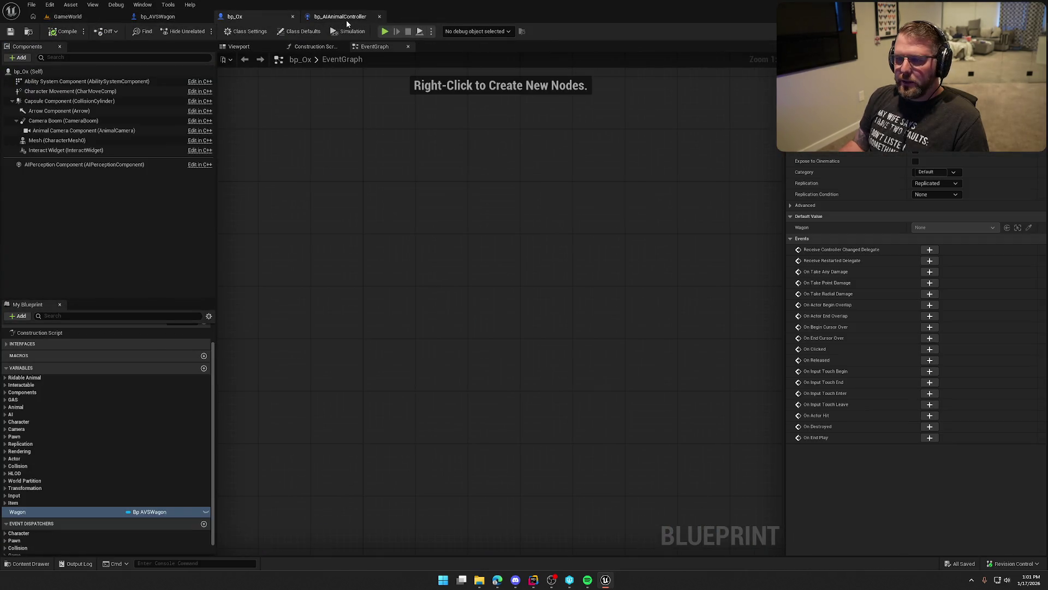
middle_click(346, 18)
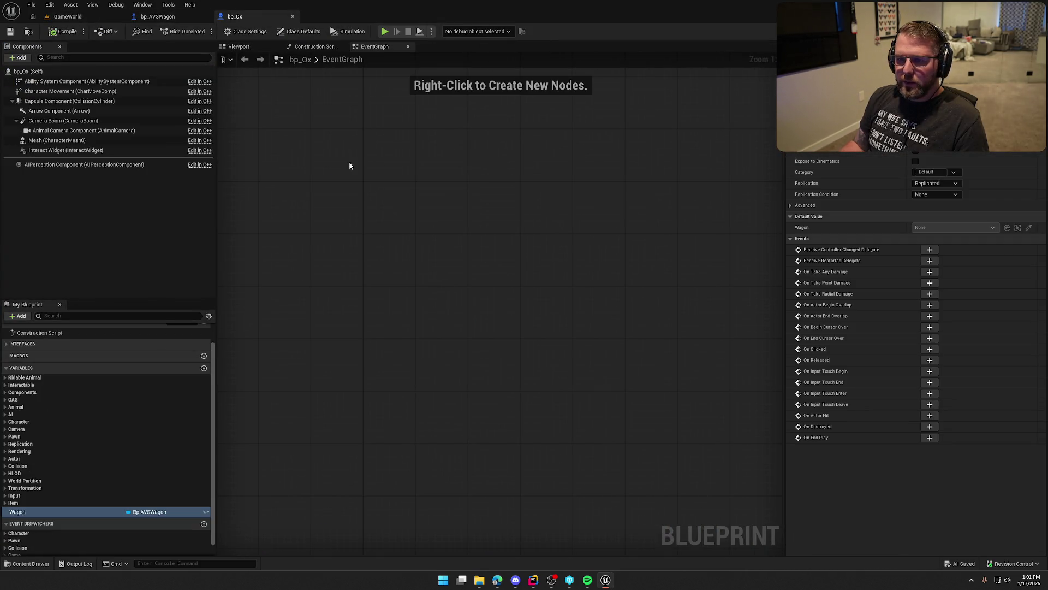
- Add a Sphere component under bp_Ox's capsule and name it WagonDetectionRange
left_click(238, 47)
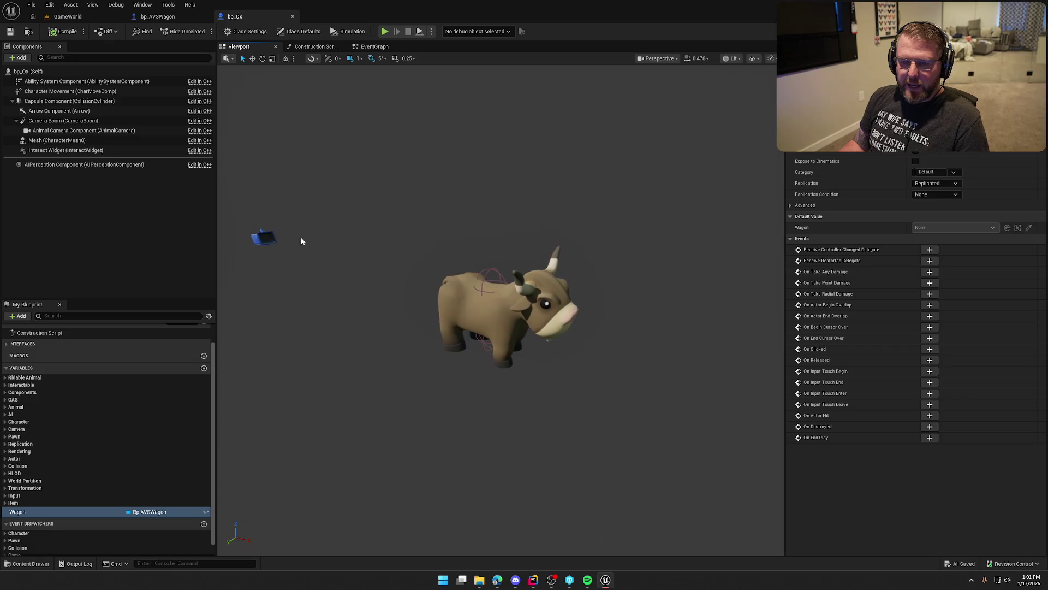
left_click(45, 103)
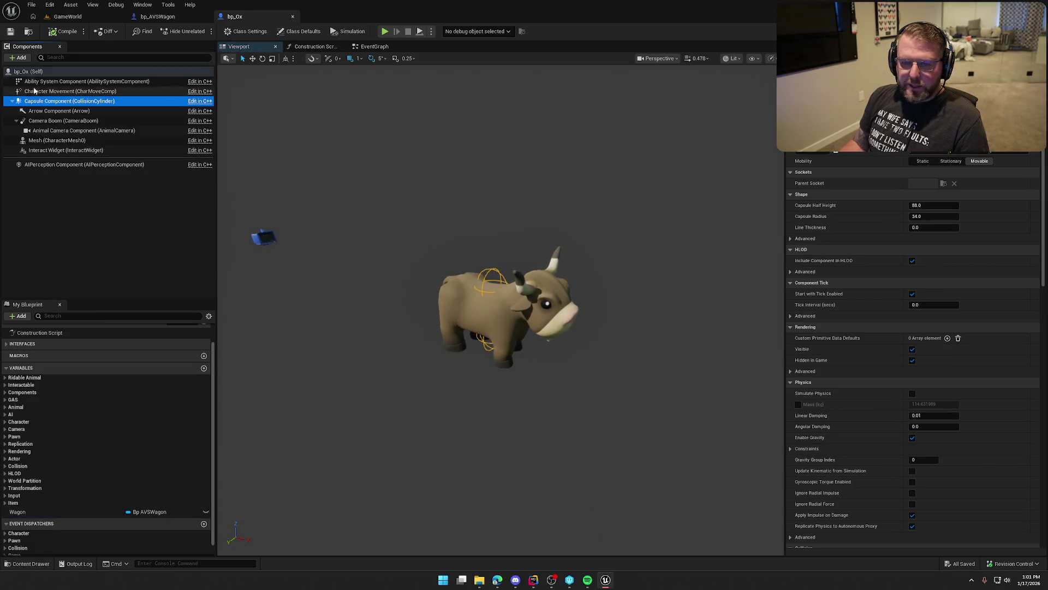
left_click(18, 58)
type("sphere")
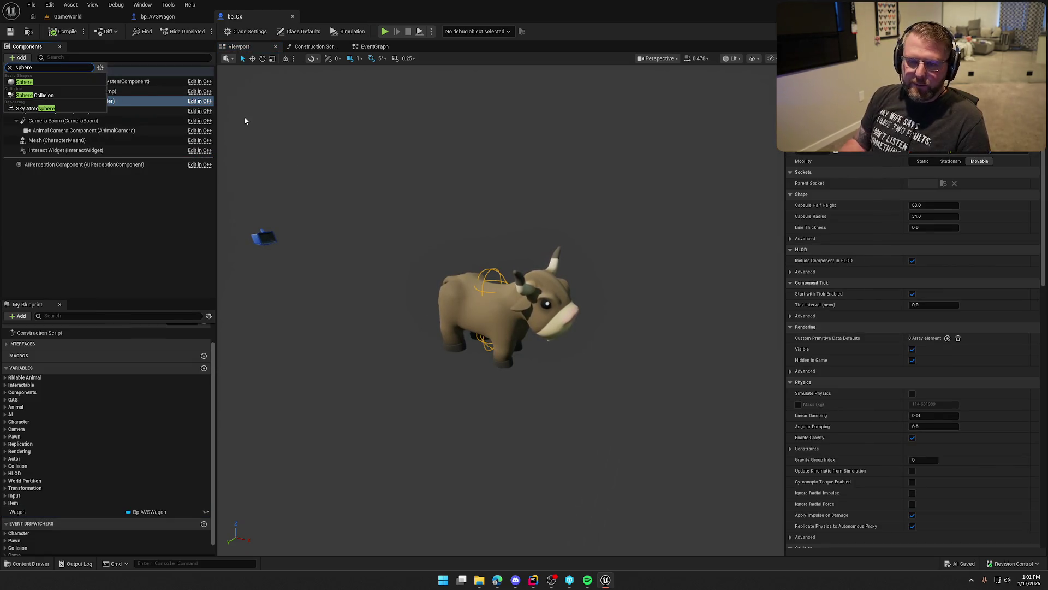
left_click(47, 110)
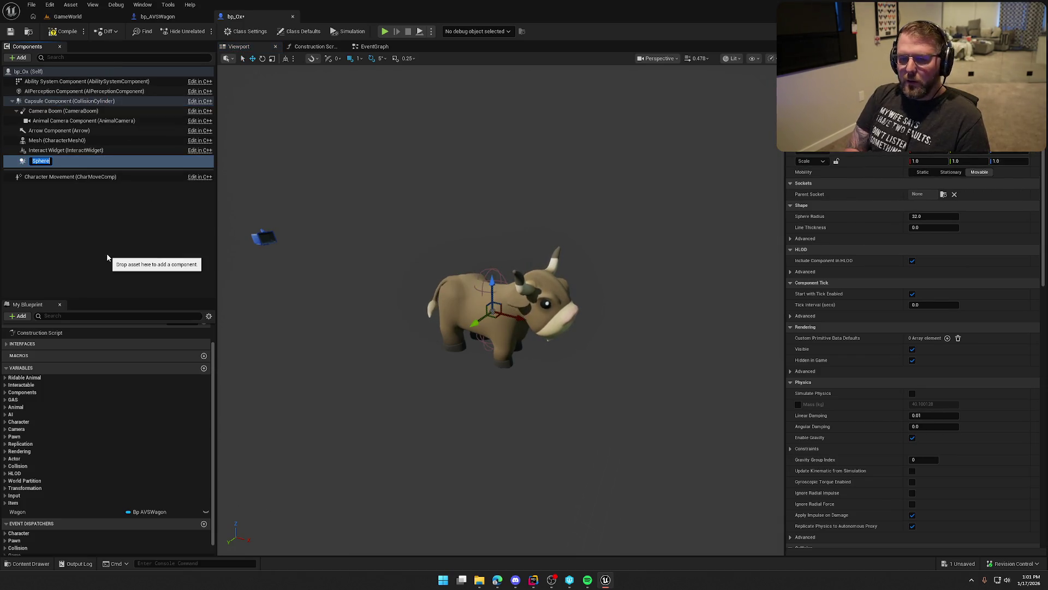
type("Wagon")
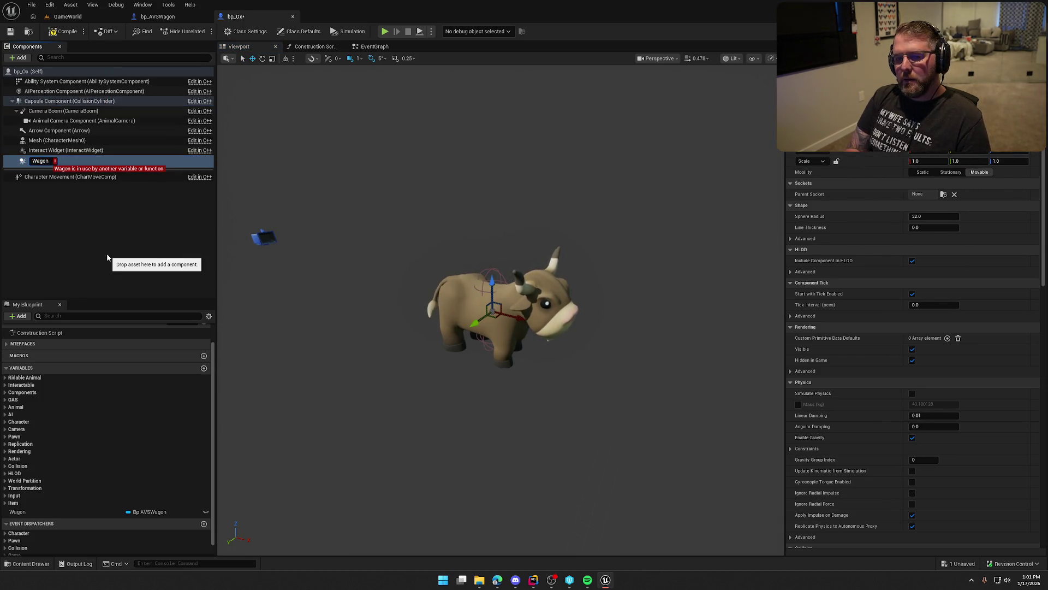
type("D")
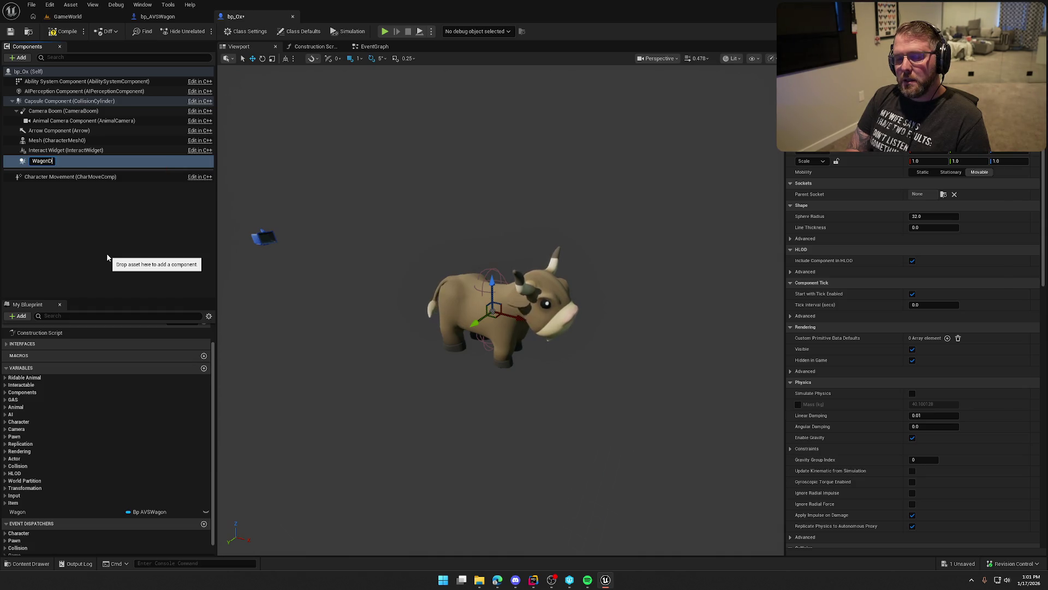
type("etectionRange")
key("Return")
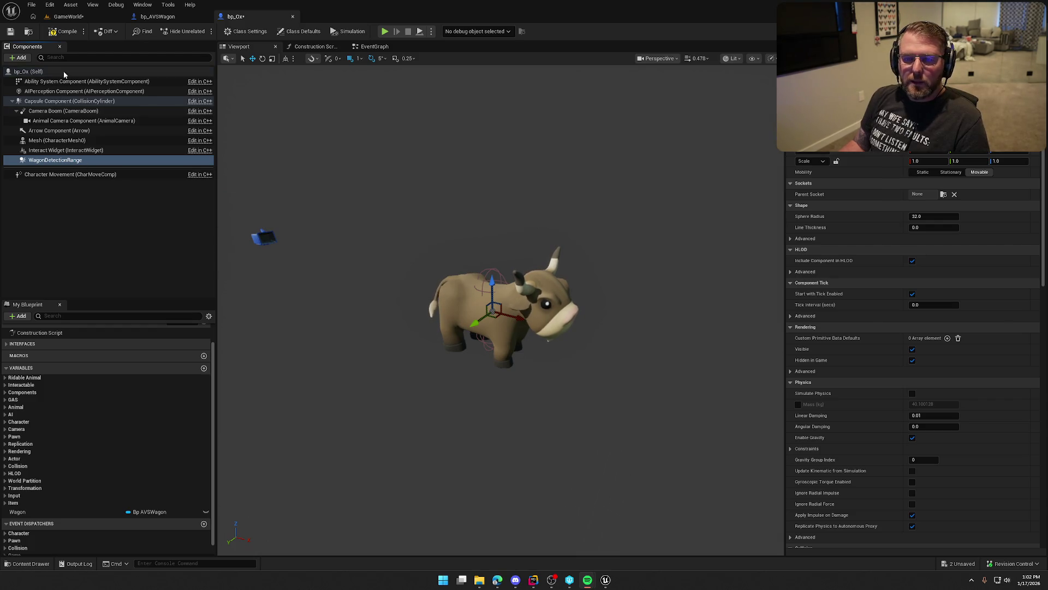
- Set the WagonDetectionRange Sphere Radius to 300 and save bp_Ox
key("ctrl+s")
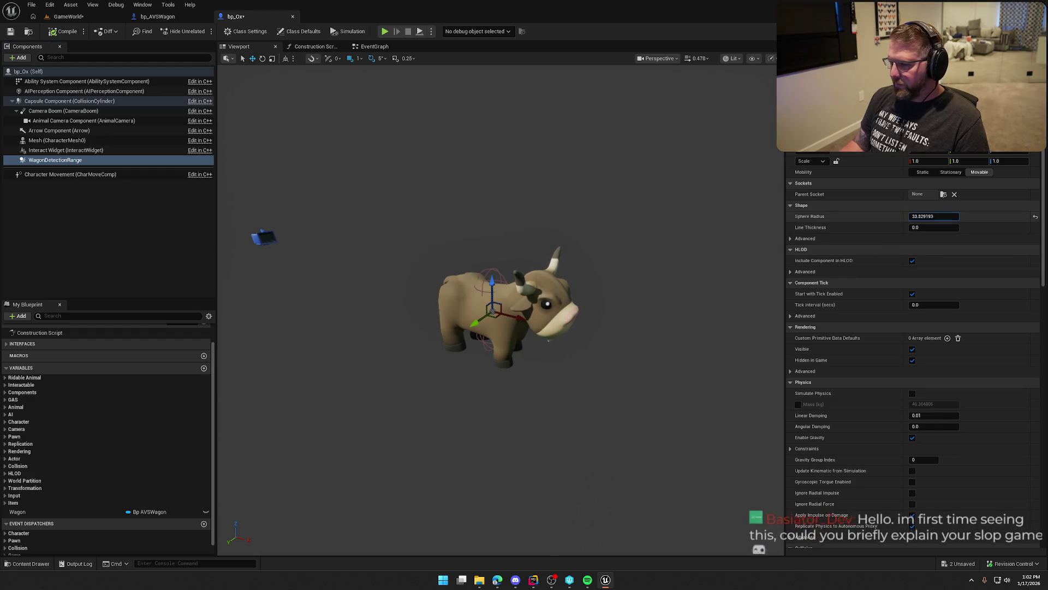
left_click_drag(934, 216, 1016, 216)
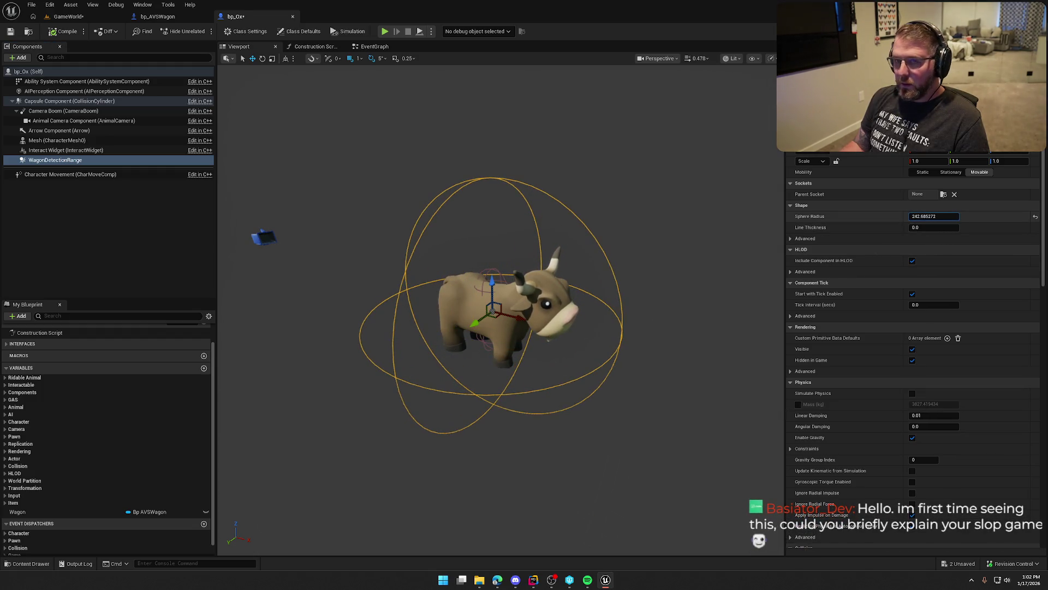
left_click_drag(450, 169, 450, 170)
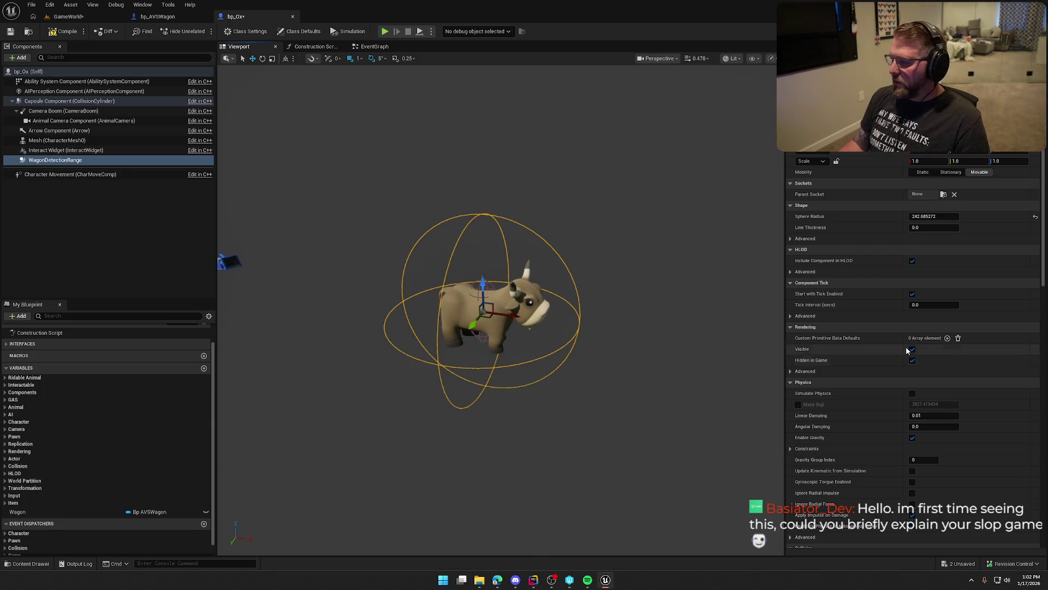
left_click(931, 216)
type("300")
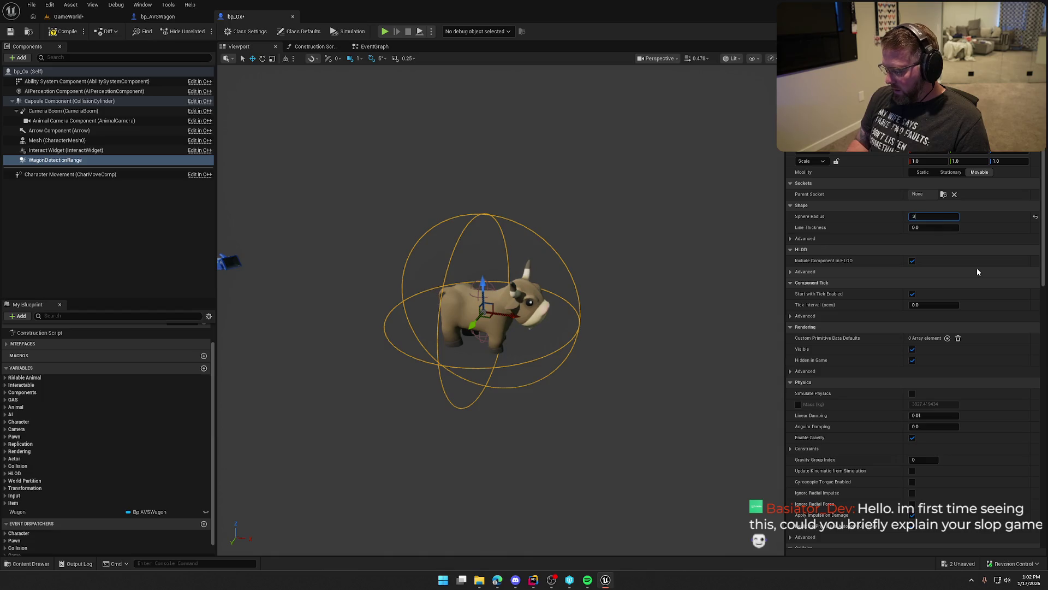
key("Return")
key("ctrl+s")
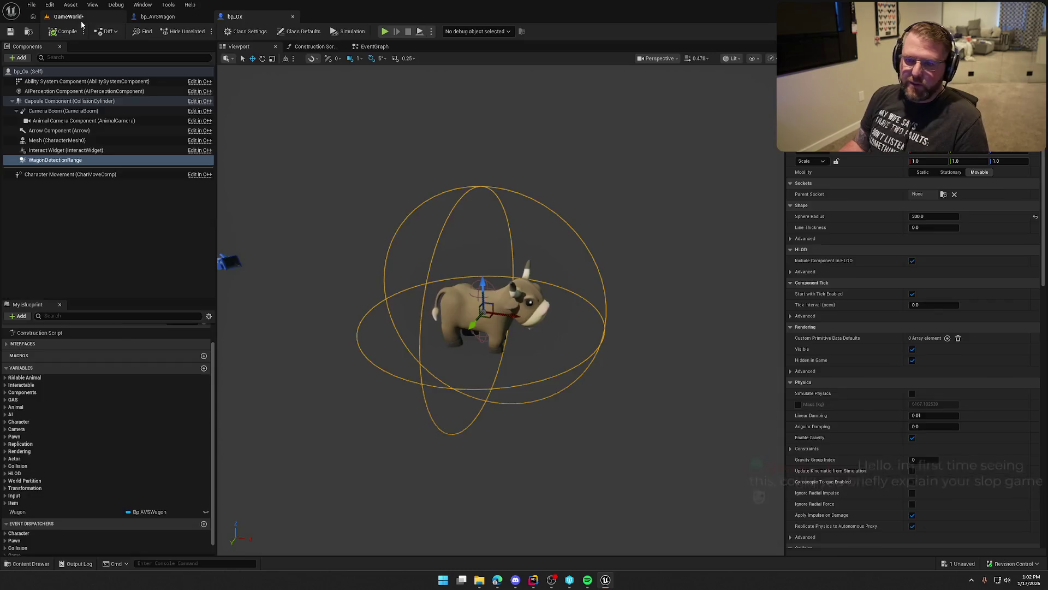
- Return to the GameWorld level and save all changes
left_click(68, 17)
left_click_drag(368, 264, 368, 264)
key("Escape")
key("ctrl+s")
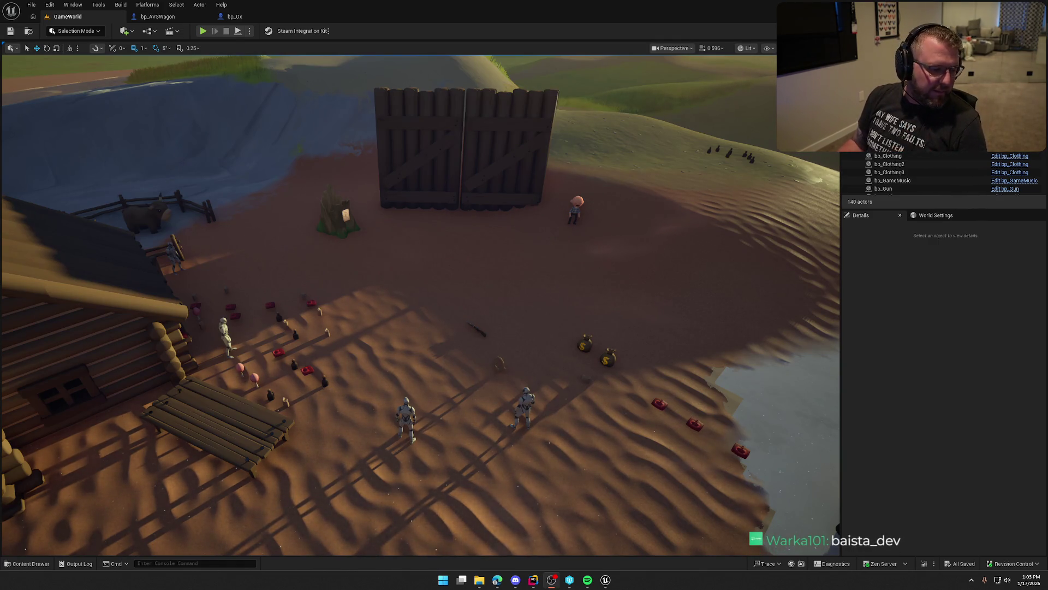
- Fly the level camera over the gate, cabin and ox wagon, then bring up the Content Drawer
key("alt+Tab")
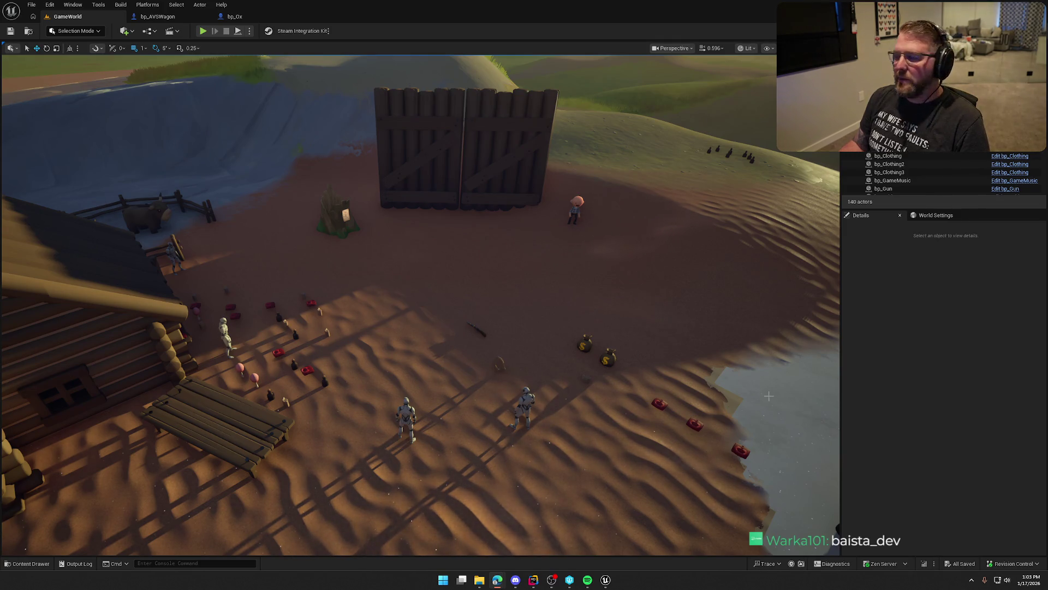
left_click_drag(769, 396, 522, 286)
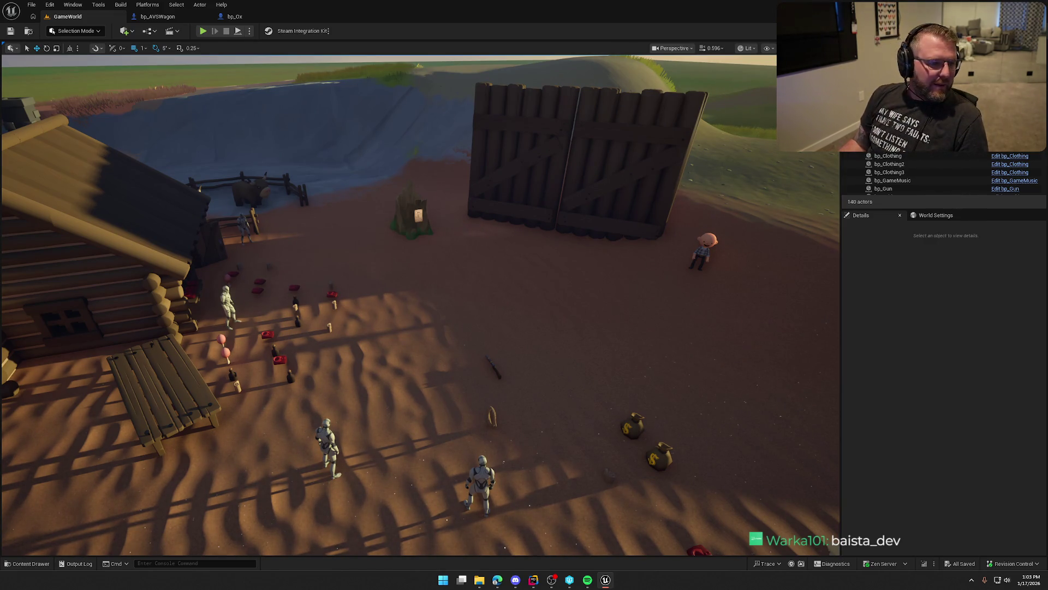
left_click_drag(208, 281, 98, 280)
mouse_move(574, 252)
left_mouse_down()
mouse_move(601, 240)
mouse_move(556, 257)
mouse_move(574, 251)
mouse_move(563, 258)
mouse_move(583, 281)
left_mouse_up()
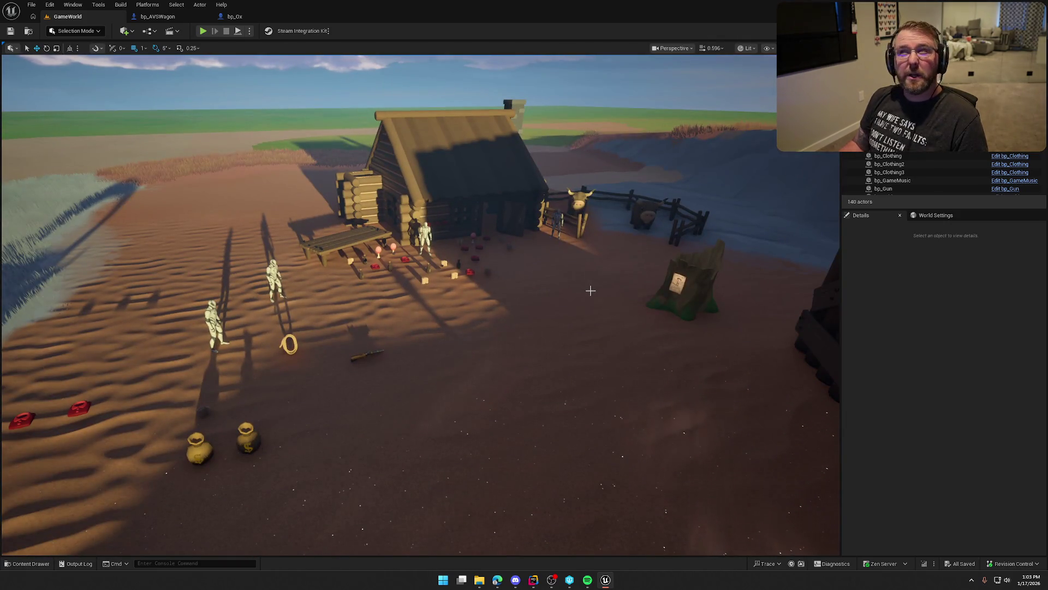
left_click_drag(492, 365, 492, 366)
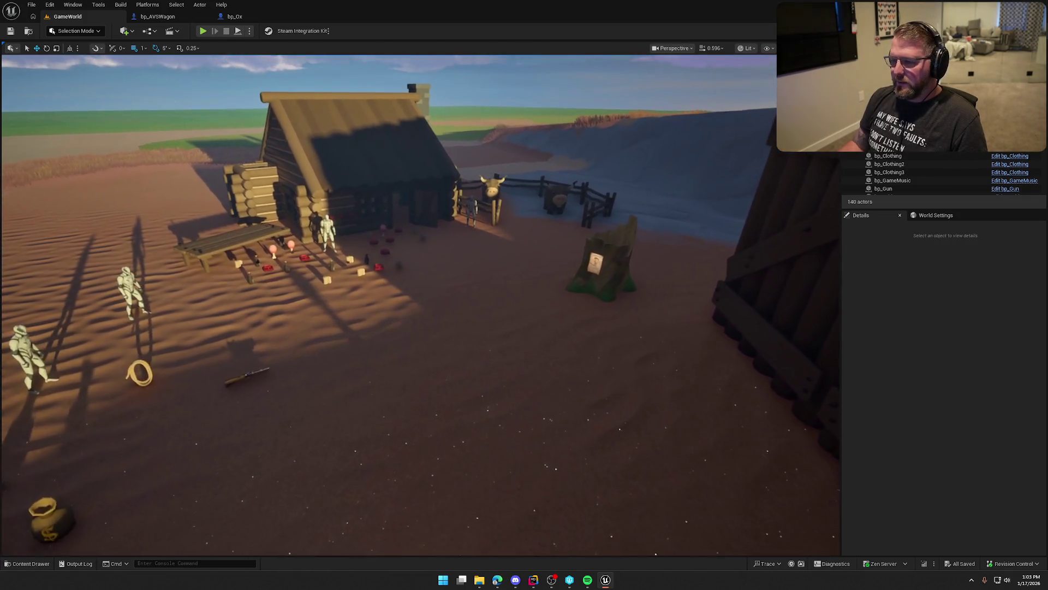
key("ctrl+space")
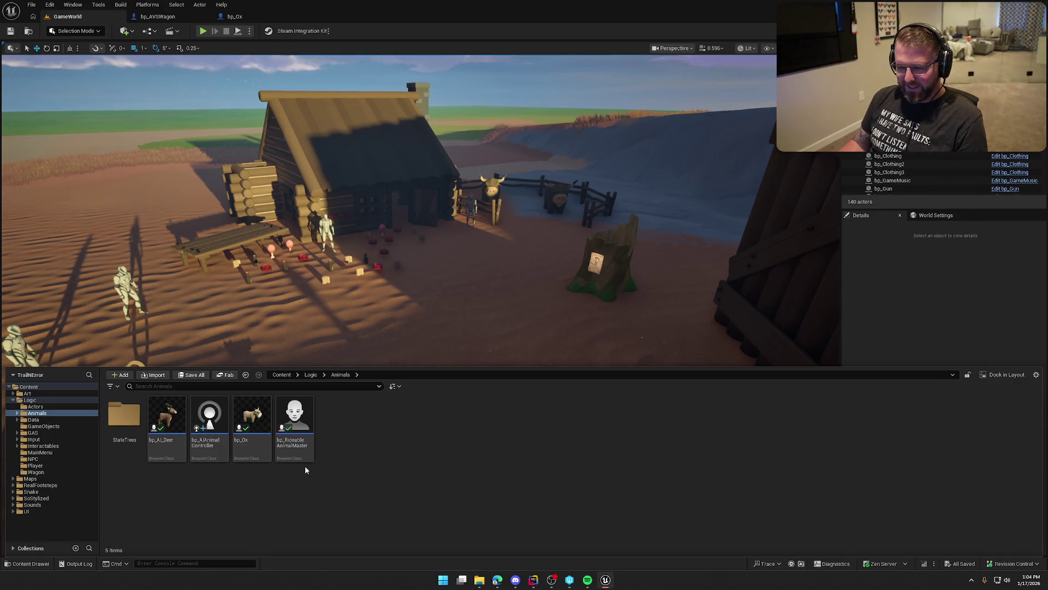
- Create a new folder named Ox inside Logic/Animals/StateTrees, beside Deer
double_click(136, 417)
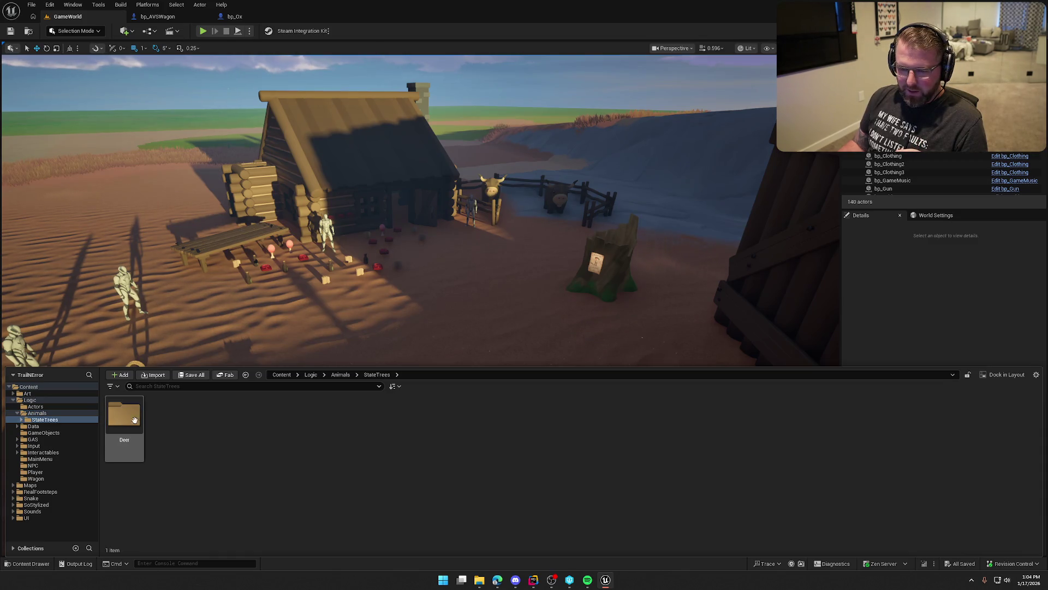
double_click(136, 418)
left_click(44, 419)
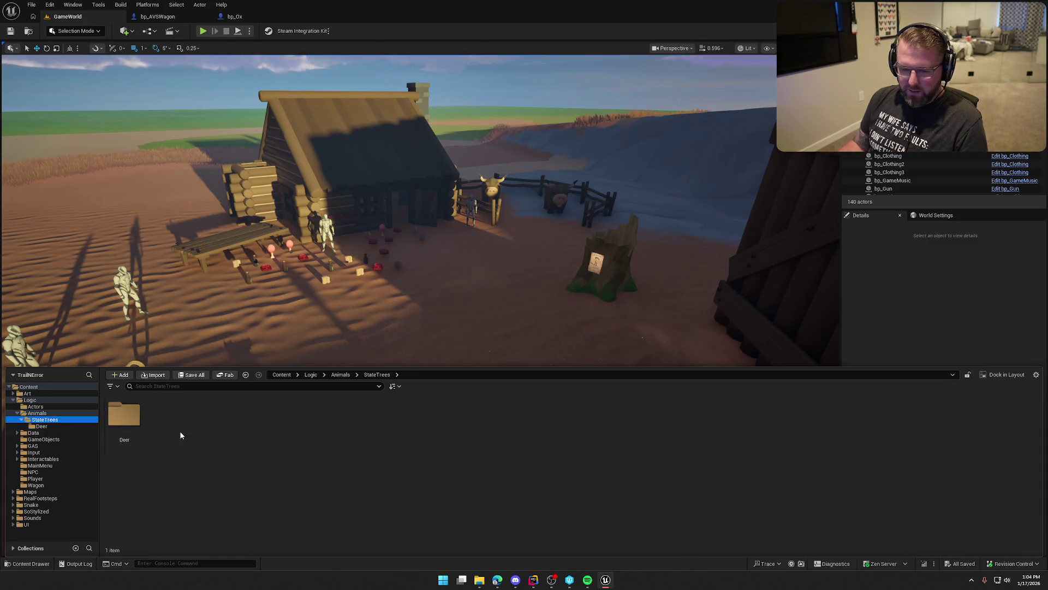
right_click(176, 426)
left_click(225, 139)
type("Ox")
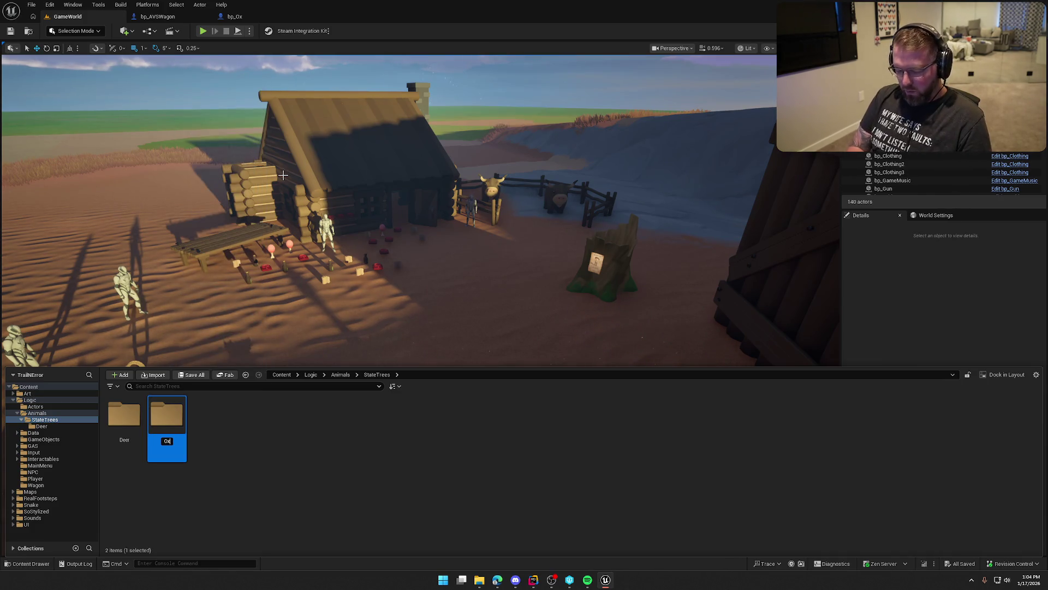
key("Return")
- Close the Content Drawer and return to the bp_Ox blueprint editor
left_click(347, 431)
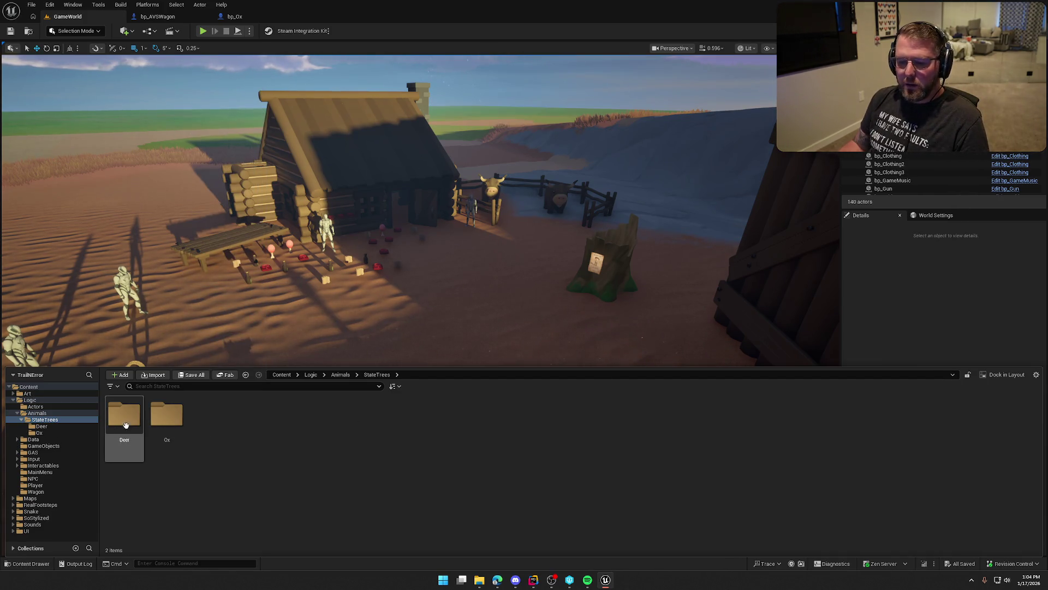
left_click(951, 316)
left_click(255, 21)
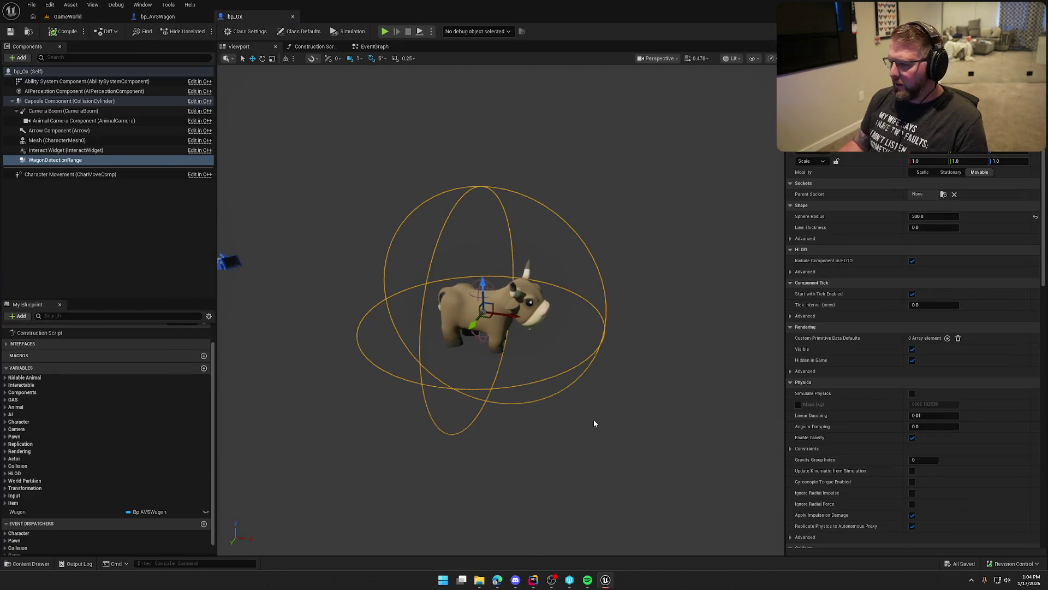
- Enlarge the WagonDetectionRange Sphere Radius to 400, then compile and save bp_Ox
mouse_move(611, 436)
left_mouse_down()
mouse_move(644, 415)
mouse_move(612, 382)
mouse_move(623, 360)
mouse_move(639, 371)
mouse_move(652, 337)
left_mouse_up()
left_click(933, 216)
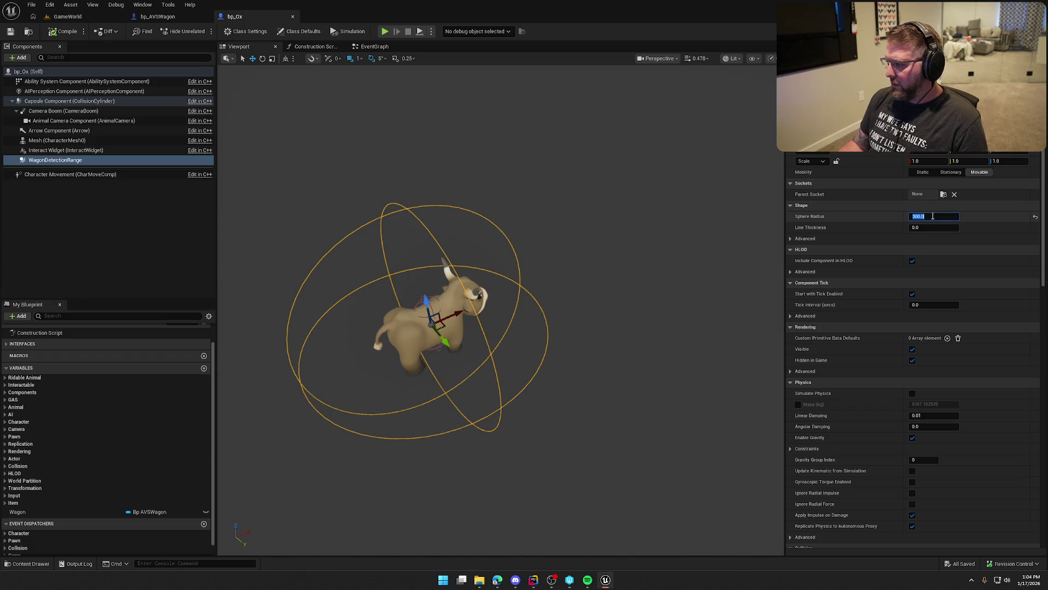
type("40")
key("Return")
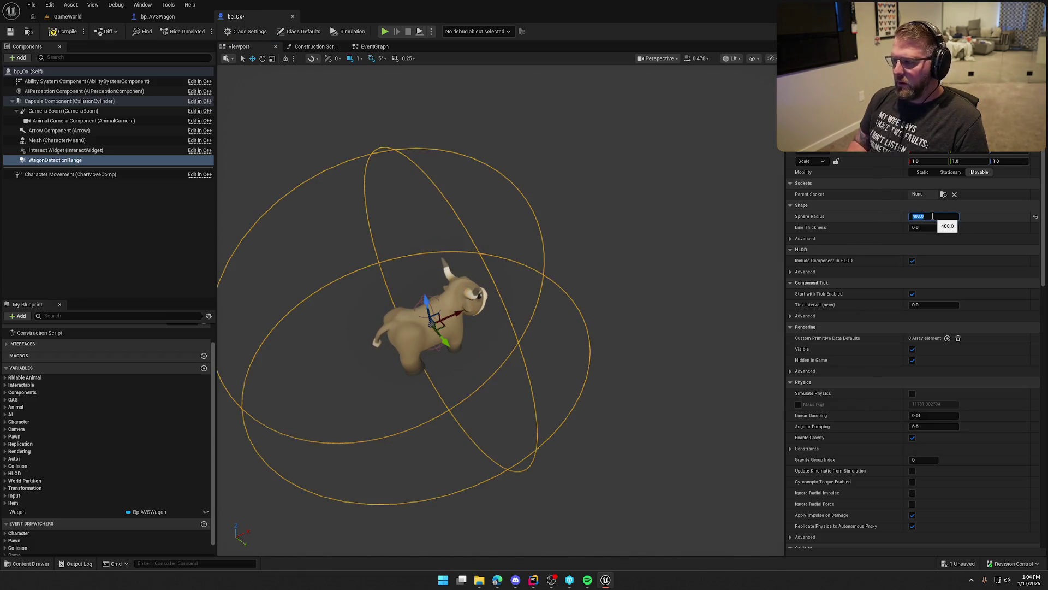
mouse_move(573, 292)
left_mouse_down()
mouse_move(557, 317)
mouse_move(569, 320)
left_mouse_up()
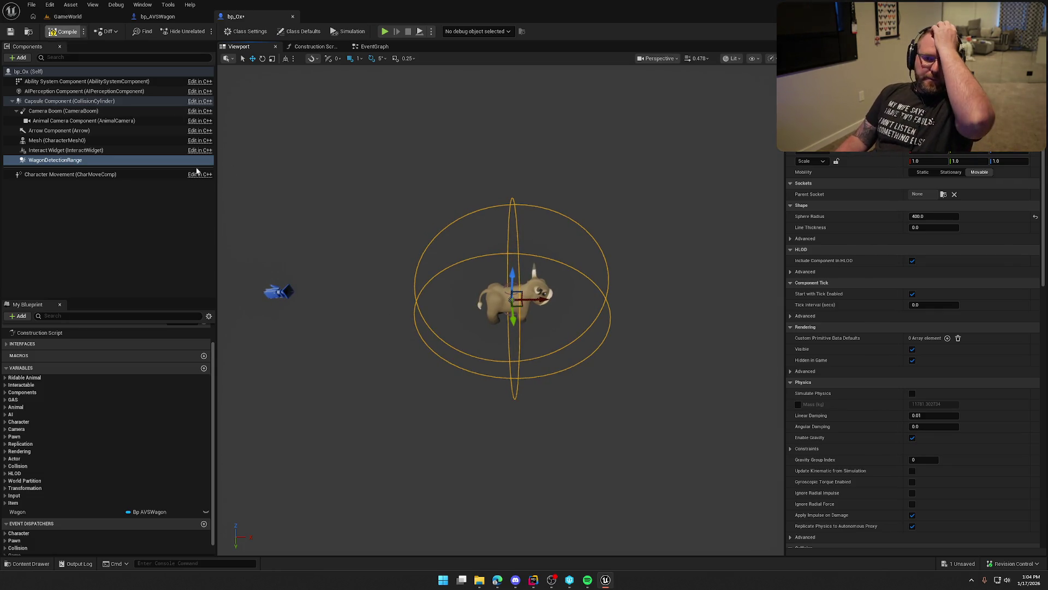
key("ctrl+s")
- Add an On Component Begin Overlap event for WagonDetectionRange from the Details Events section
scroll(896, 436, "down", 15)
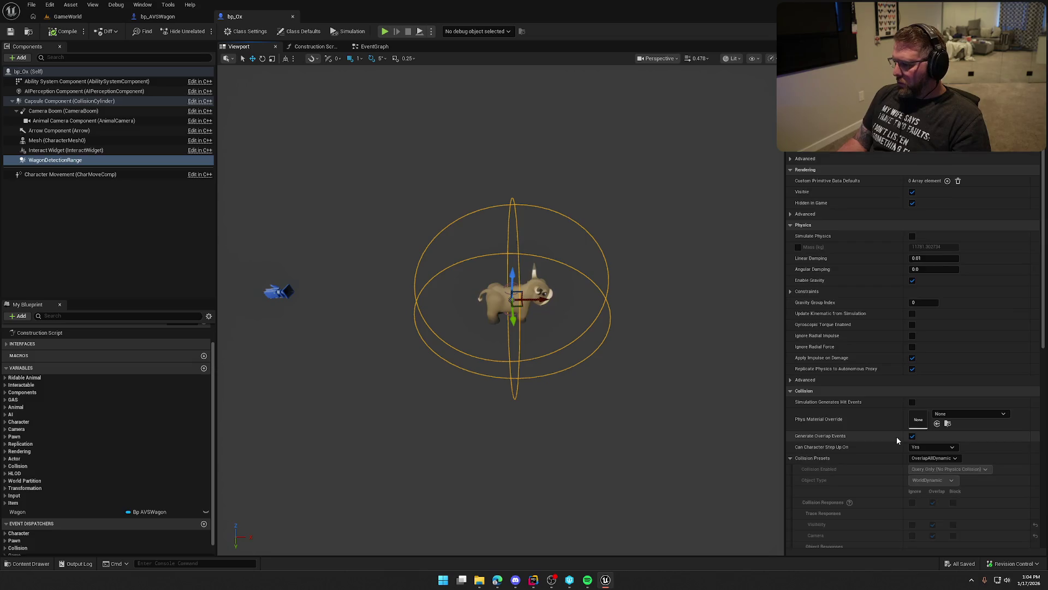
scroll(901, 443, "down", 2)
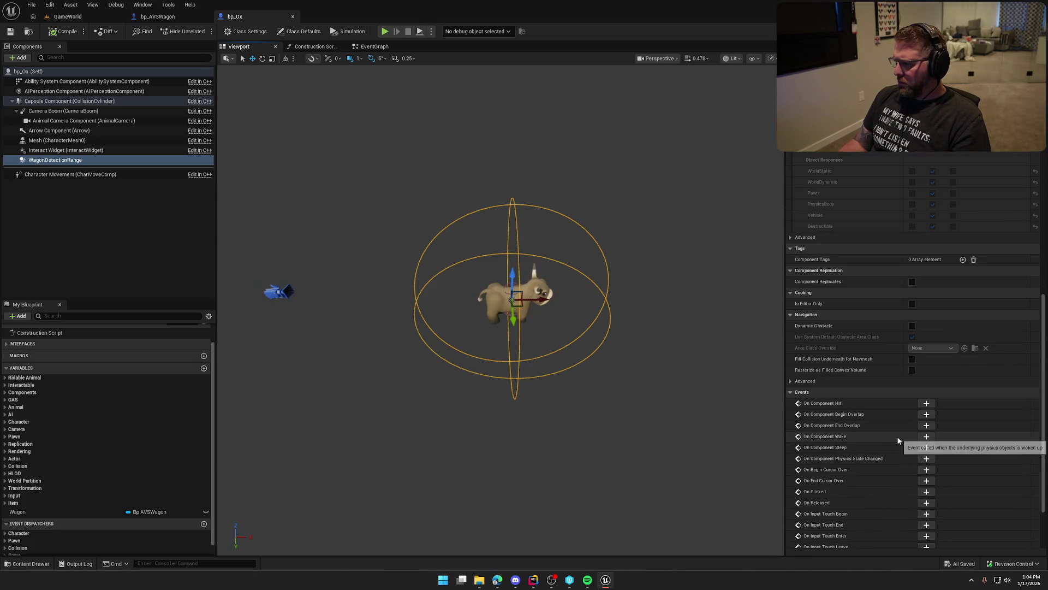
scroll(907, 450, "down", 1)
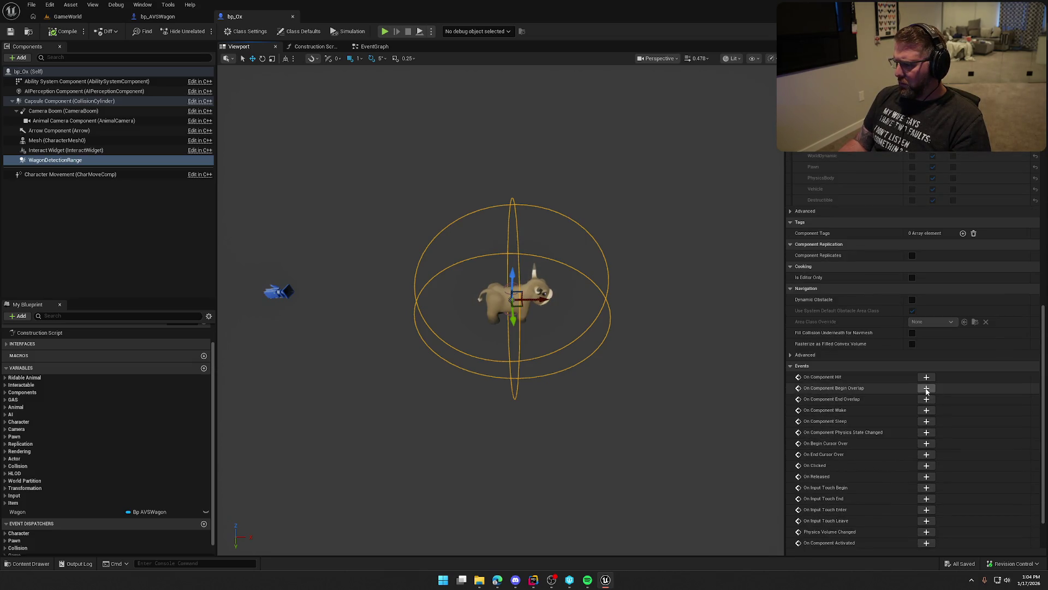
left_click(926, 388)
- Feed the overlap's Other Actor into a Cast To bp_AVSWagon node, then return to GameWorld
left_click_drag(610, 294, 605, 195)
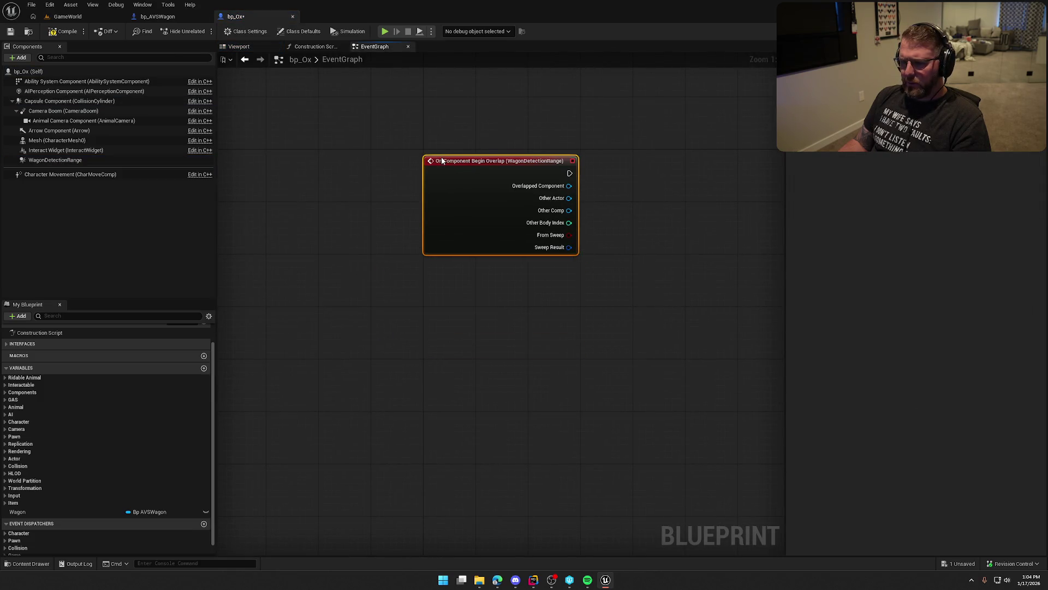
mouse_move(556, 286)
left_mouse_down()
mouse_move(480, 373)
mouse_move(421, 309)
mouse_move(448, 313)
mouse_move(355, 287)
left_mouse_up()
left_click_drag(389, 204, 427, 202)
type("c")
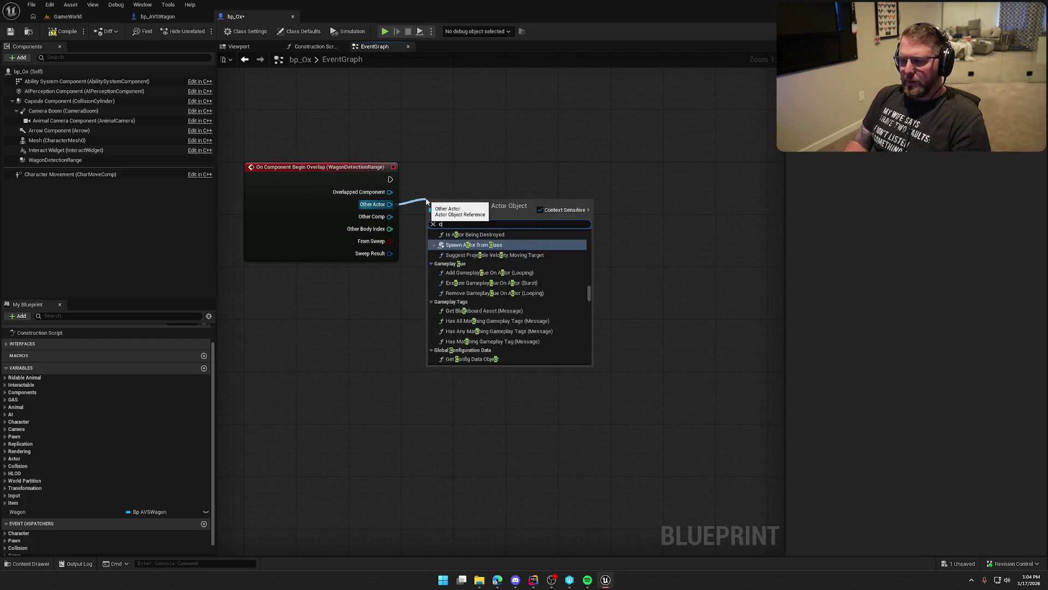
type("ast to aav")
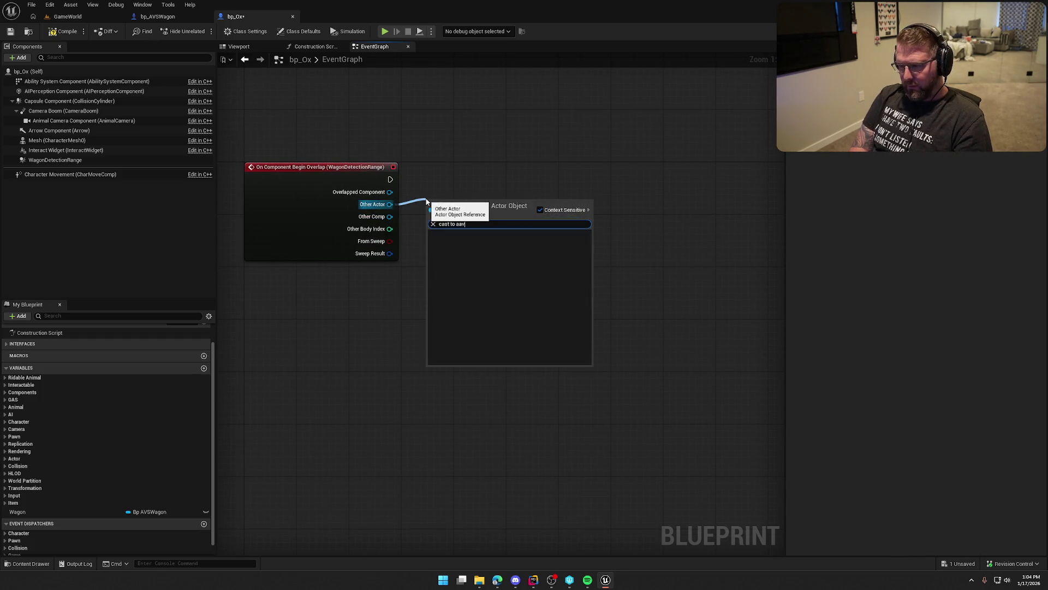
key("BackSpace")
key("BackSpace")
type("vs")
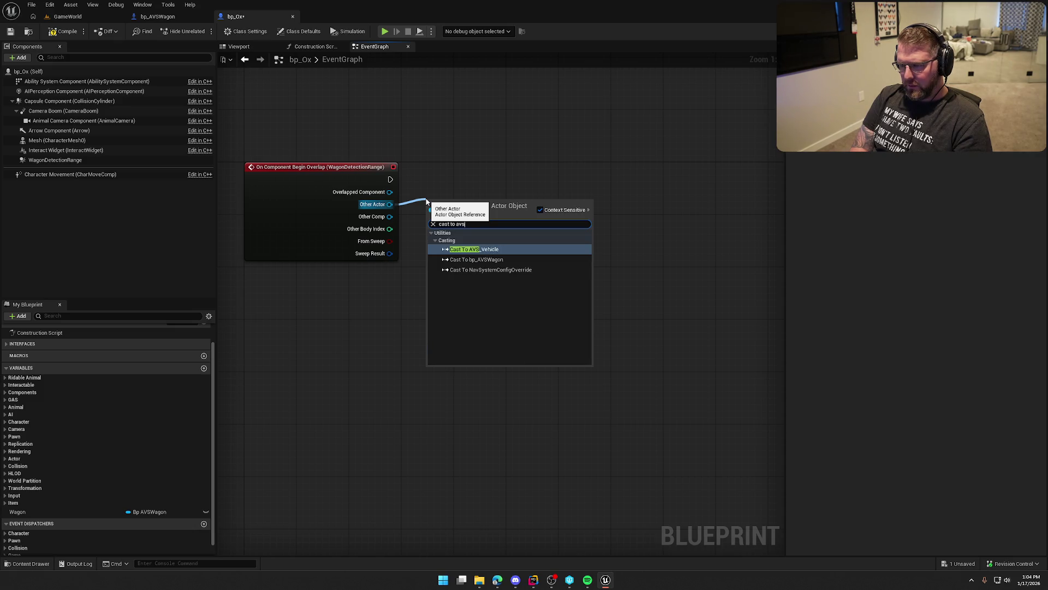
left_click(476, 259)
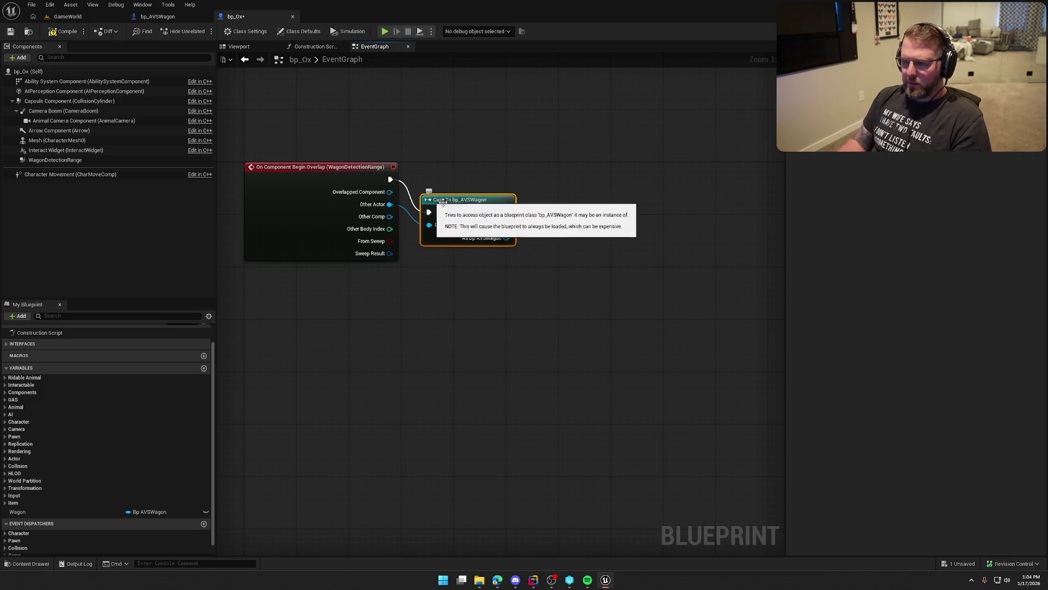
left_click_drag(504, 289, 512, 326)
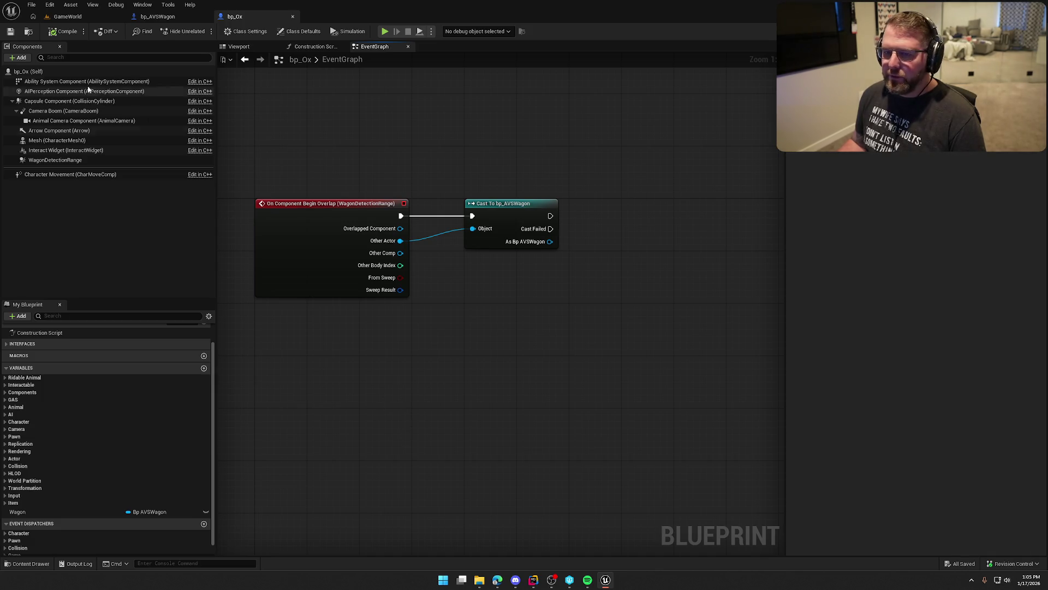
left_click(67, 16)
- Fly around the level inspecting the oxen, wagon, cabin and pen, then start Play-in-Editor
key("w")
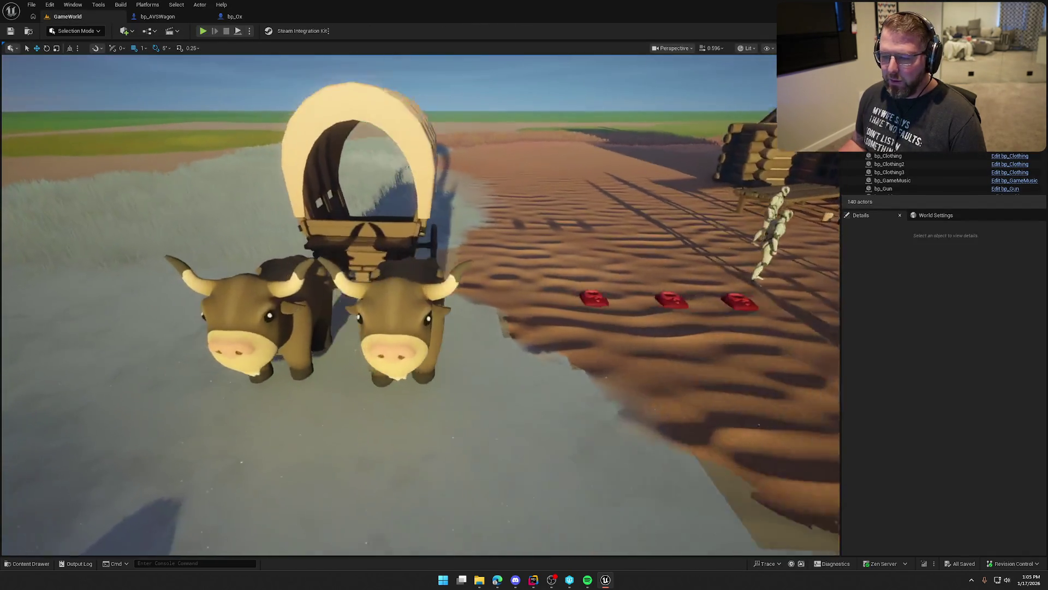
key("s")
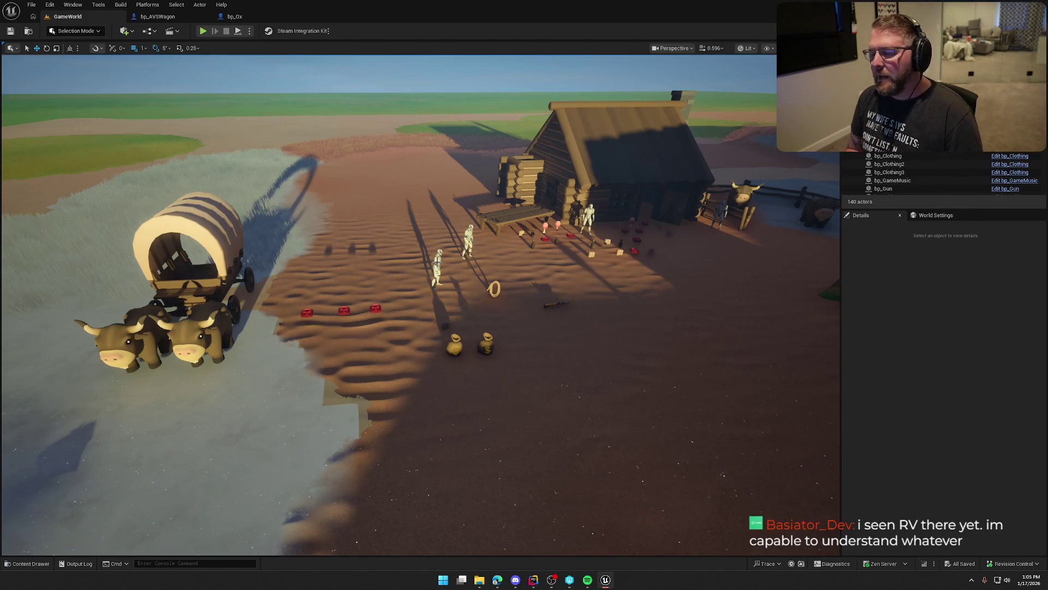
mouse_move(493, 189)
left_mouse_down()
mouse_move(470, 188)
mouse_move(510, 191)
mouse_move(344, 191)
mouse_move(355, 192)
left_mouse_up()
left_click_drag(506, 247, 506, 247)
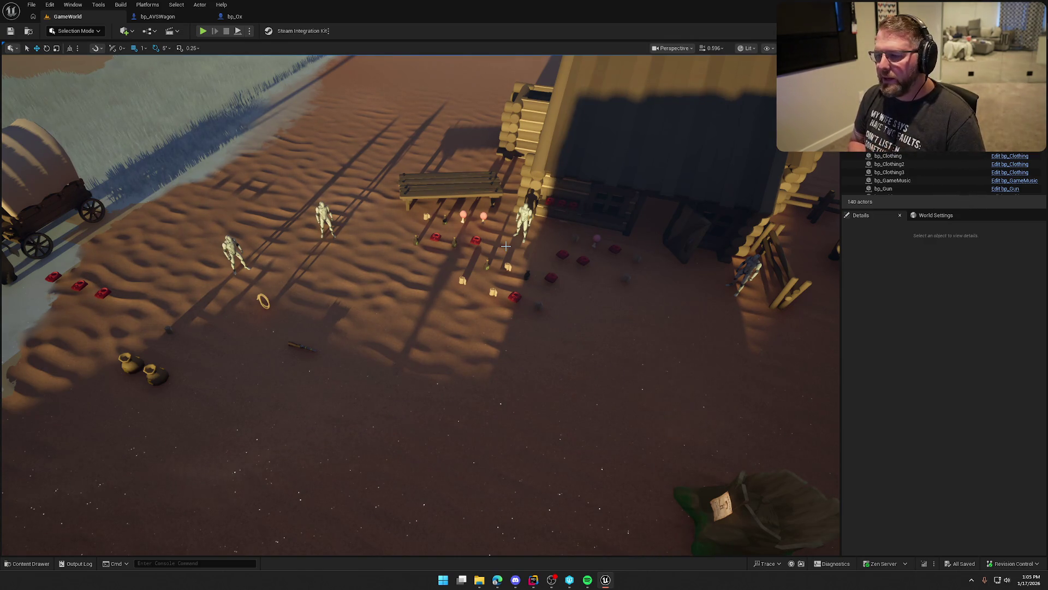
left_click_drag(404, 229, 500, 246)
left_click_drag(502, 204, 525, 271)
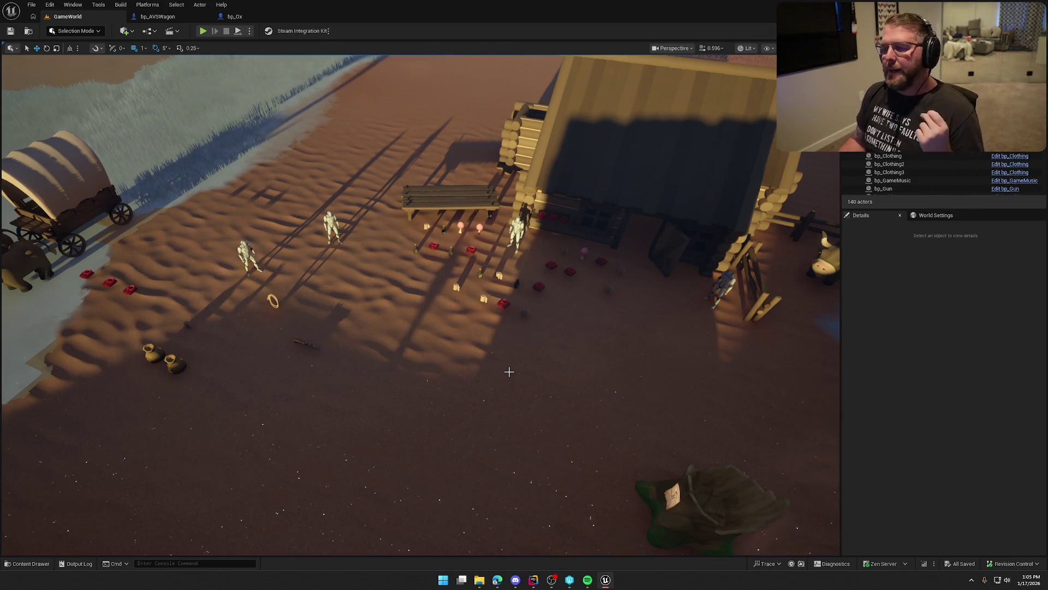
mouse_move(501, 372)
left_mouse_down()
mouse_move(546, 372)
mouse_move(426, 369)
mouse_move(497, 370)
left_mouse_up()
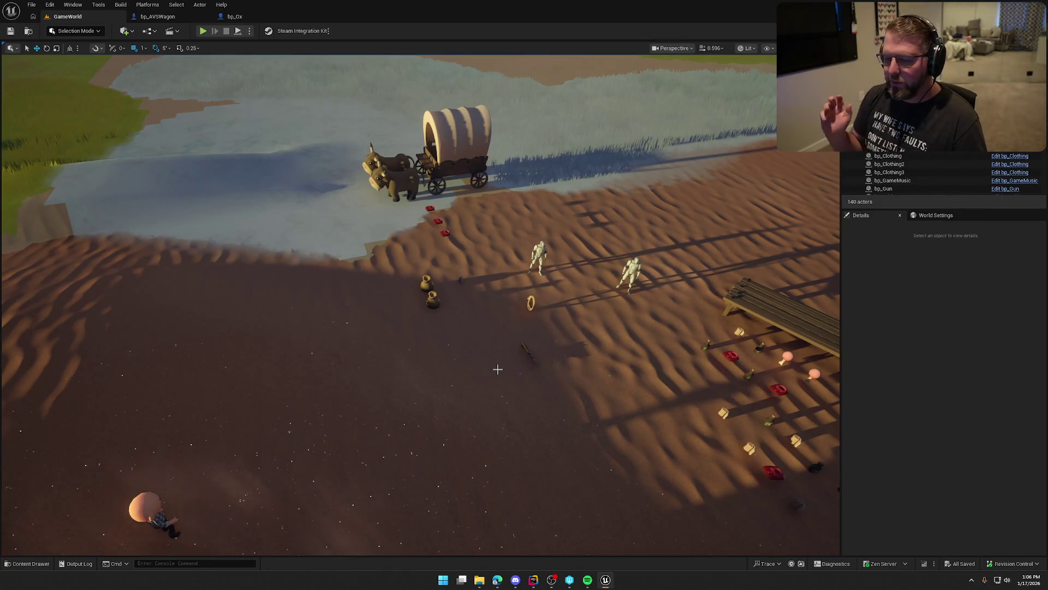
left_click_drag(497, 369, 516, 363)
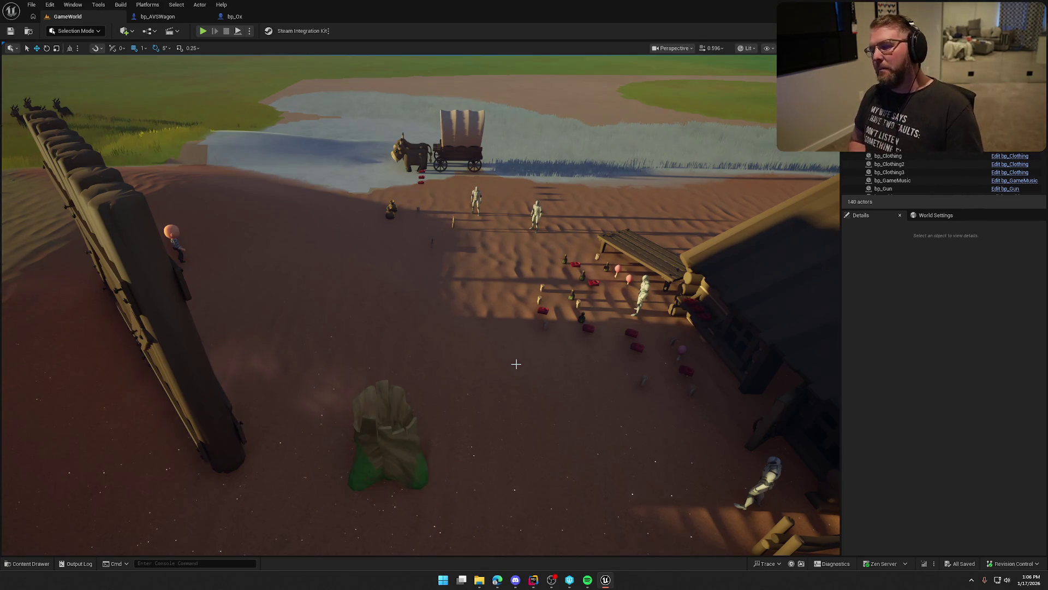
left_click_drag(505, 334, 505, 333)
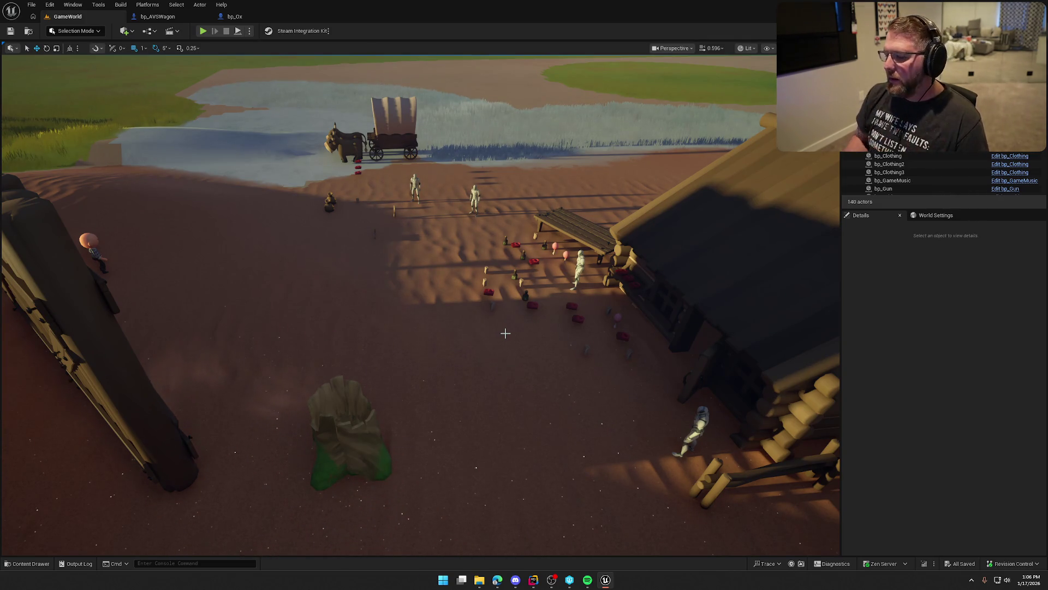
mouse_move(483, 355)
left_mouse_down()
mouse_move(516, 349)
mouse_move(483, 354)
left_mouse_up()
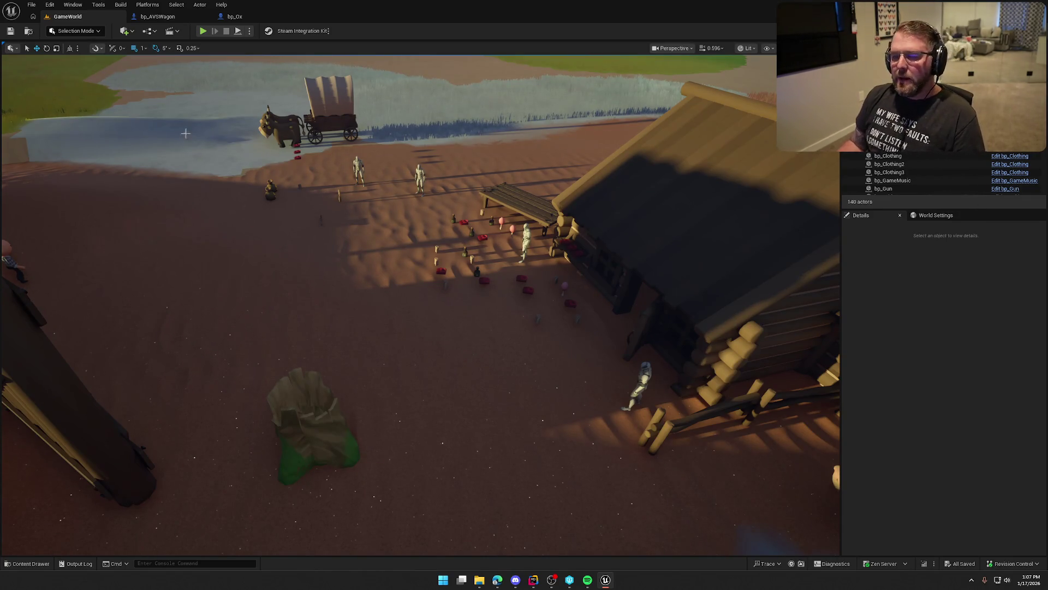
left_click(204, 31)
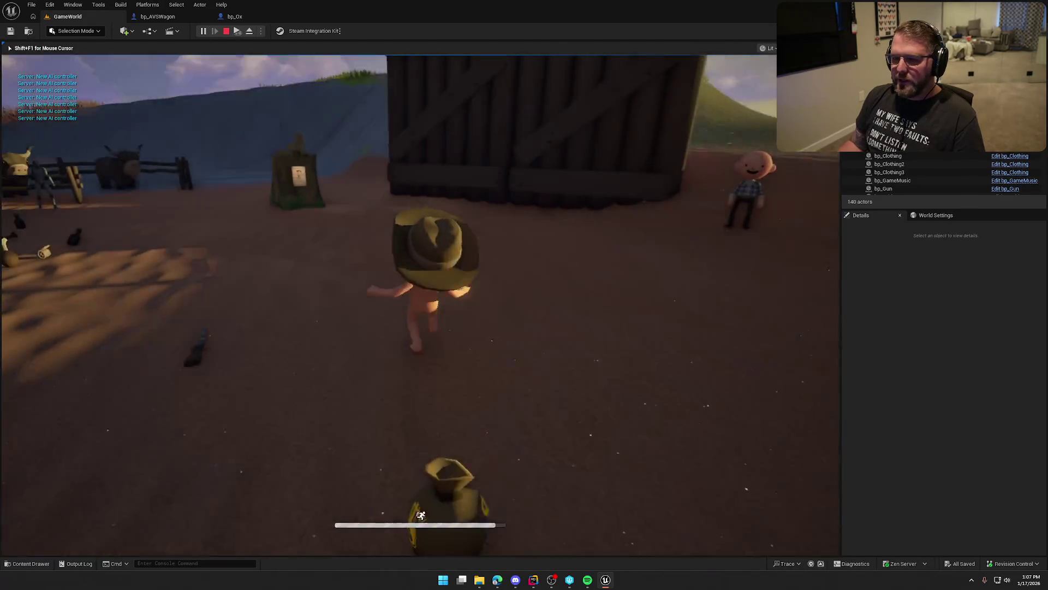
- Run the character through the trading post and its shop interior and back out
key("w")
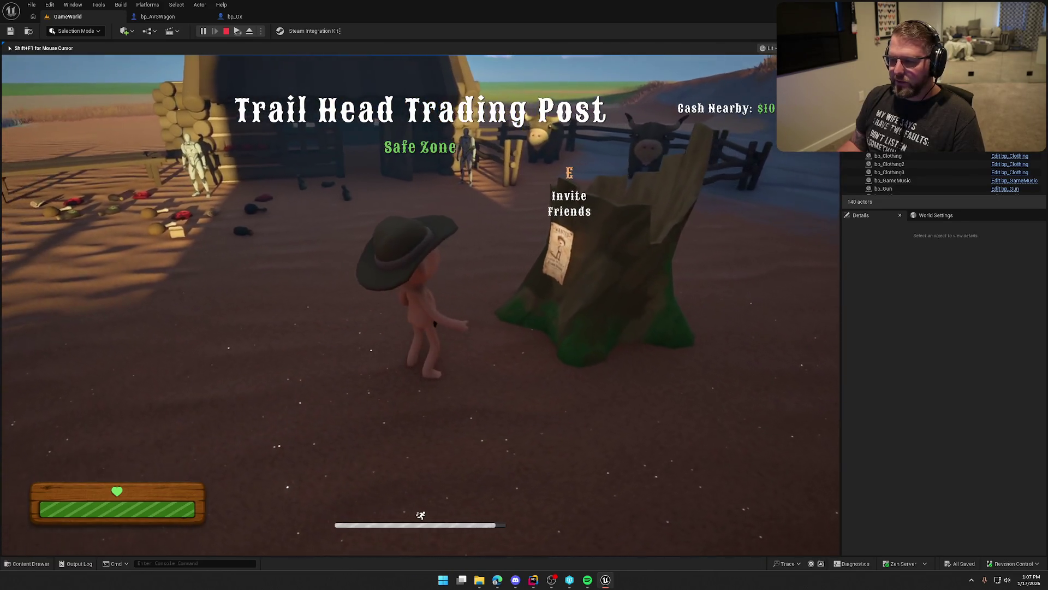
key("shift+w")
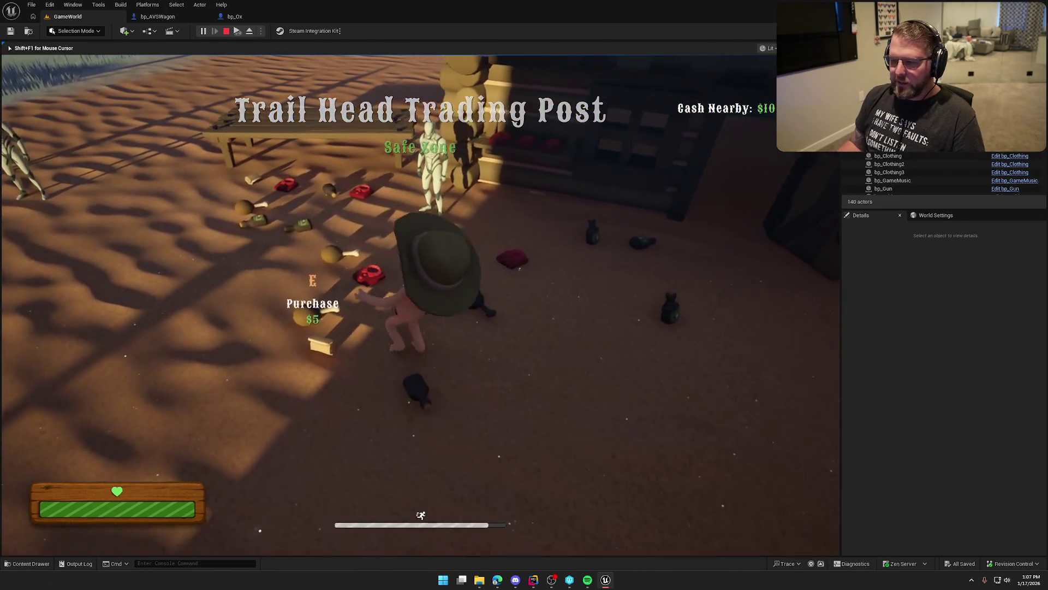
key("w")
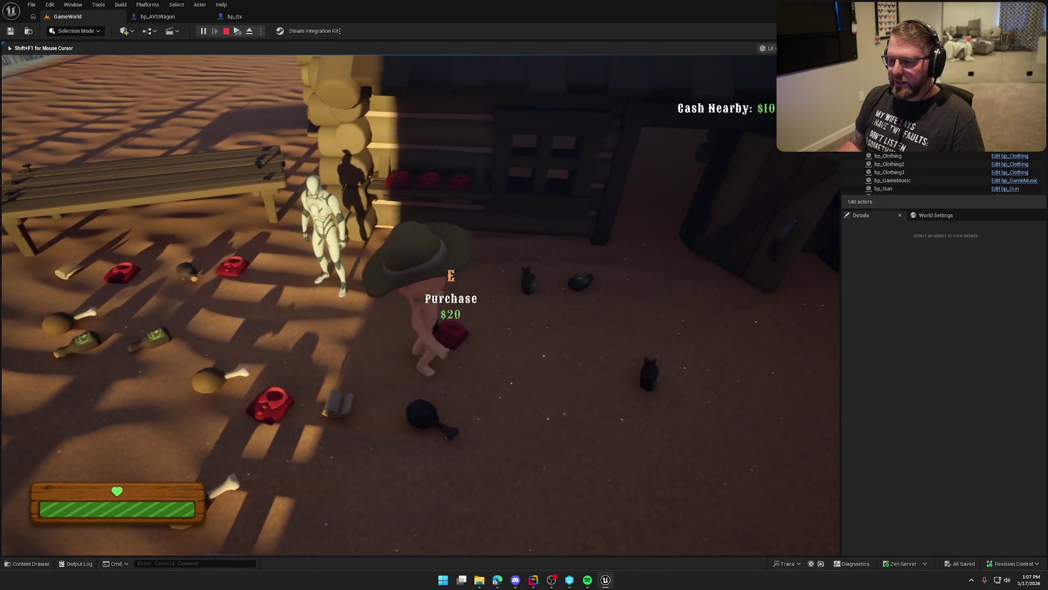
key("shift+w")
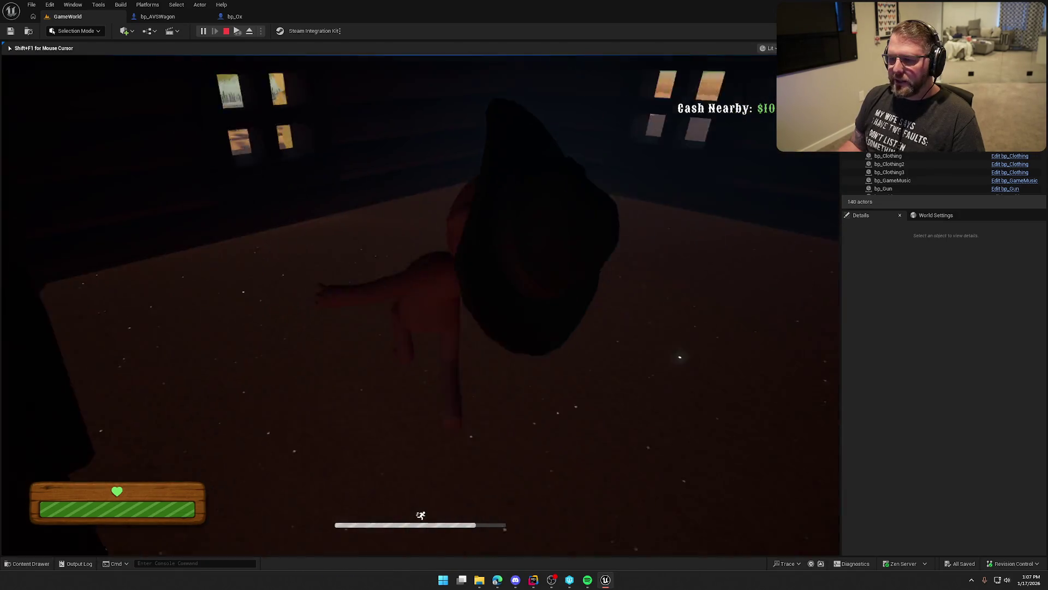
key("shift+w")
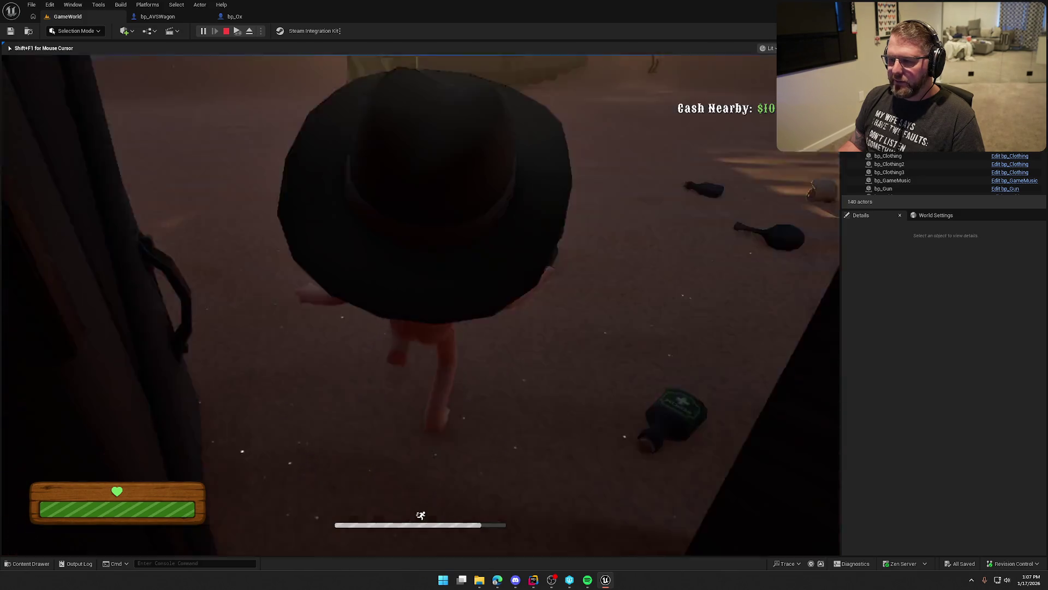
key("w")
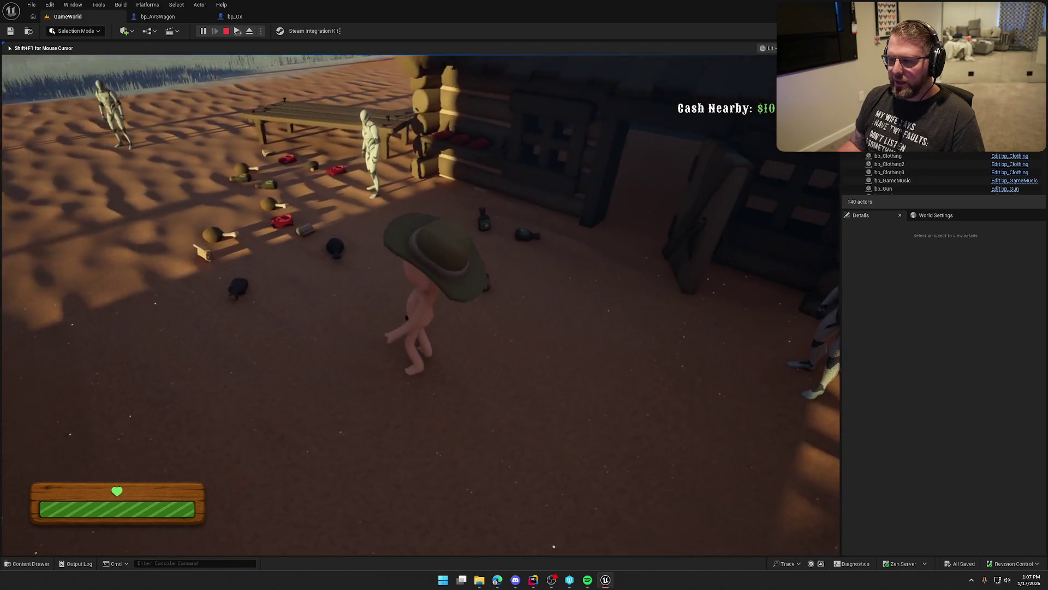
- Sprint across the field to the ox wagon and ride it forward across the prairie
key("shift+w")
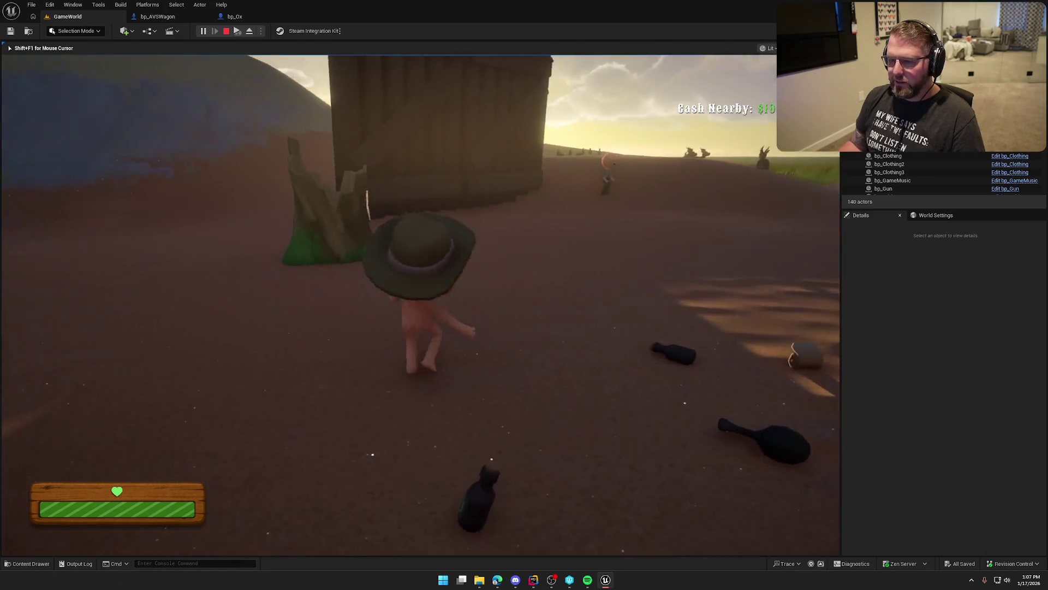
key("shift+w")
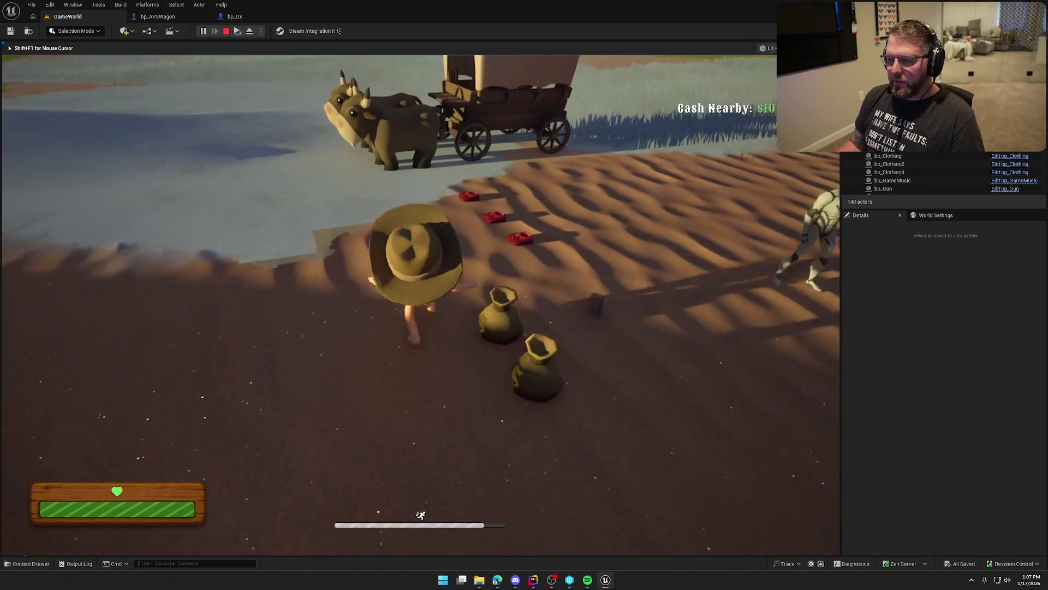
key("shift+w")
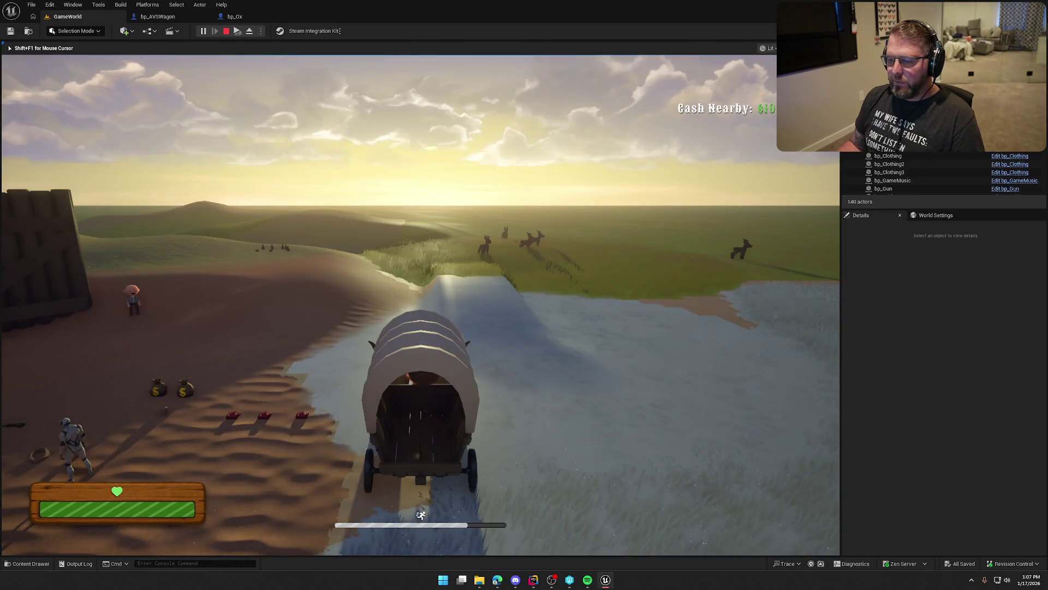
key("w")
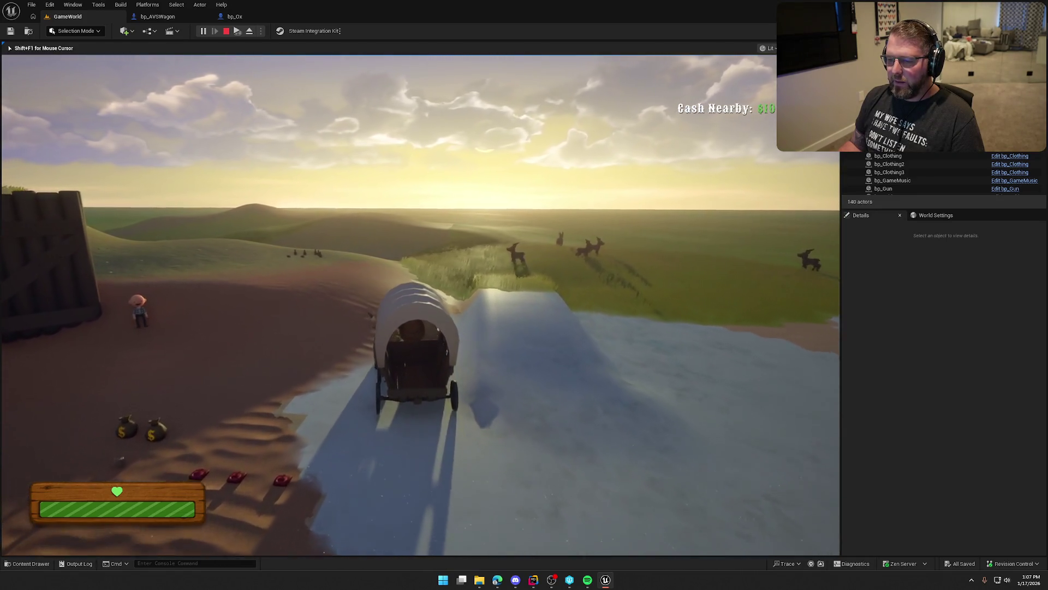
key("w")
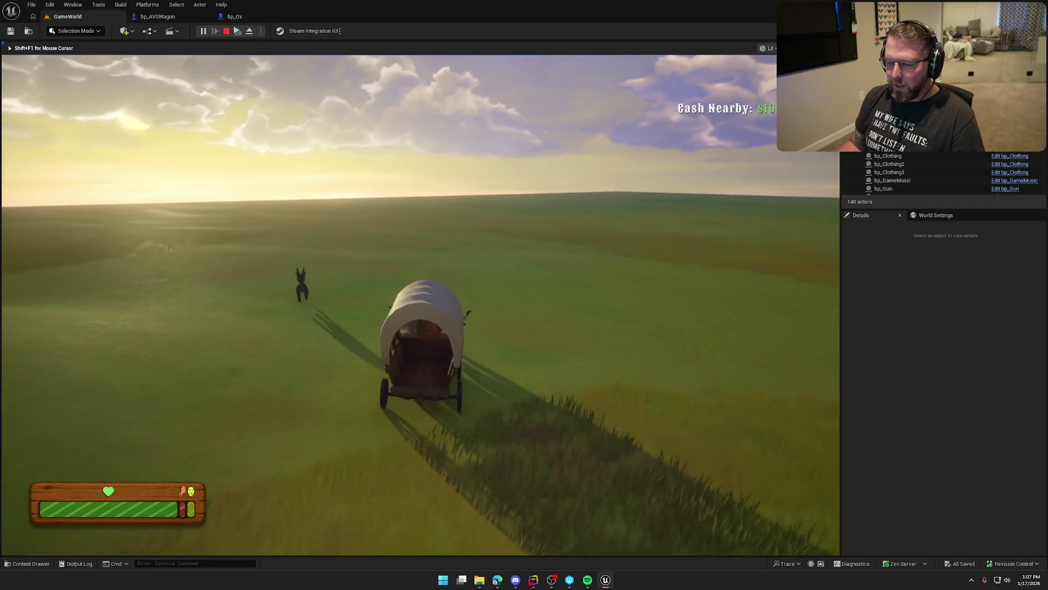
- Get off the wagon and run through the grass and sand toward the cabin
key("e")
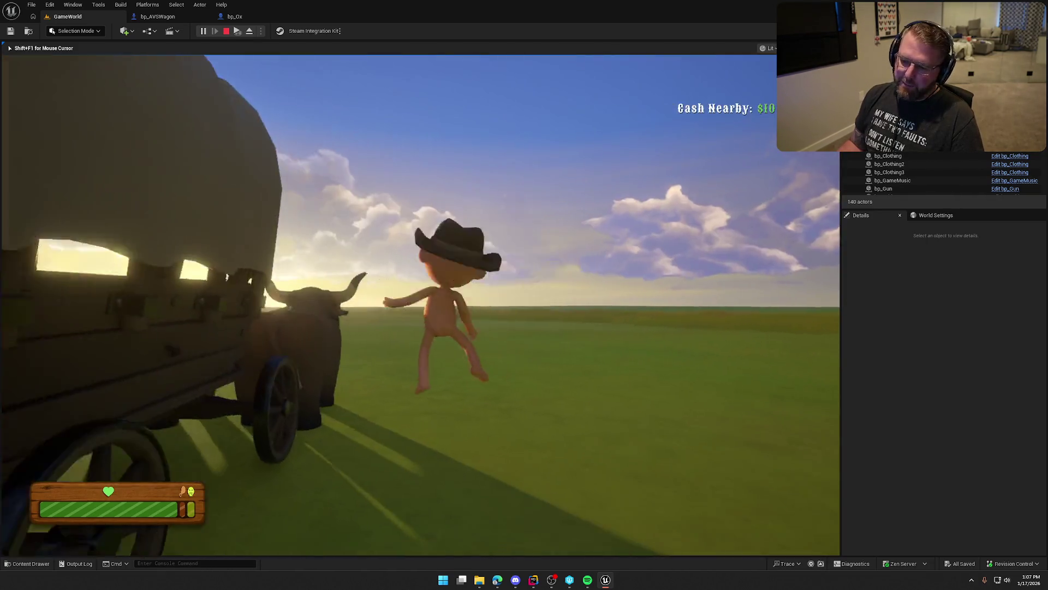
key("w")
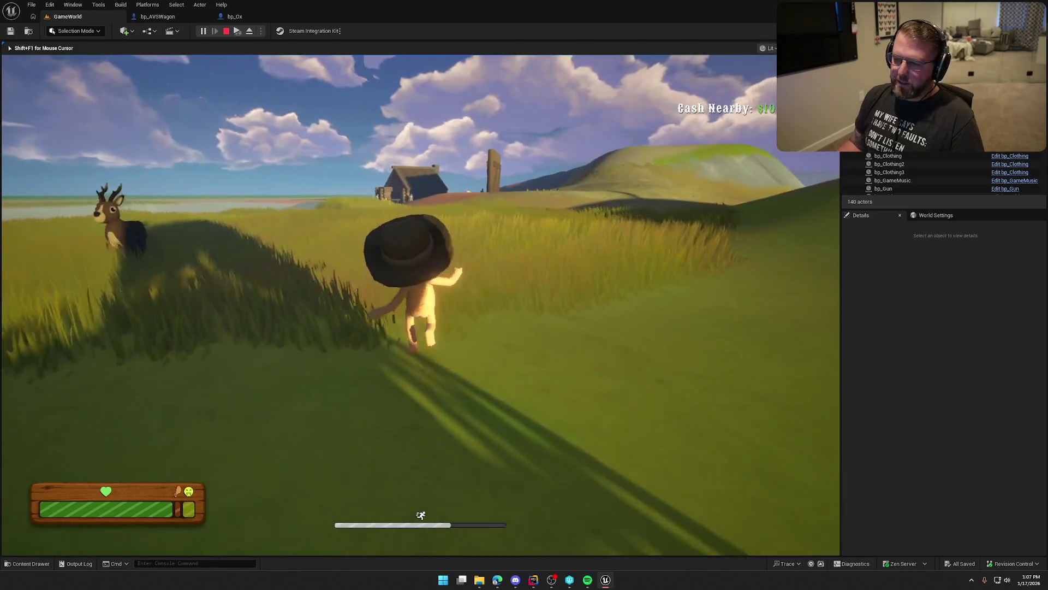
key("w")
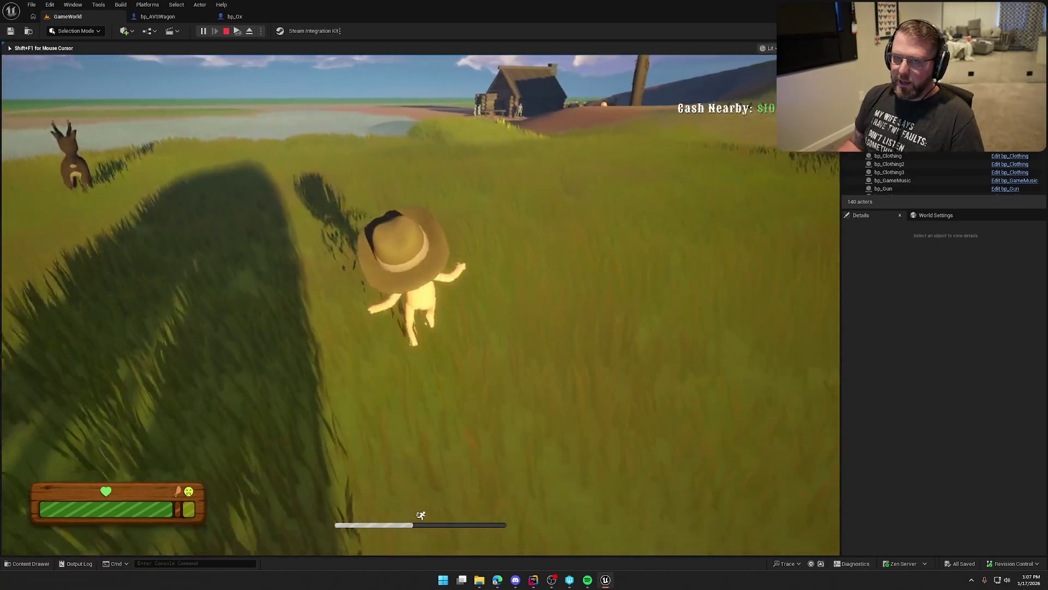
key("w")
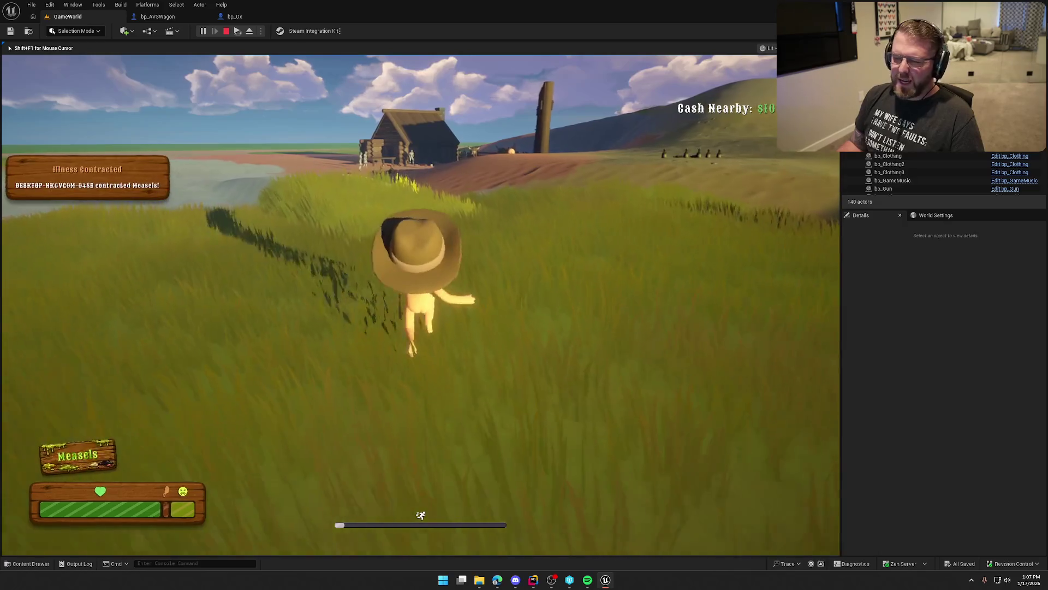
key("w")
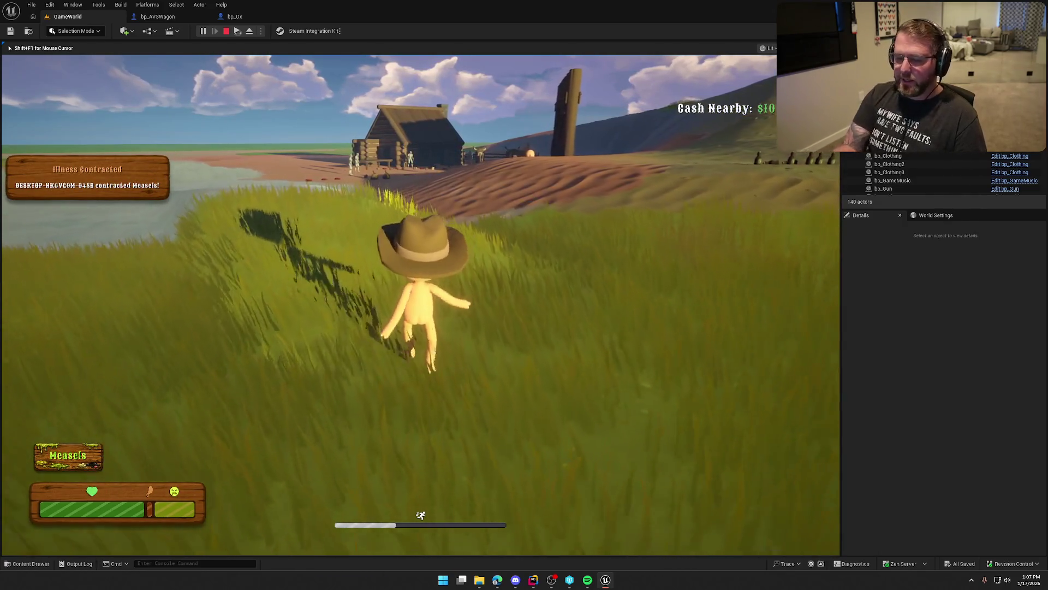
key("w")
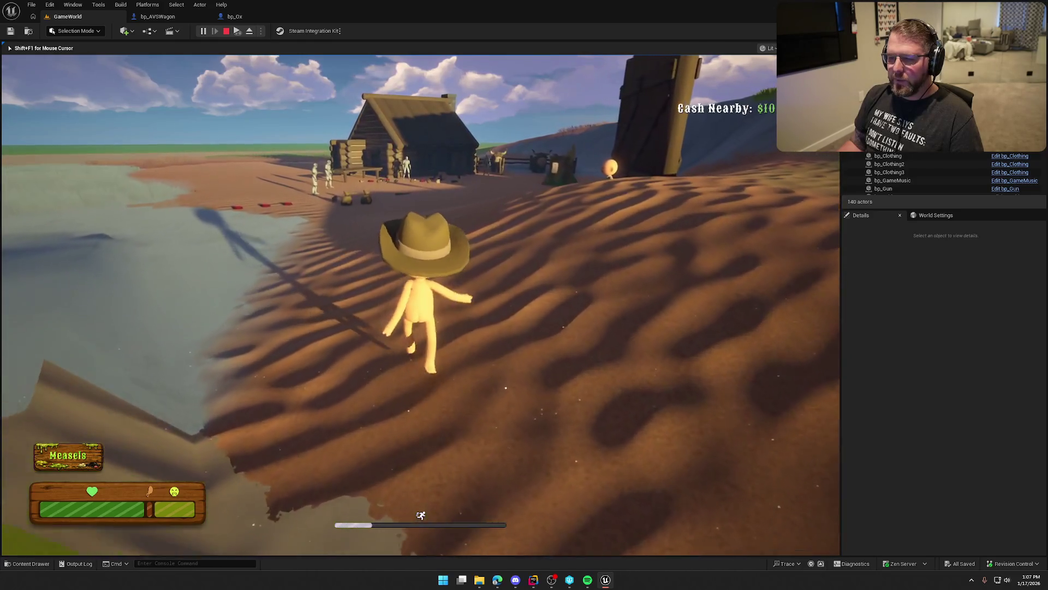
key("w")
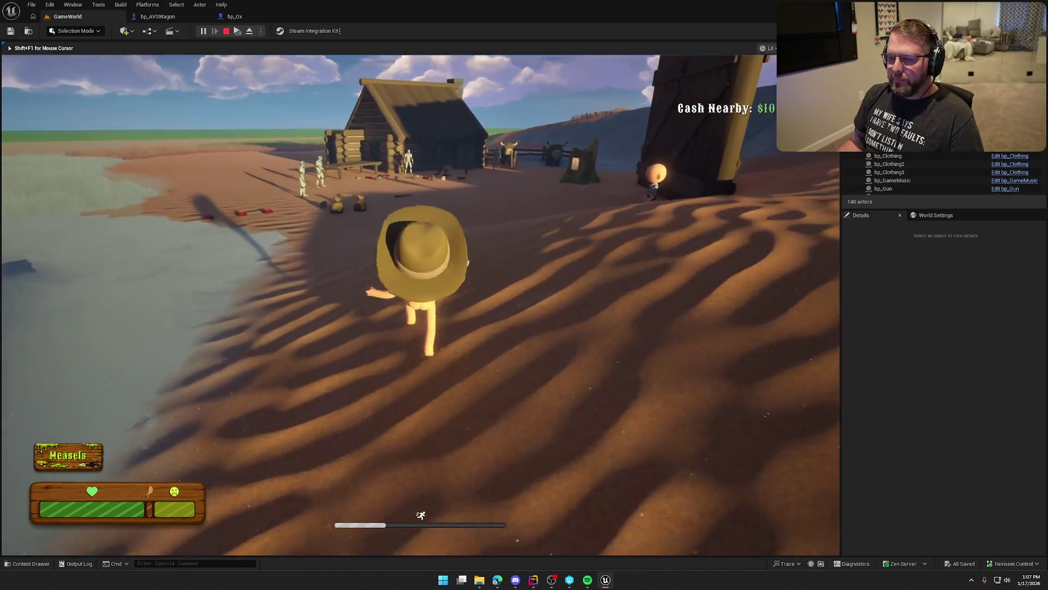
key("w")
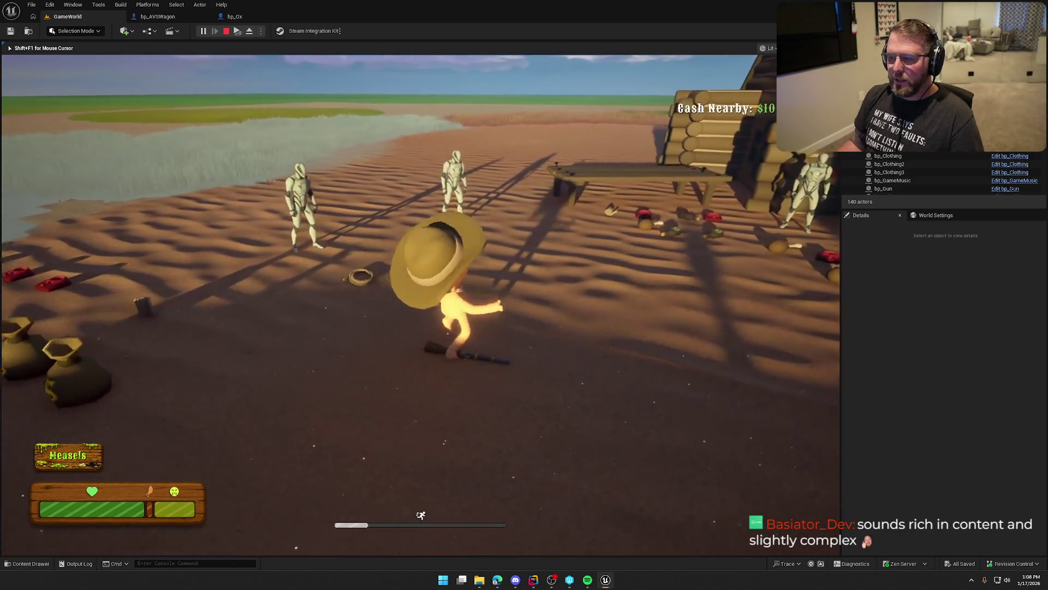
- Run past the mannequins and bottles to the ox pen and buy an ox for $15
key("w")
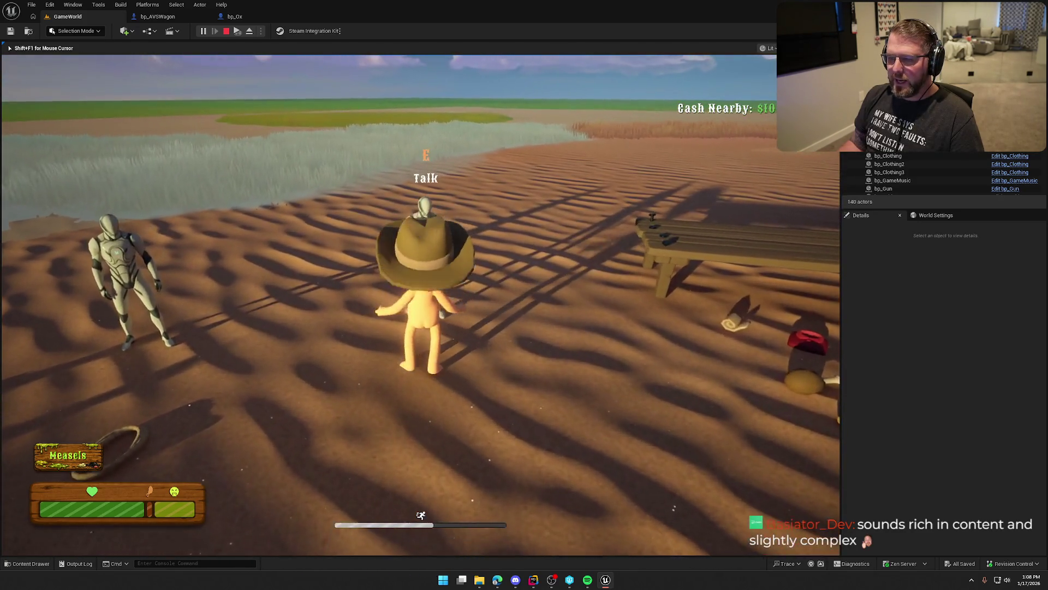
key("w")
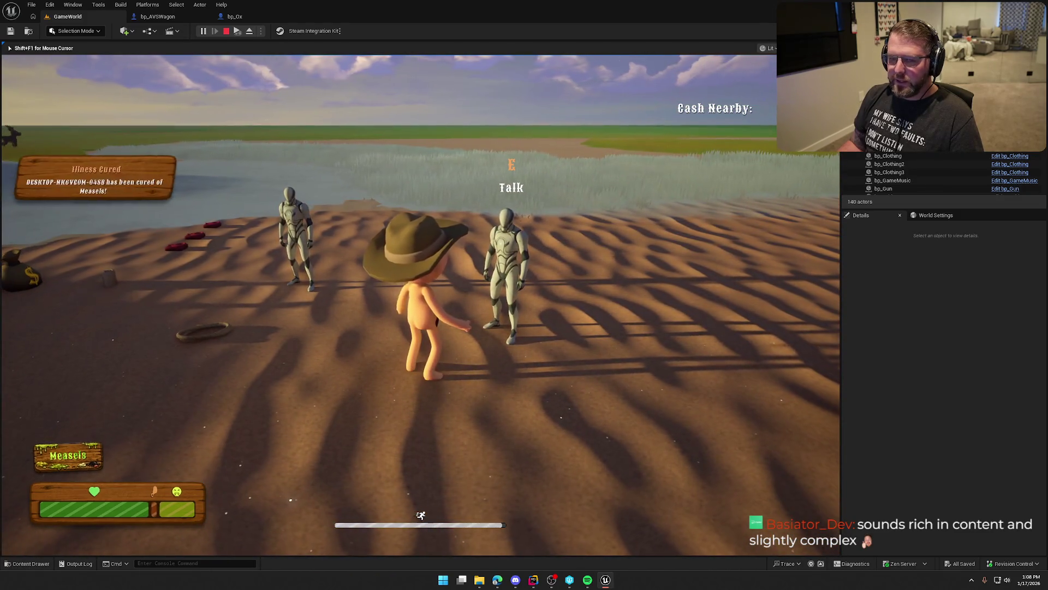
key("w")
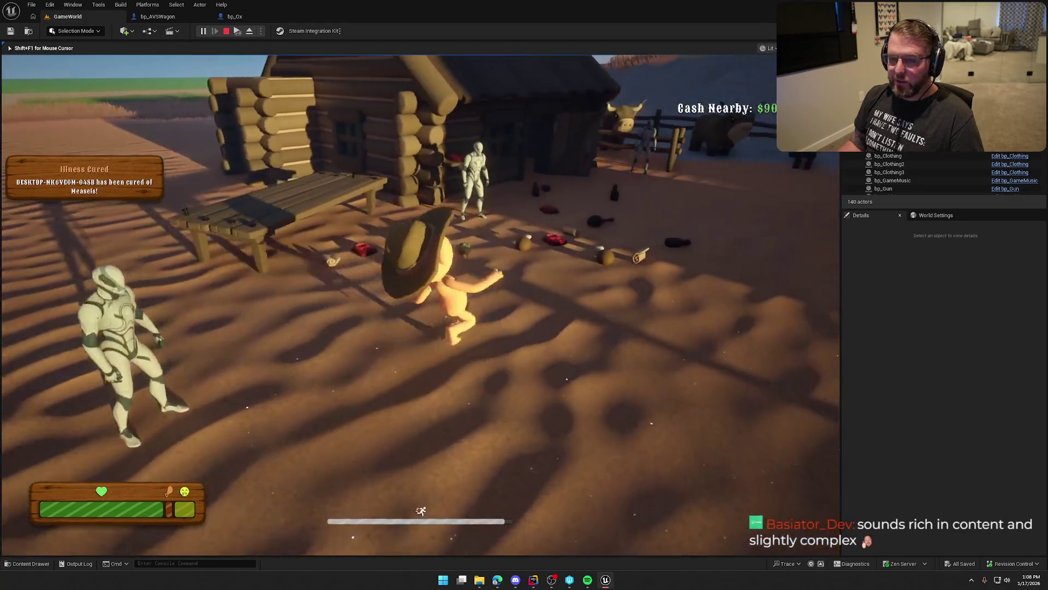
key("w")
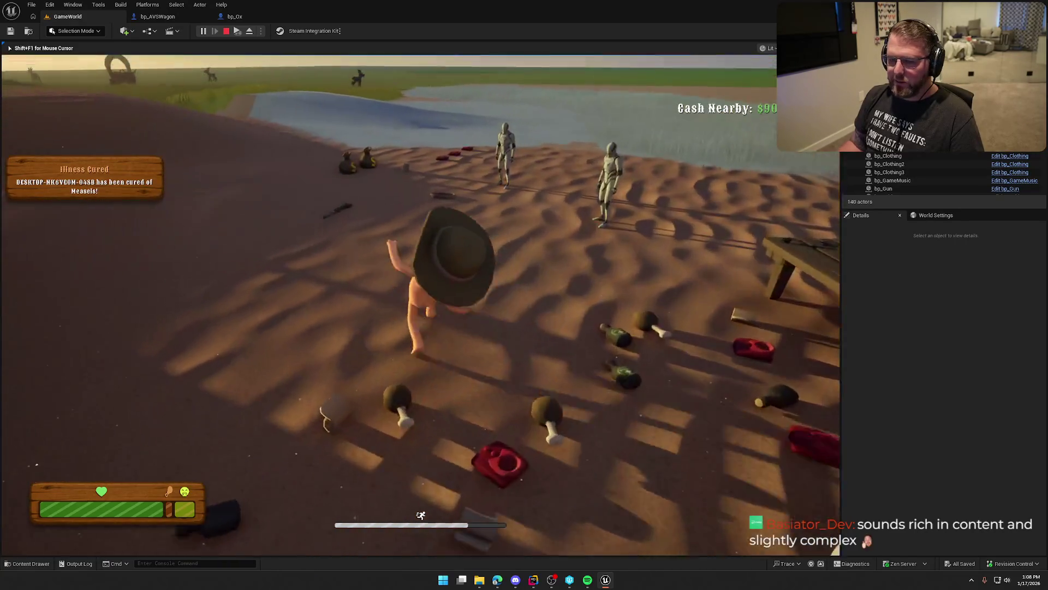
key("w")
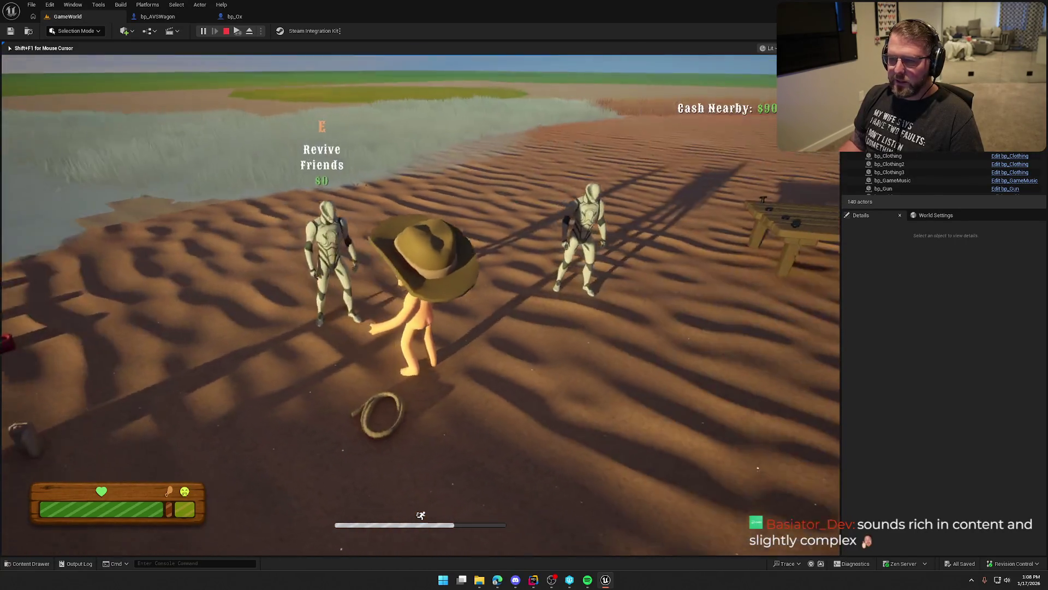
key("w")
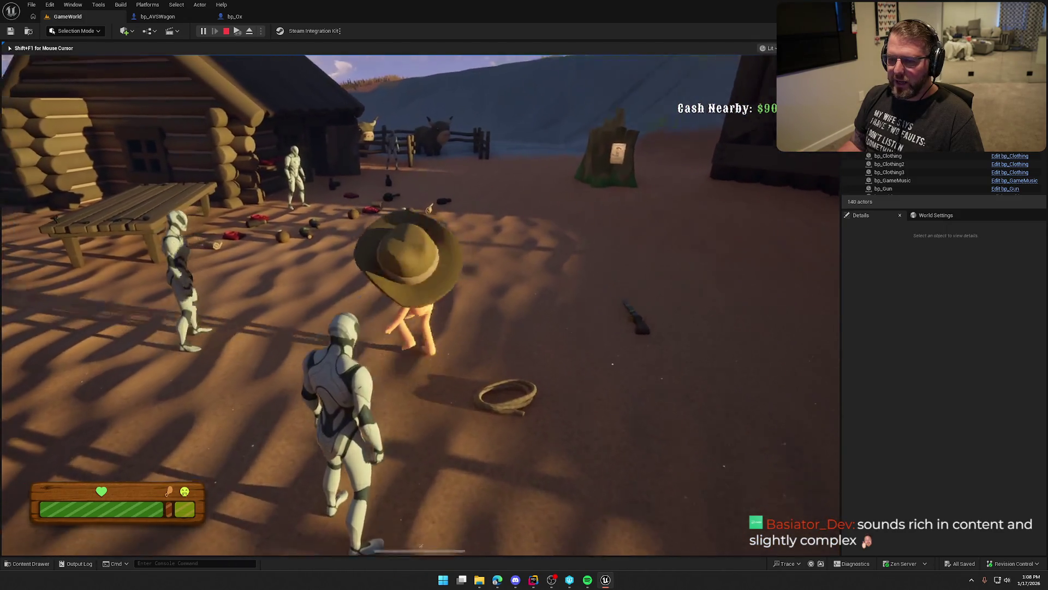
key("w")
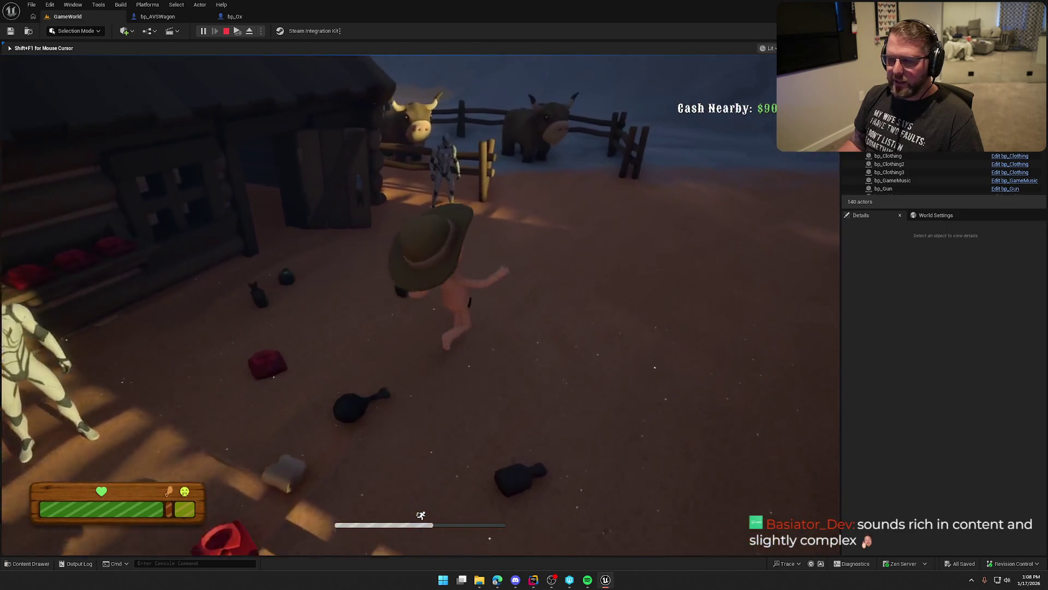
key("w")
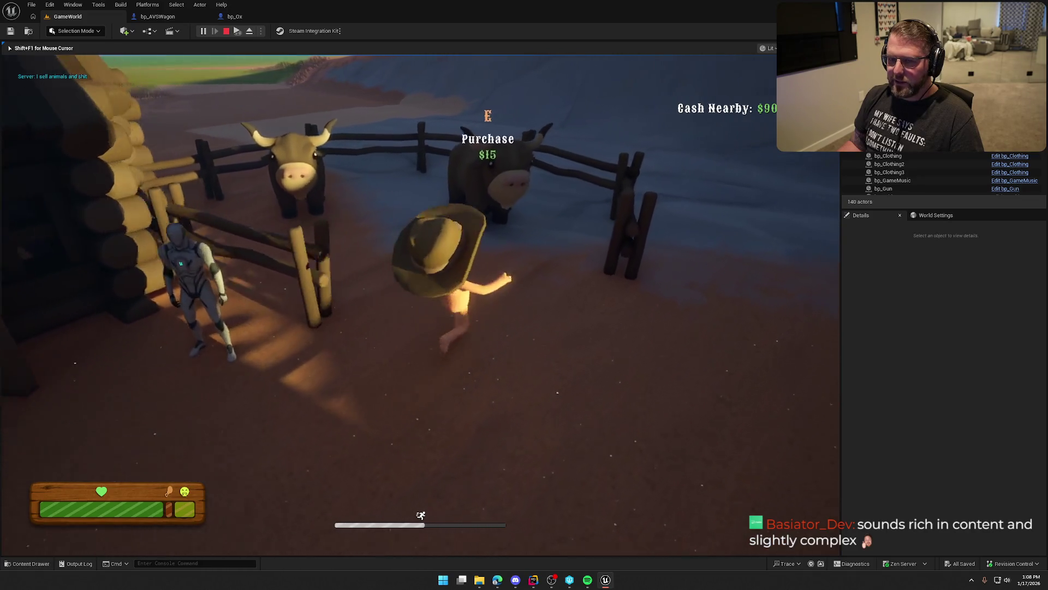
key("e")
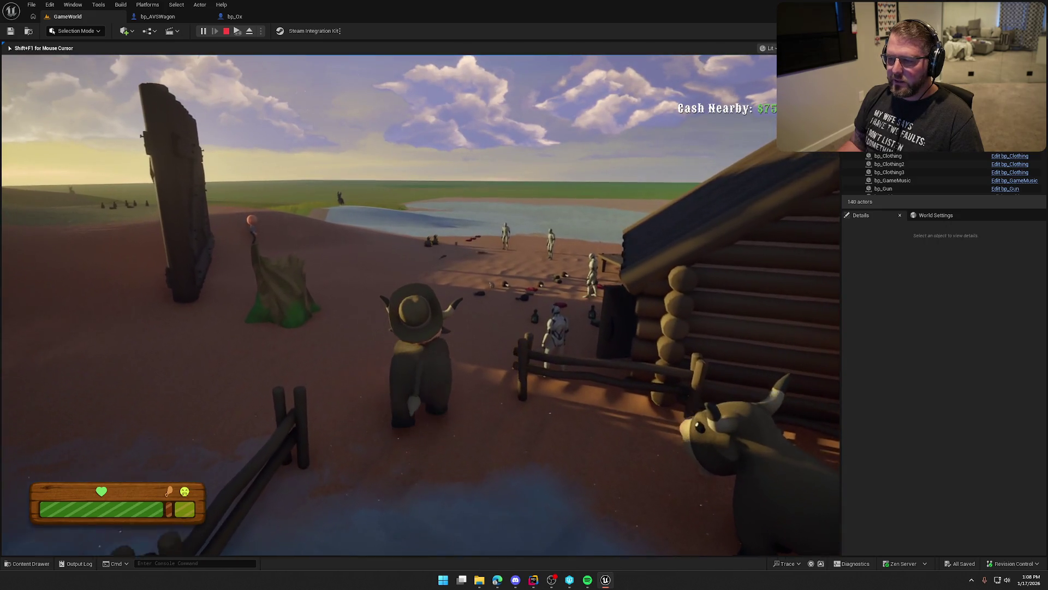
- Ride the ox toward the beach, dismount, and stop the play session
key("w")
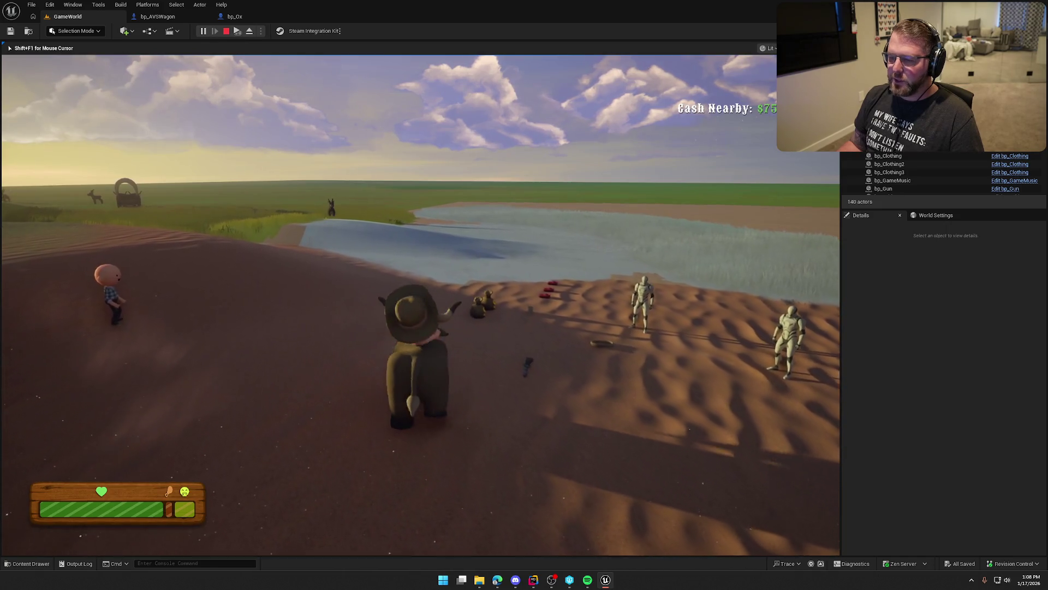
key("e")
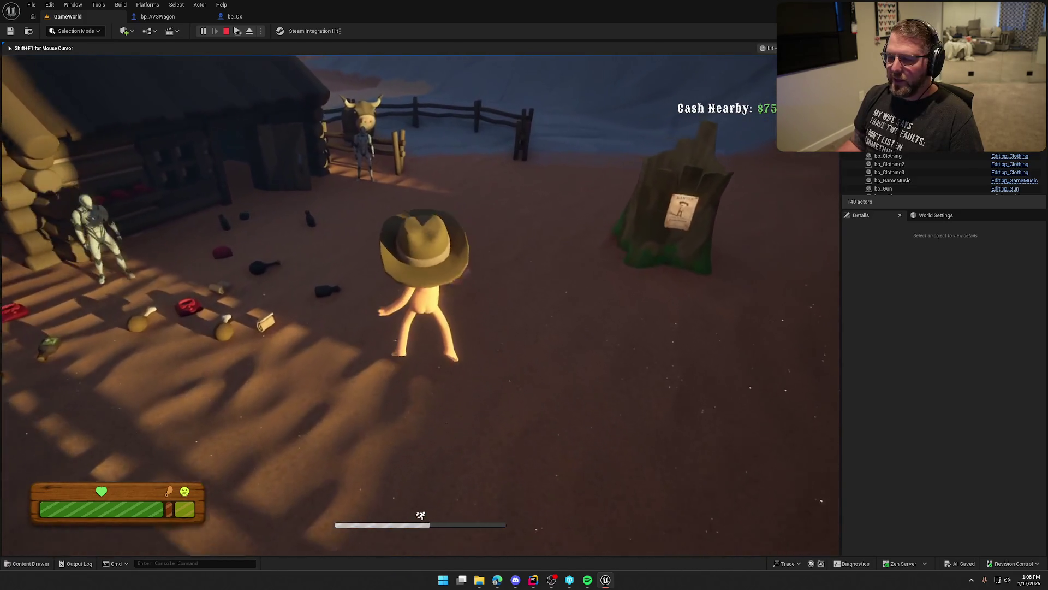
key("Escape")
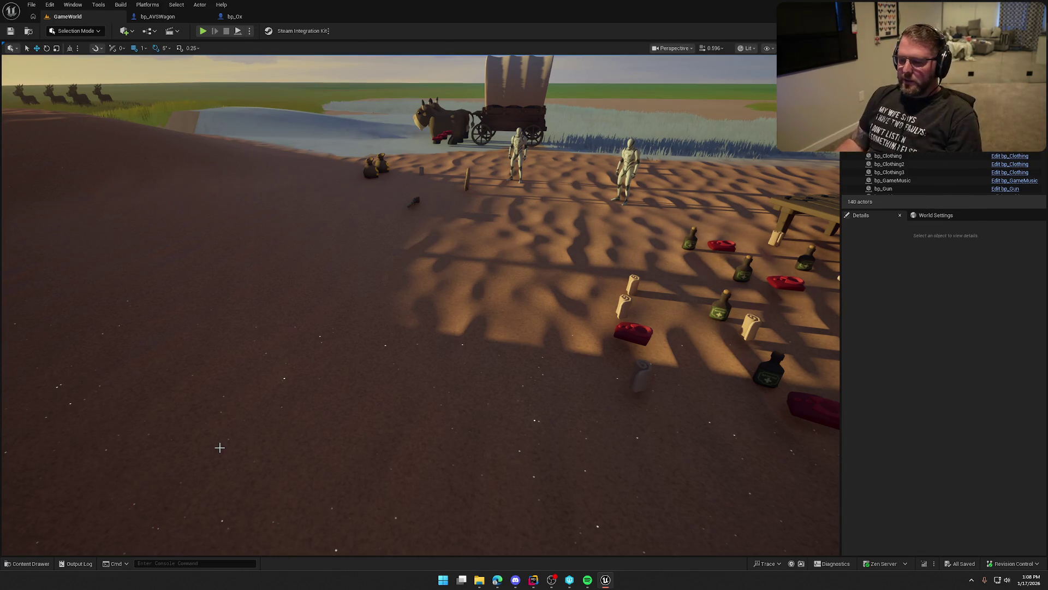
- Open the TrailMap level from the Maps folder in the Content Drawer
left_click_drag(219, 447, 342, 458)
mouse_move(479, 299)
left_mouse_down()
mouse_move(458, 311)
mouse_move(480, 284)
mouse_move(464, 295)
left_mouse_up()
key("ctrl+space")
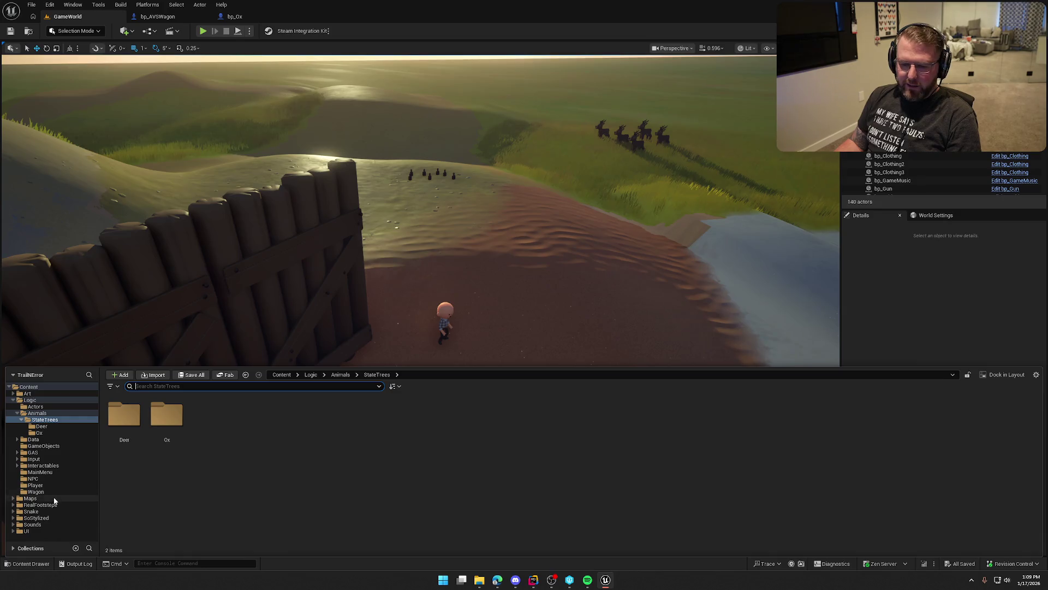
left_click(54, 500)
double_click(252, 423)
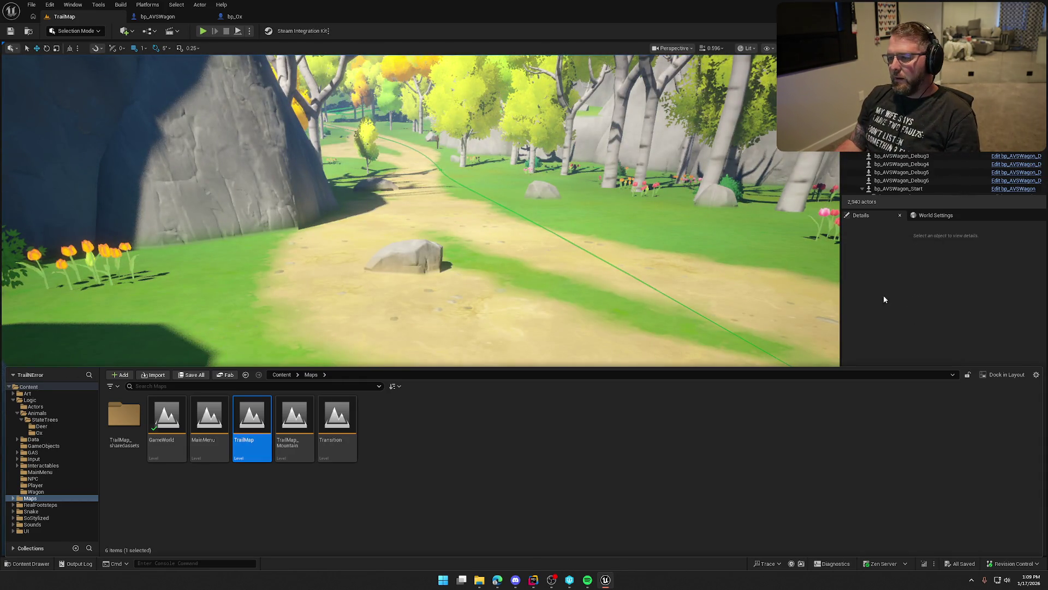
- Close the Content Drawer and fly the camera to the TrailMap village and its ox-drawn wagon
left_click(916, 307)
scroll(421, 306, "up", 5)
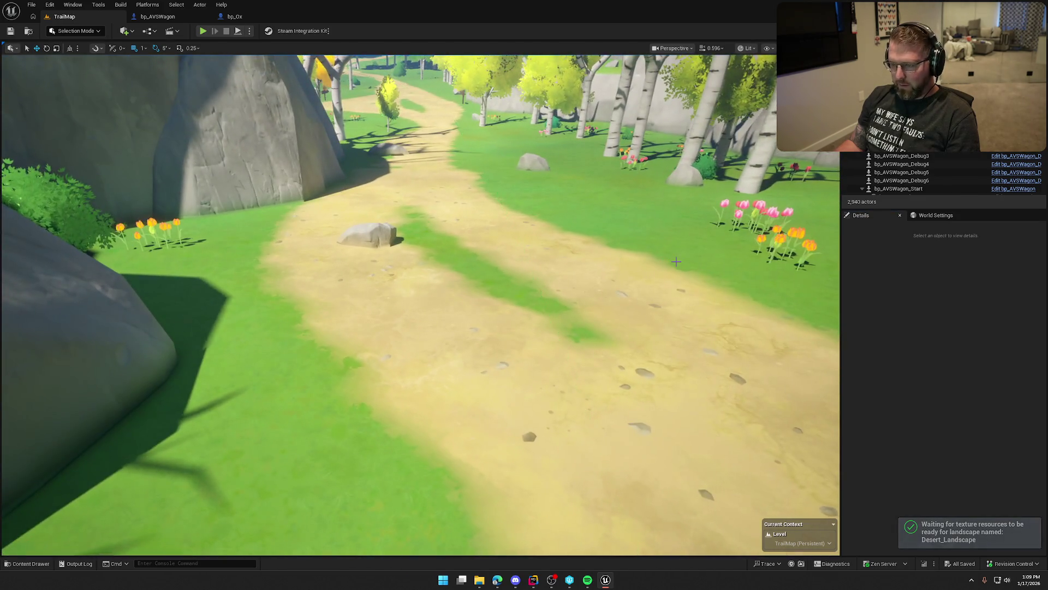
scroll(420, 306, "up", 5)
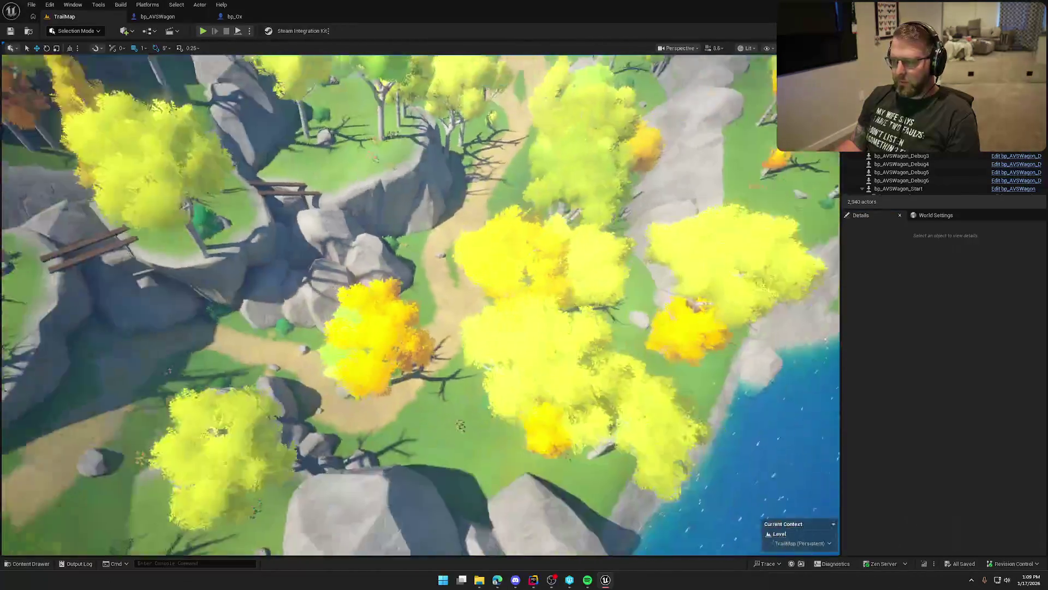
key("w")
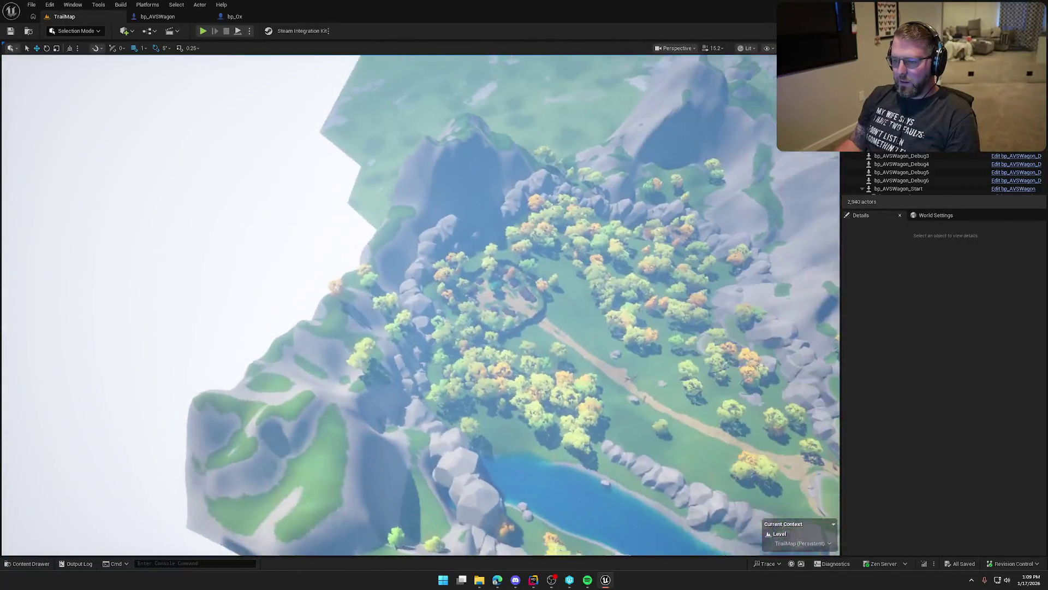
key("w")
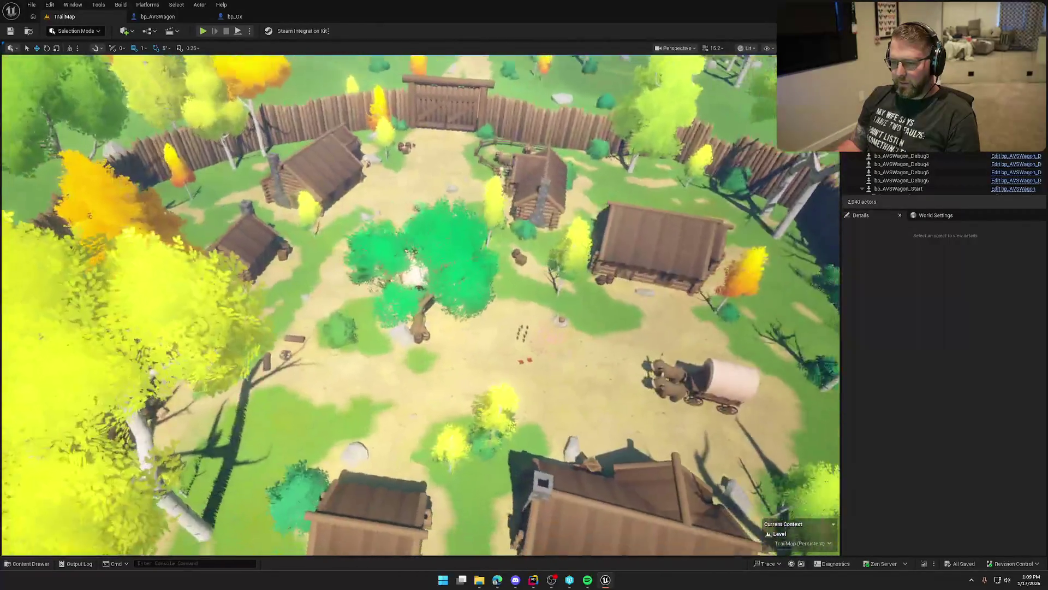
key("w")
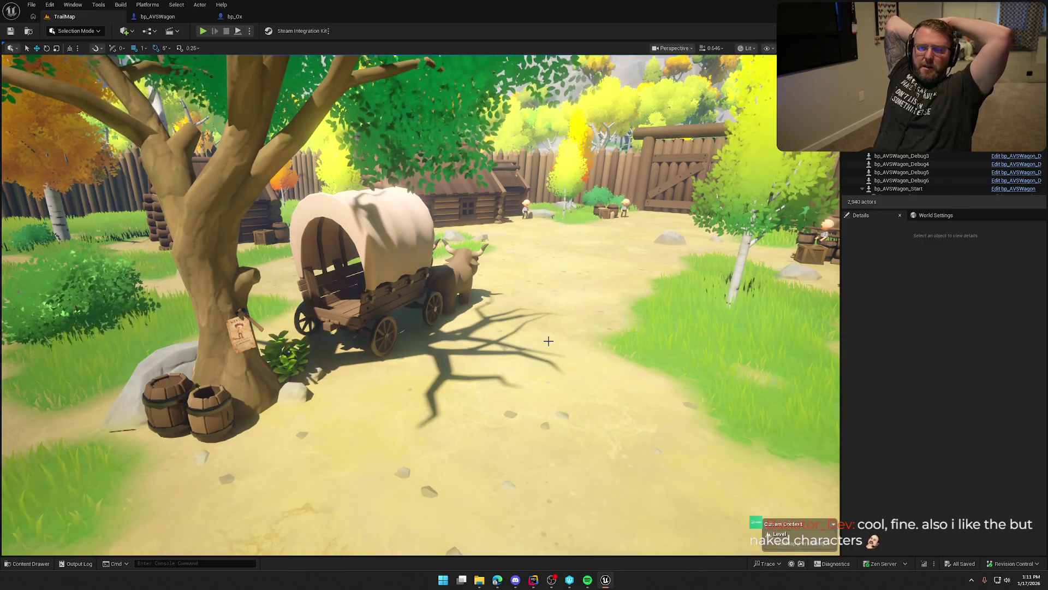
- Fly the viewport toward the open ground with crop rows
mouse_move(448, 341)
left_mouse_down()
mouse_move(453, 317)
mouse_move(519, 262)
mouse_move(527, 219)
mouse_move(486, 300)
mouse_move(447, 341)
mouse_move(448, 383)
mouse_move(449, 341)
left_mouse_up()
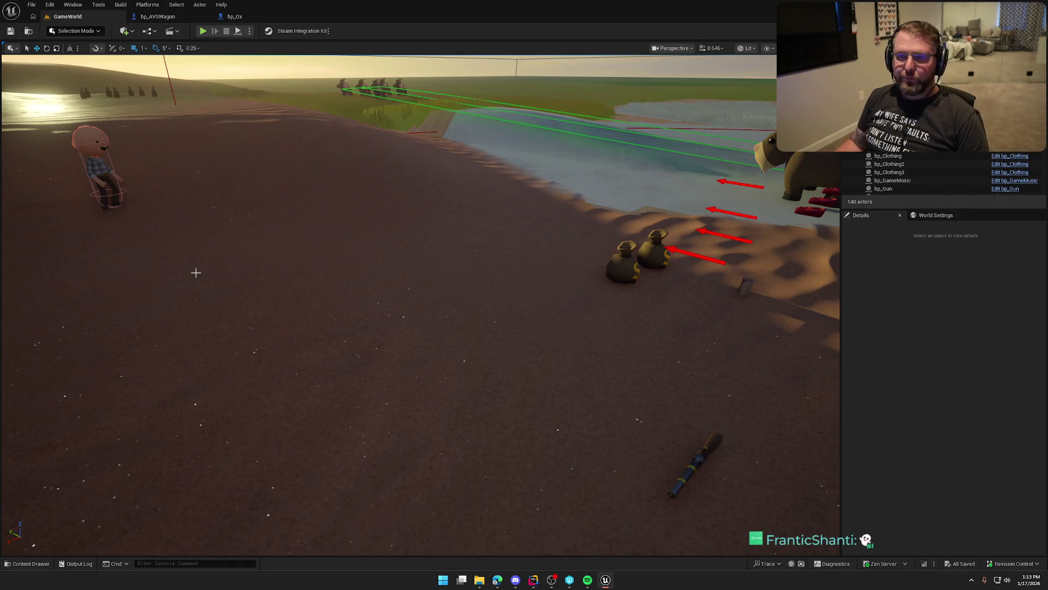
- Frame the ox and wagon, then play-test walking to the ox pen and mounting an ox
key("1")
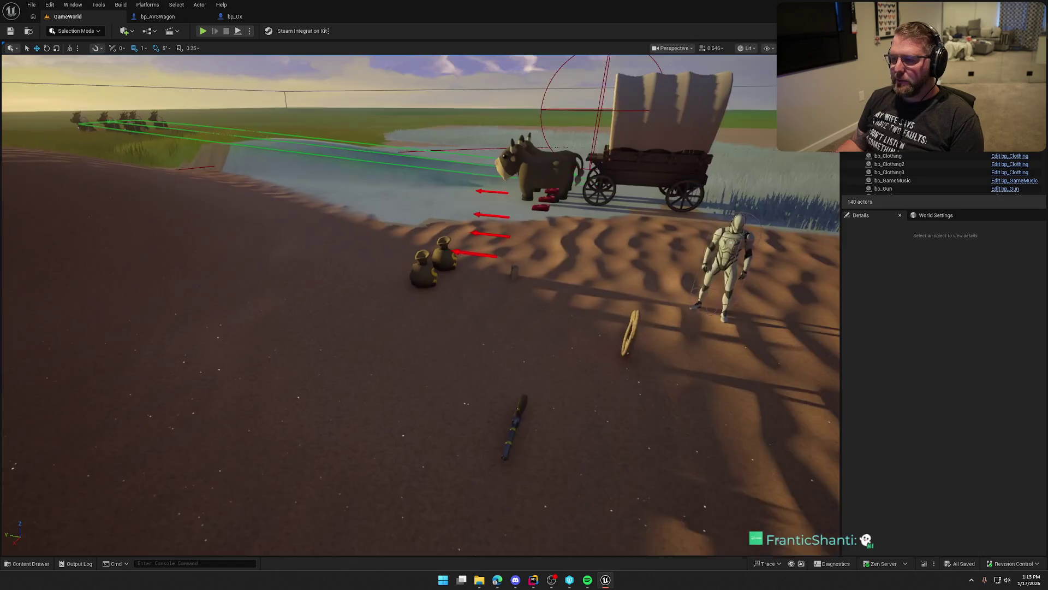
key("alt+p")
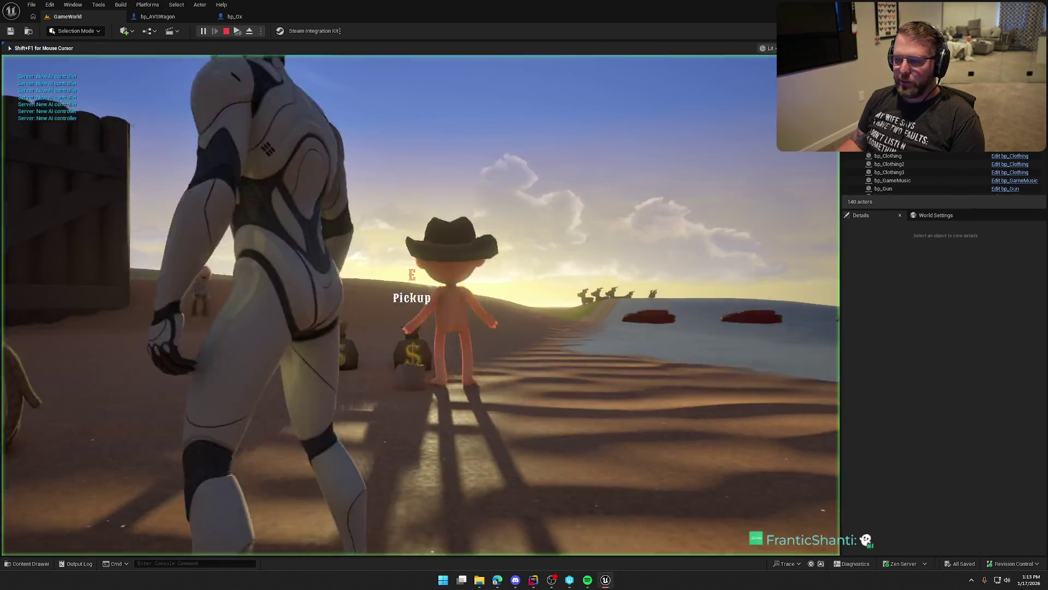
key("w")
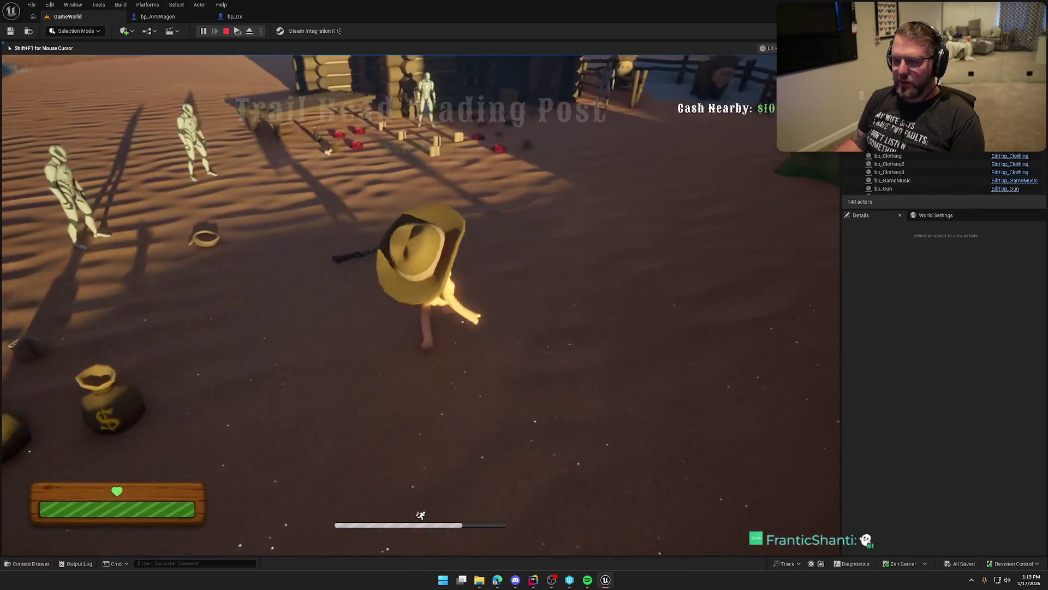
key("a")
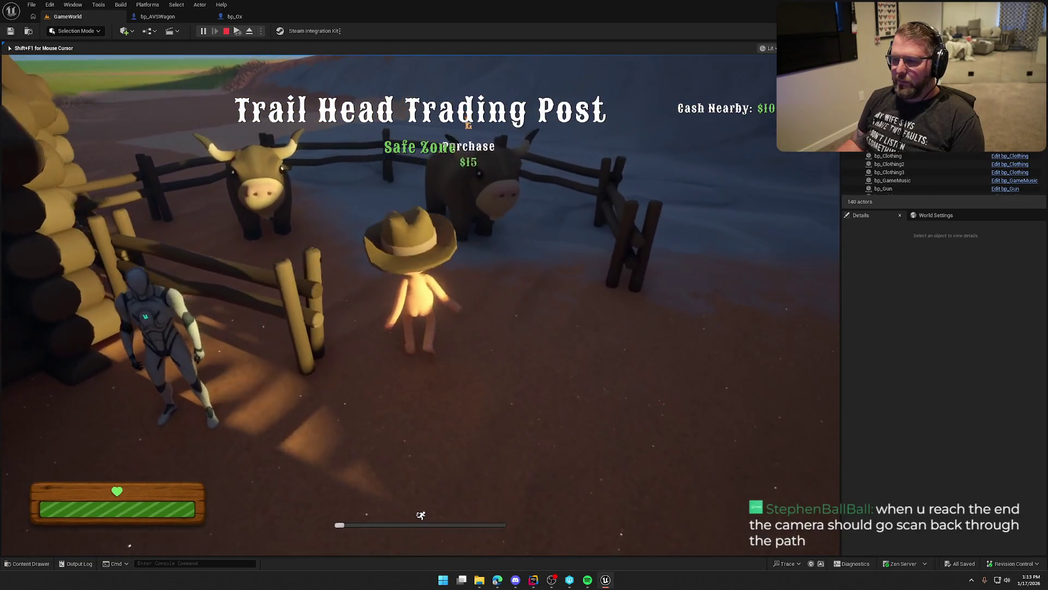
key("e")
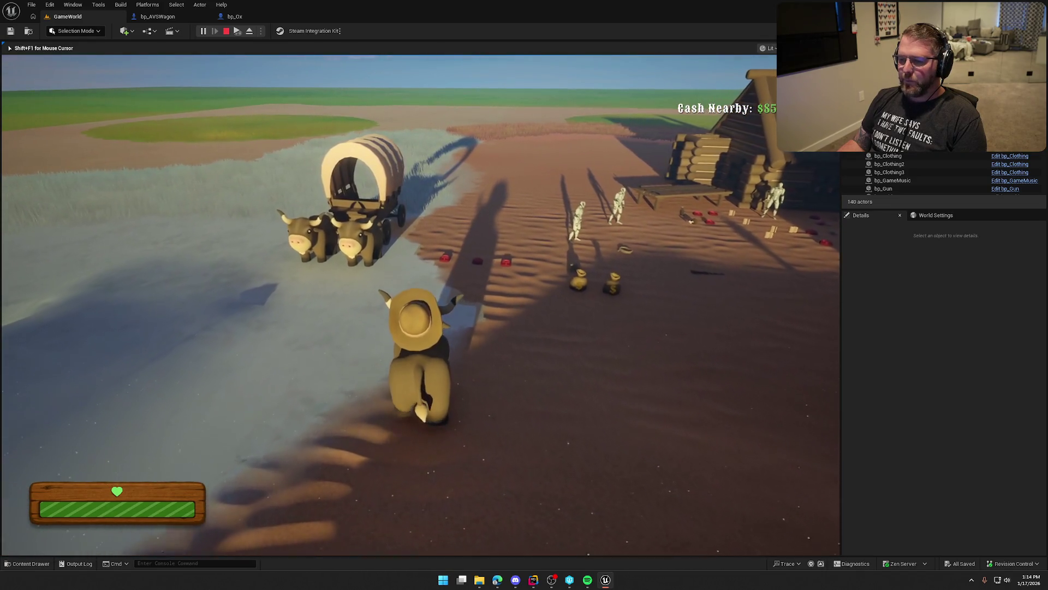
key("shift+F1")
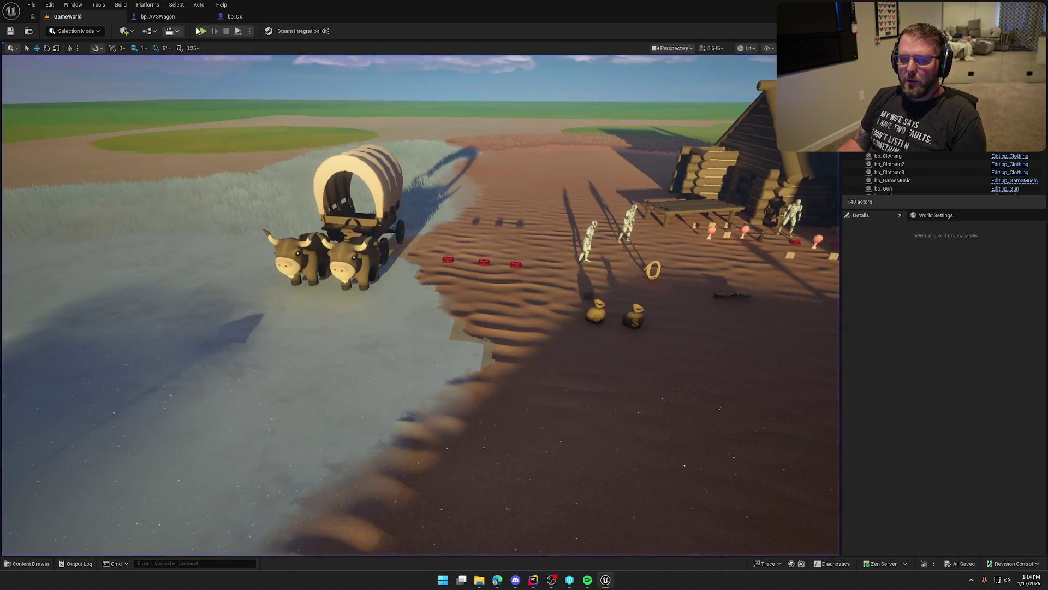
- In bp_Ox, add a Print String after the wagon cast that prints the wagon's display name
left_click(259, 21)
left_click_drag(466, 365, 479, 343)
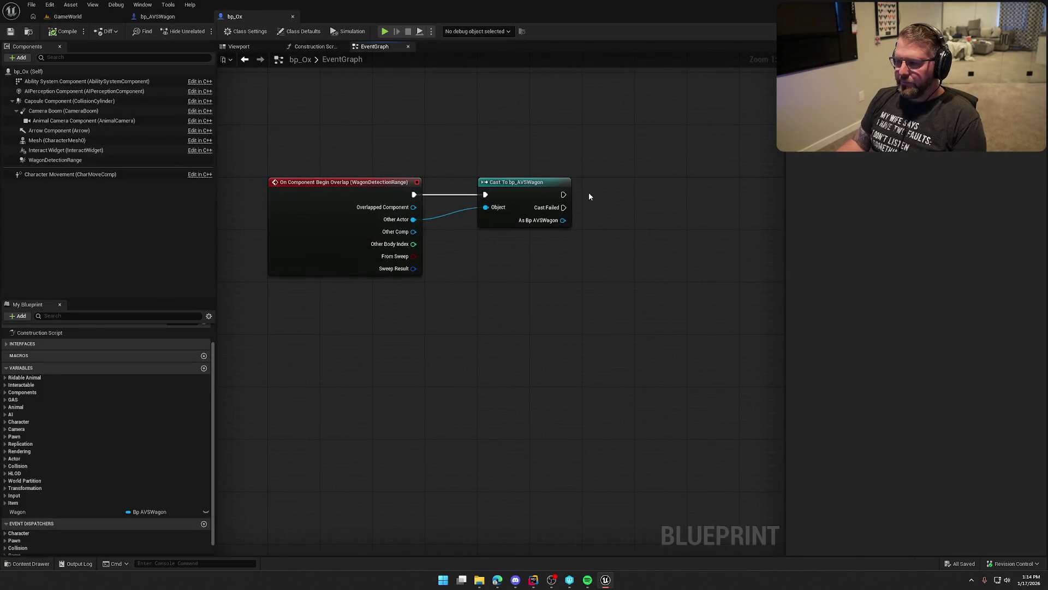
left_click_drag(642, 190, 634, 198)
type("print string")
key("Return")
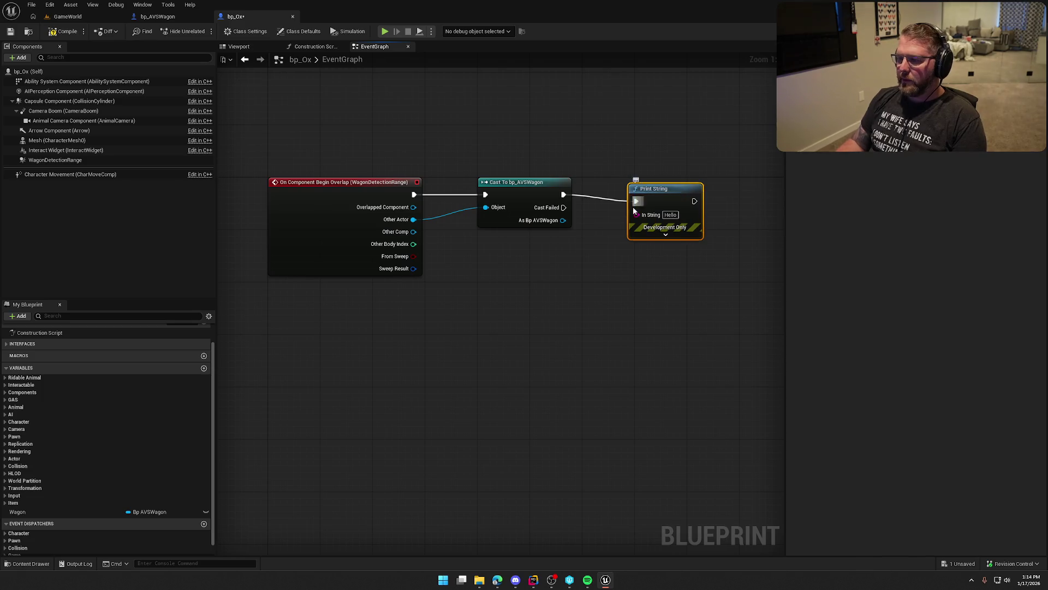
left_click_drag(562, 220, 636, 215)
- Compile and save bp_Ox, then start a play test in the GameWorld level
left_click(64, 31)
left_click(74, 16)
left_click(202, 31)
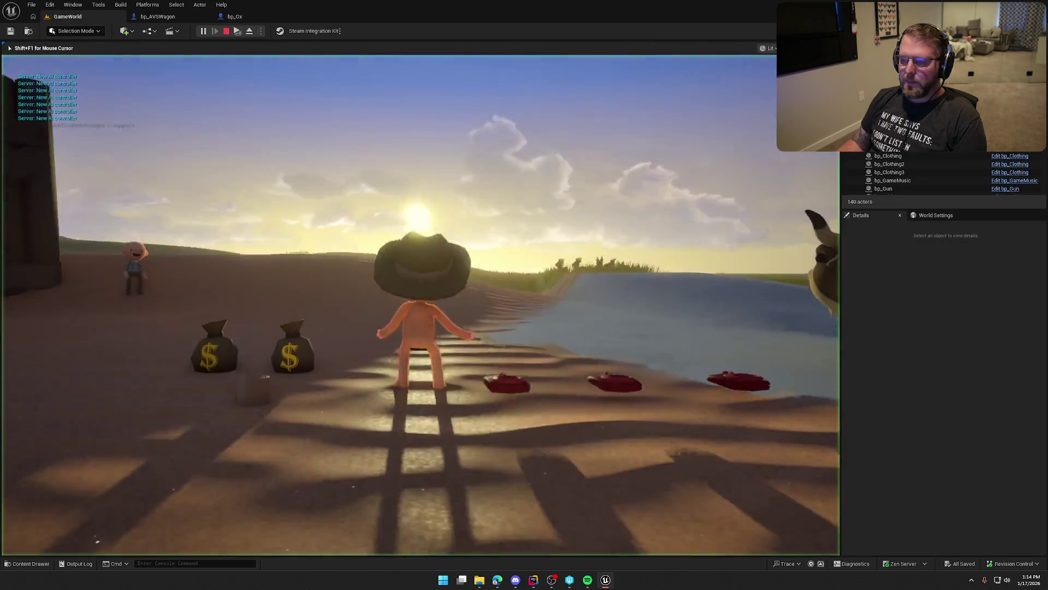
- Run the character through the trading post into the ox pen and toward the wagon
key("shift+w")
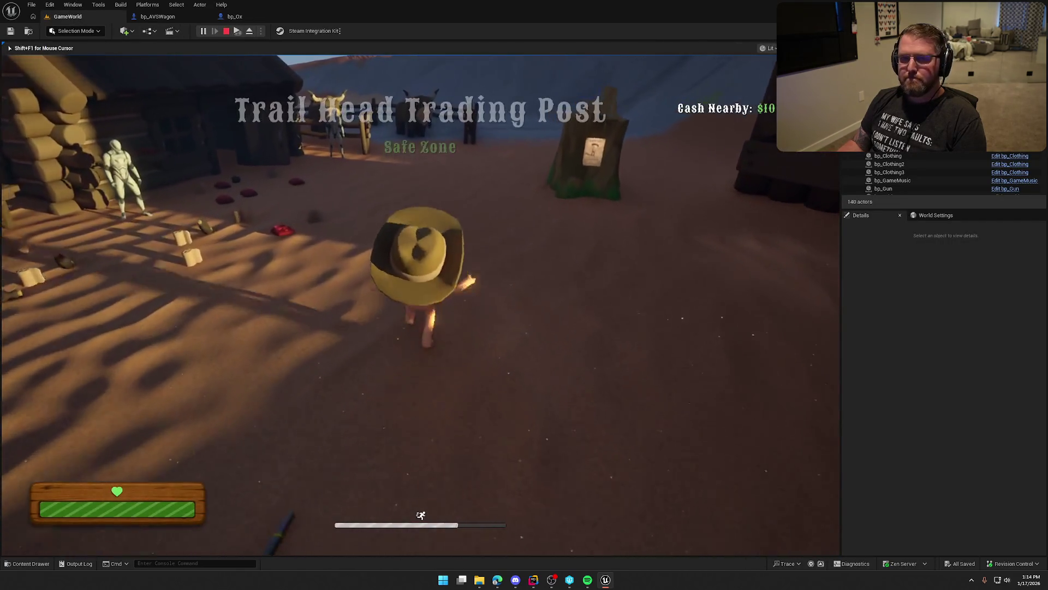
key("shift+w")
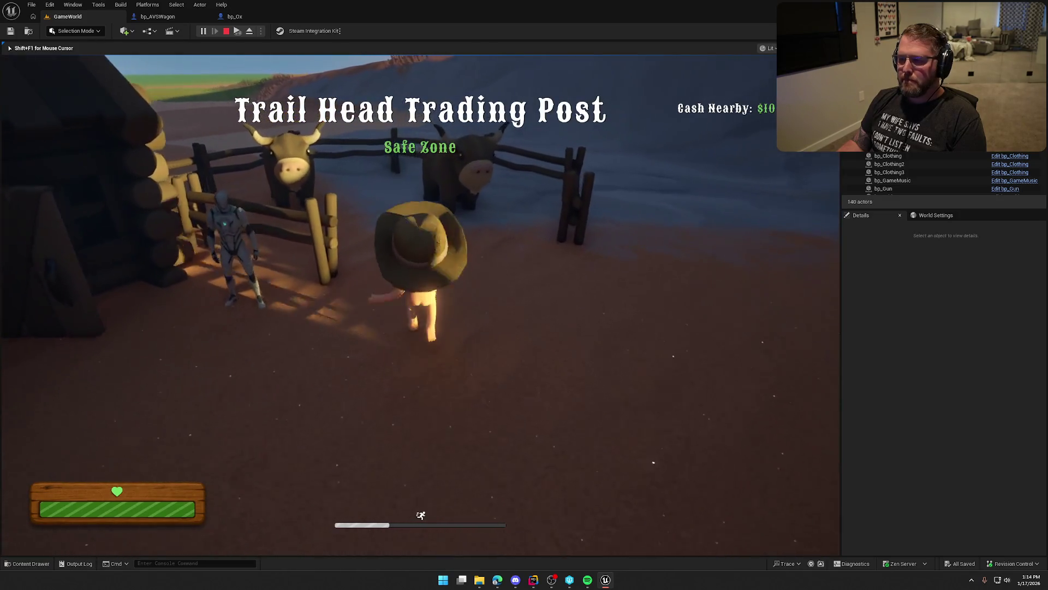
key("w")
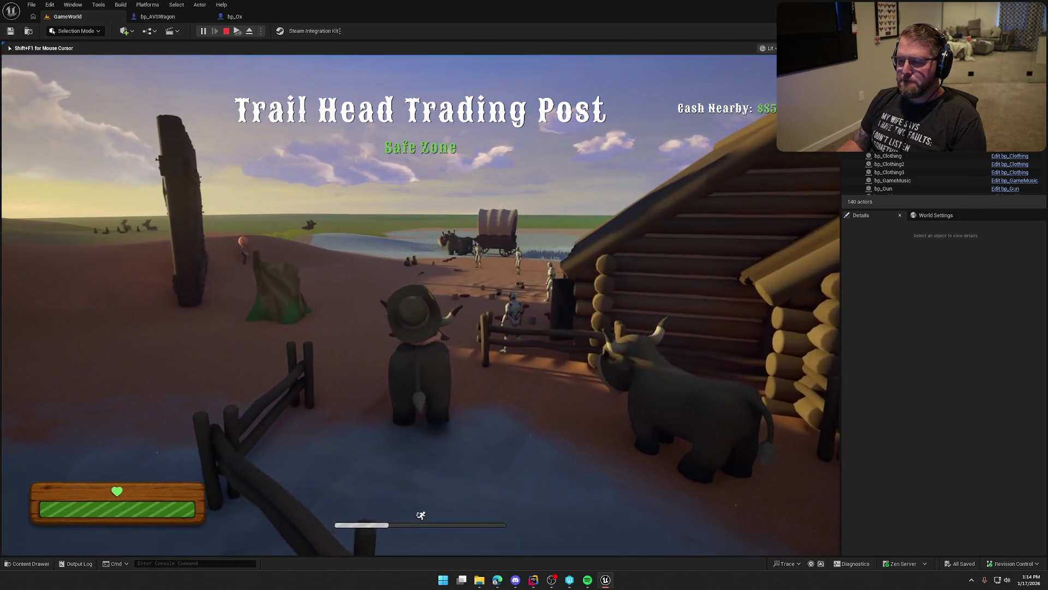
key("shift+w")
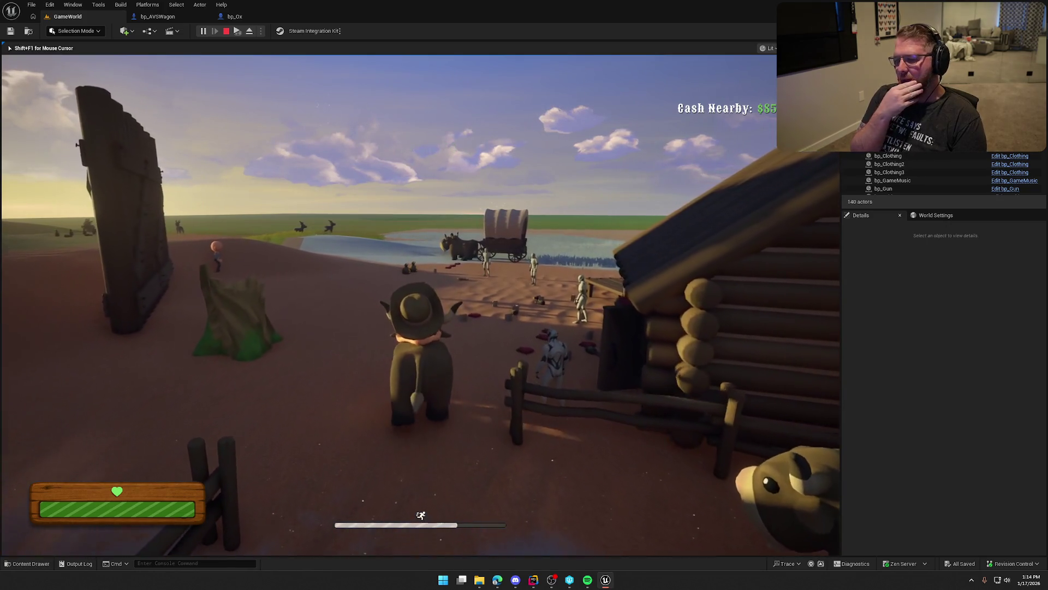
key("w")
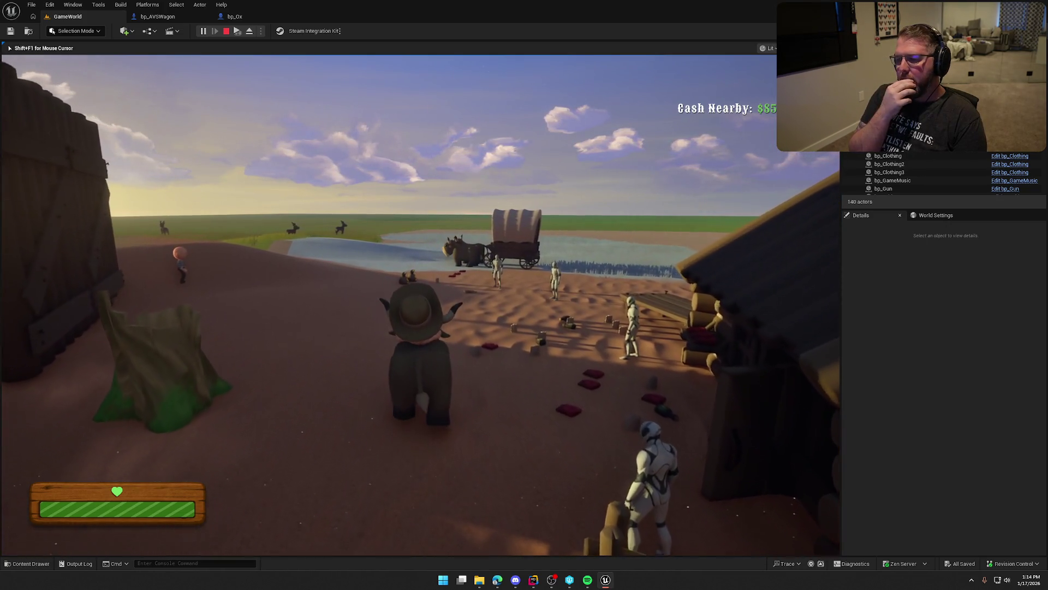
key("w")
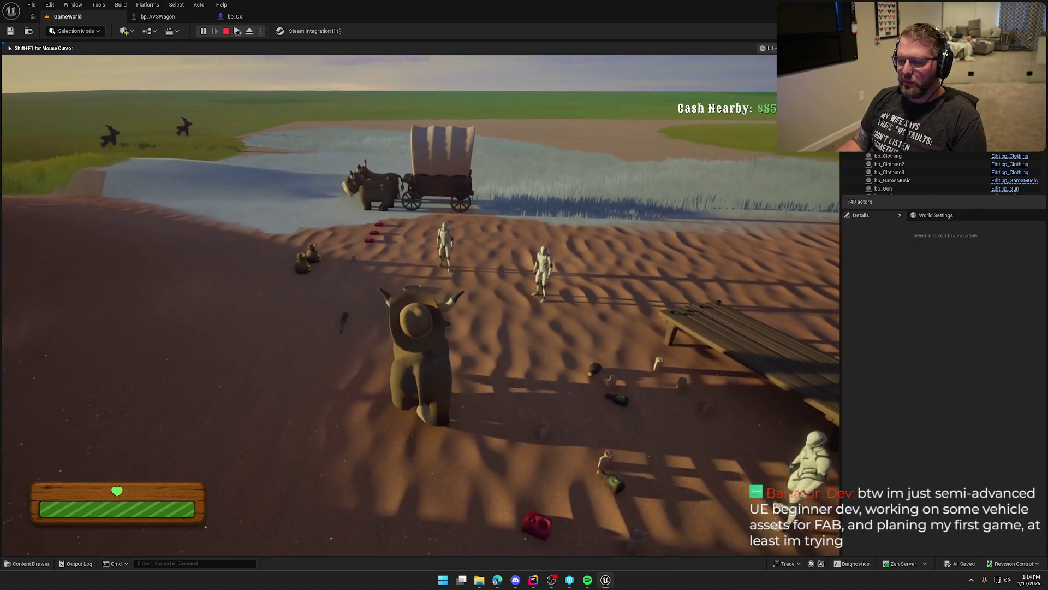
- Ride the ox alongside the wagon, end the play session, and open the bp_AVSWagon graph
key("w")
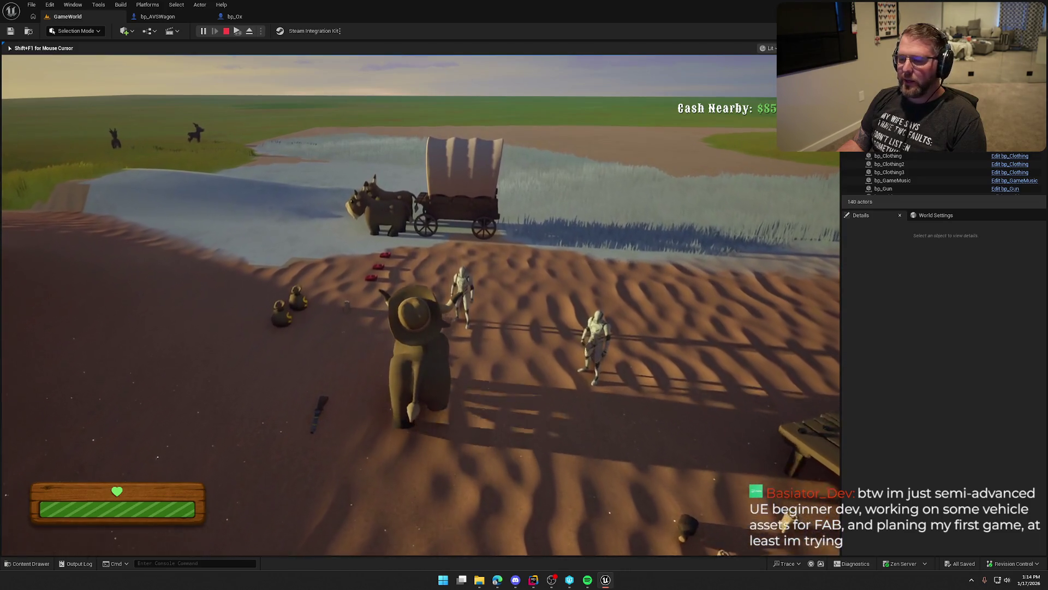
key("w")
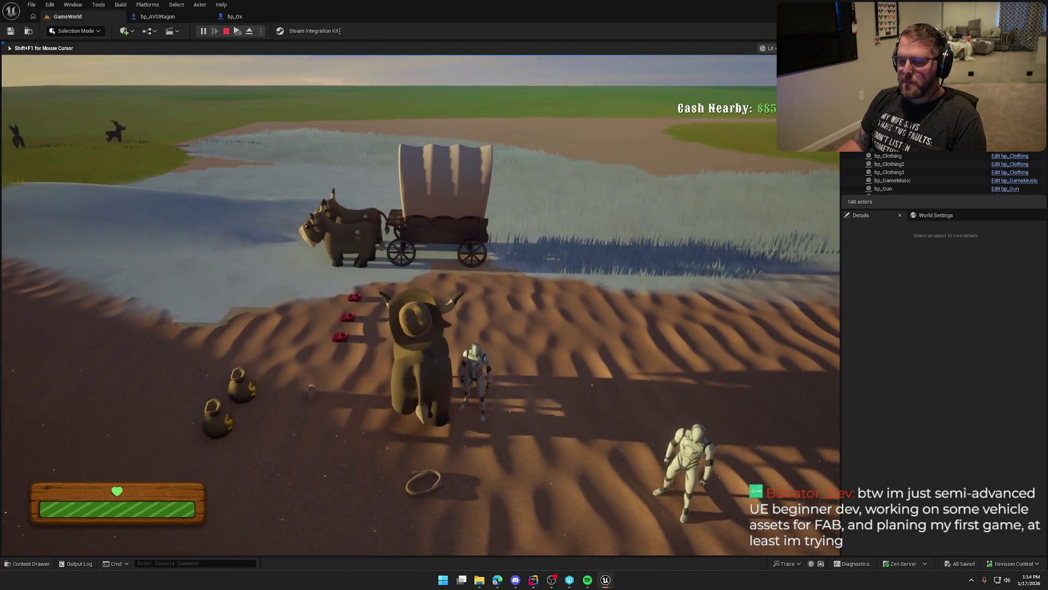
key("w")
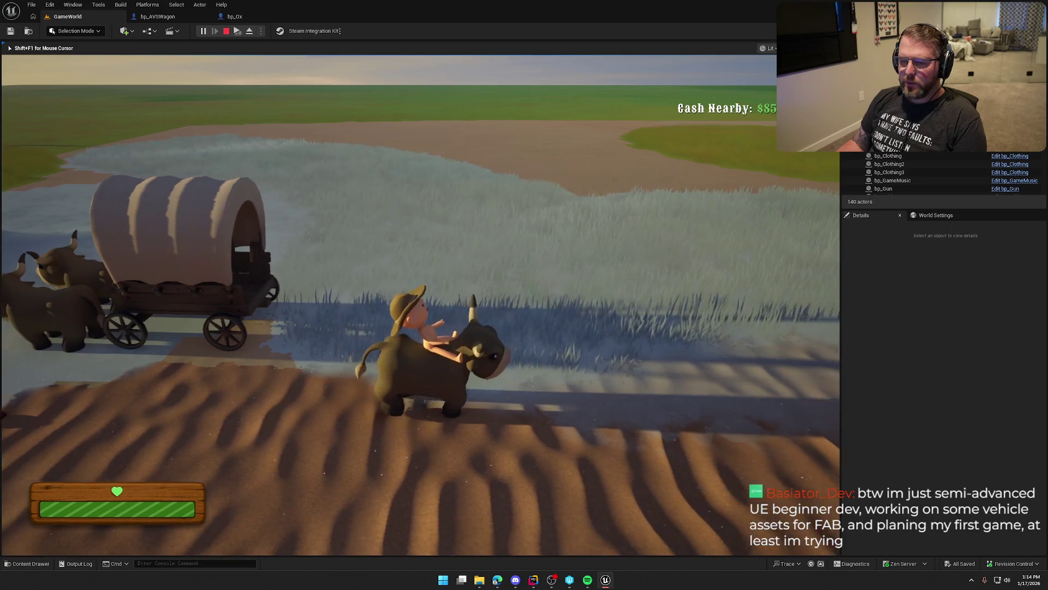
key("w")
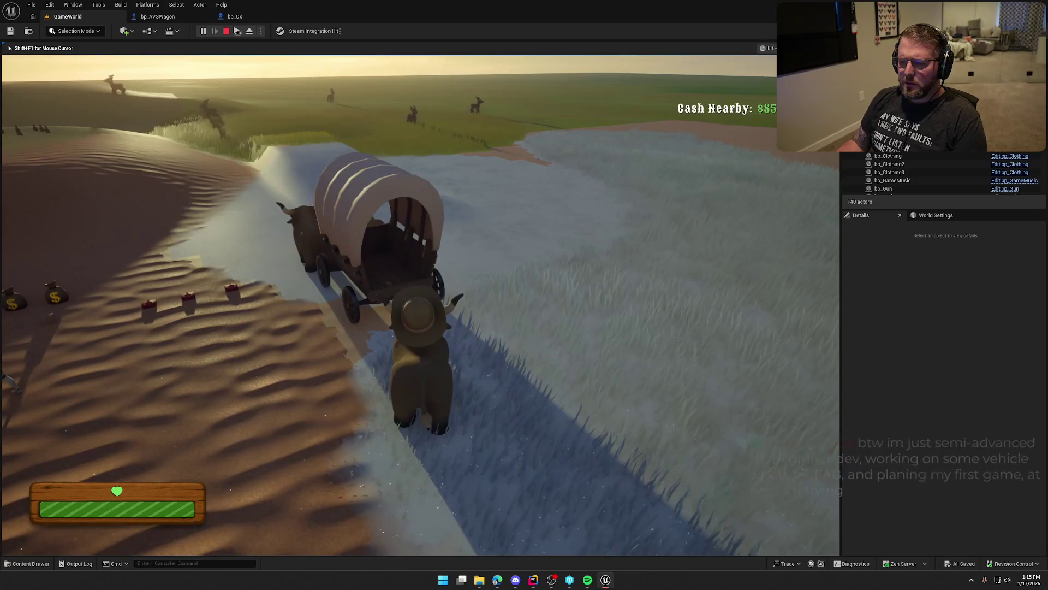
key("a")
key("a")
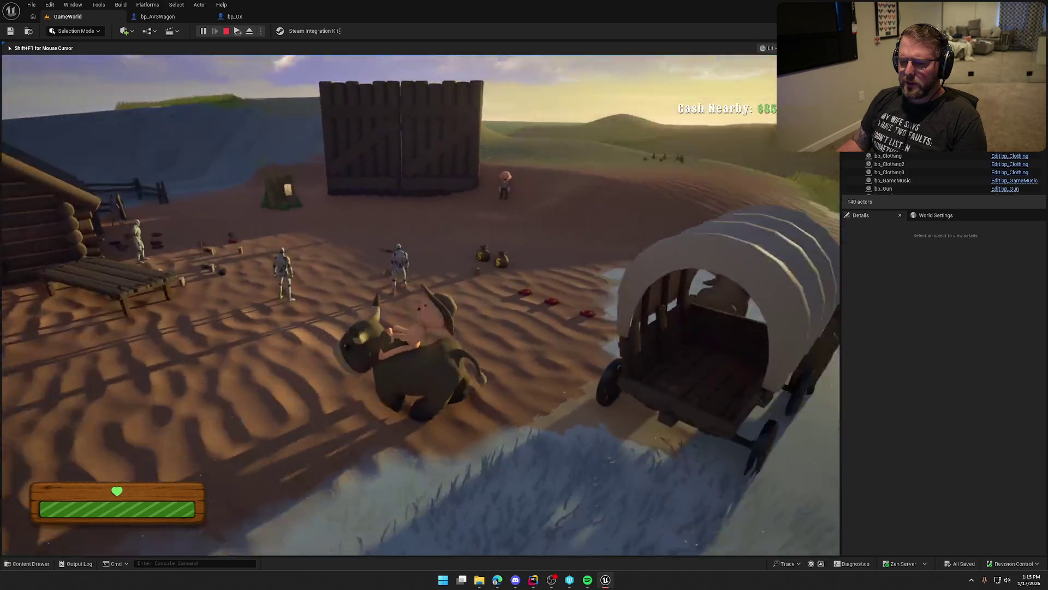
key("d")
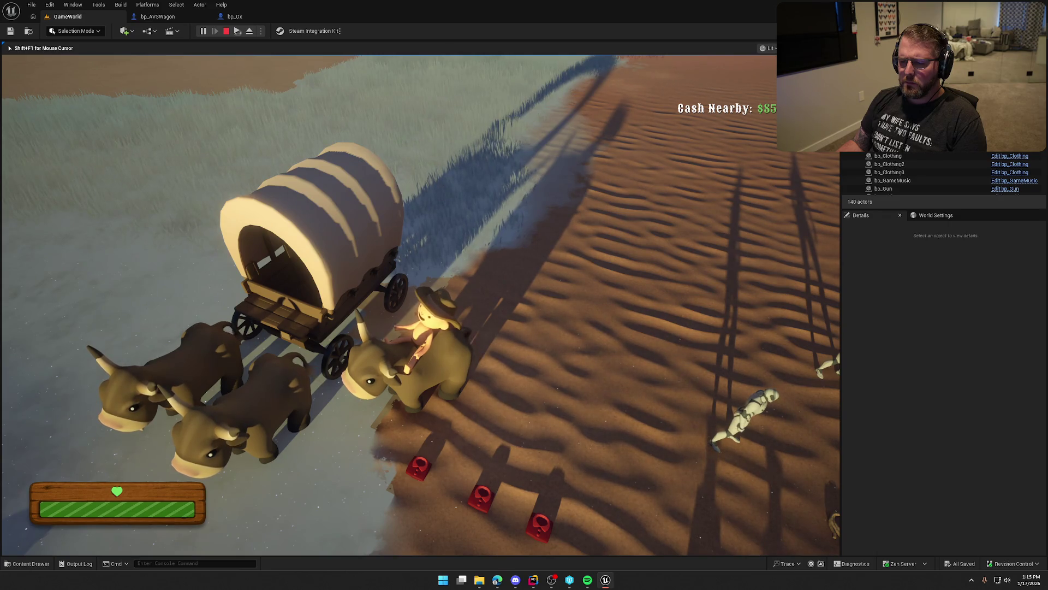
key("shift+F1")
left_click(152, 20)
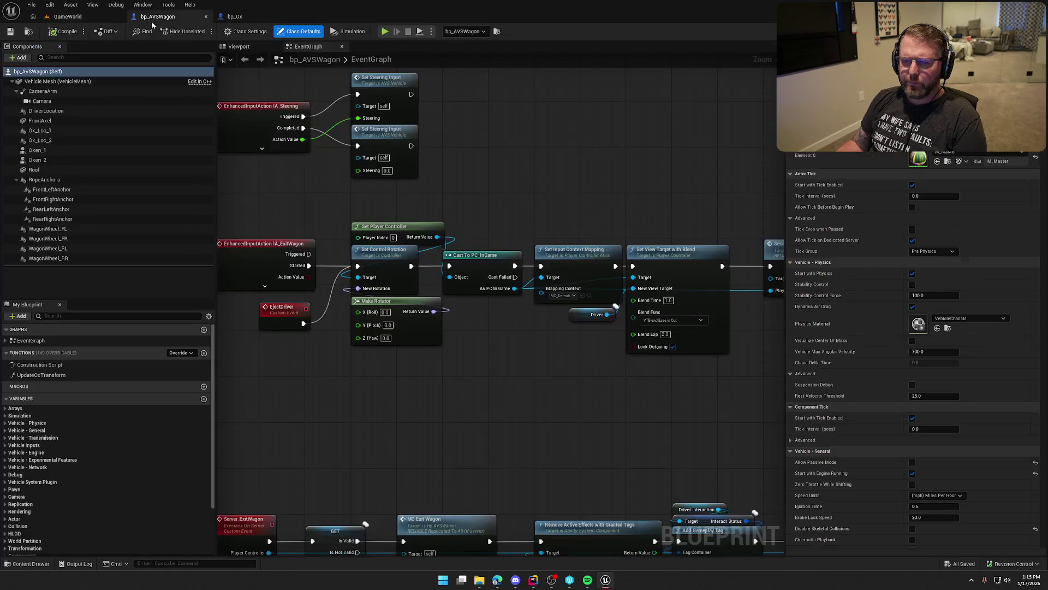
- Return to the GameWorld level and start another play test
left_click(79, 17)
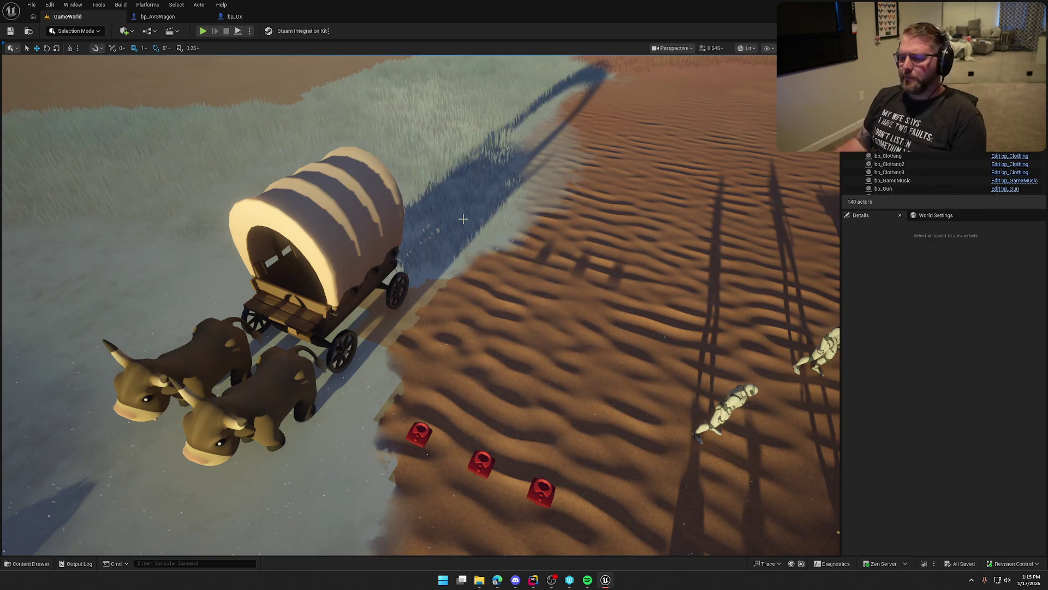
key("alt+p")
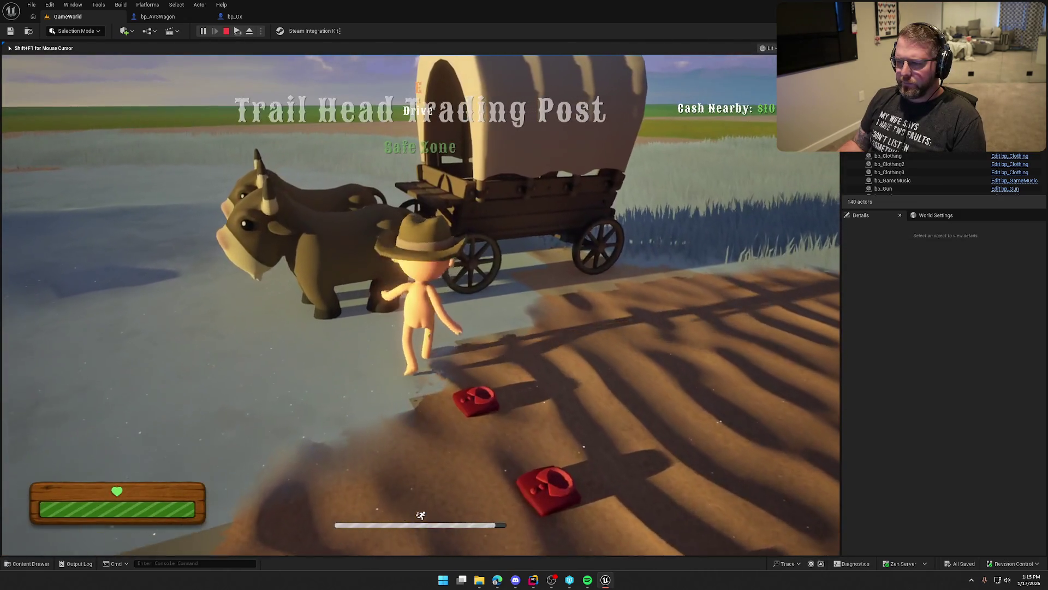
- Sprint to the ox pen, mount an ox, and ride it toward the wagon
key("shift+w")
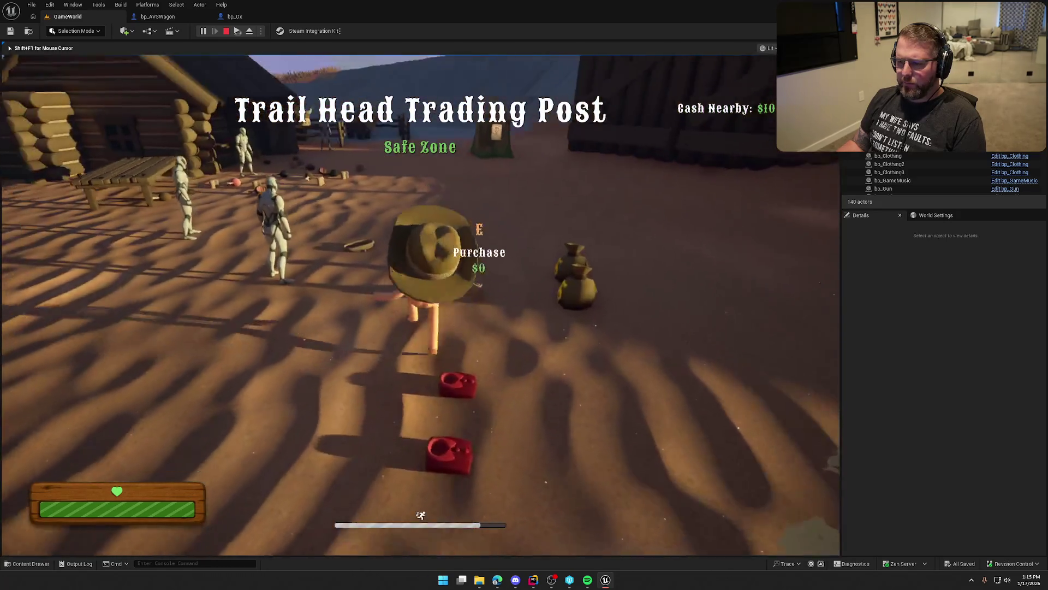
key("shift+w")
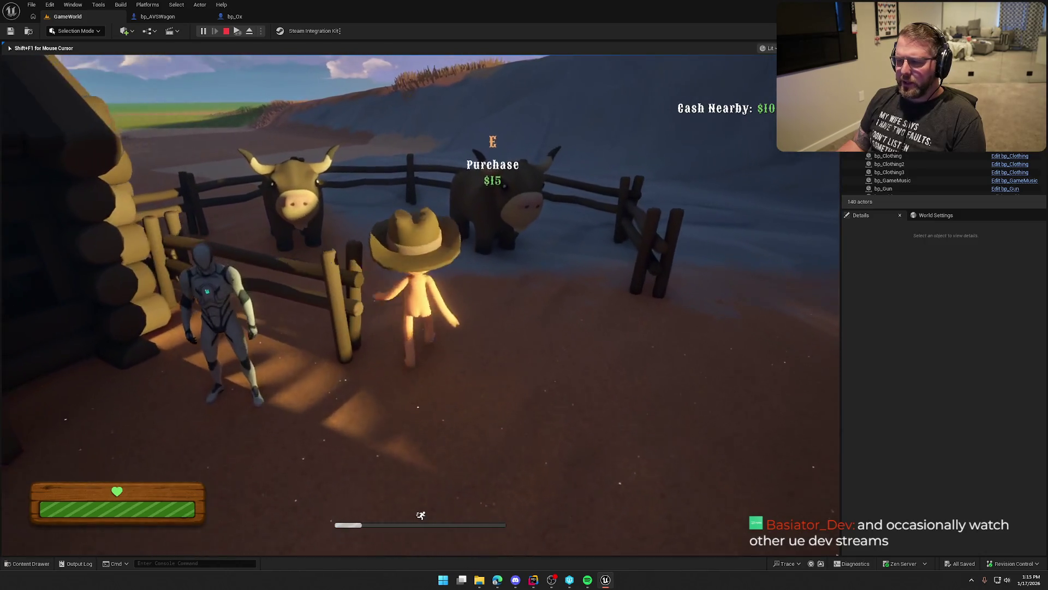
key("e")
key("d")
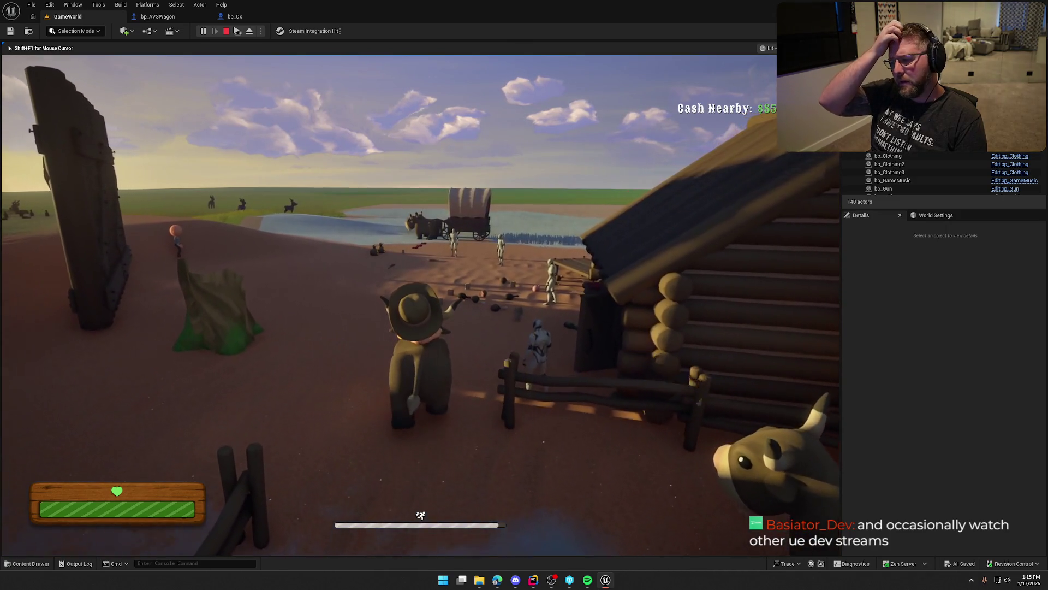
key("w")
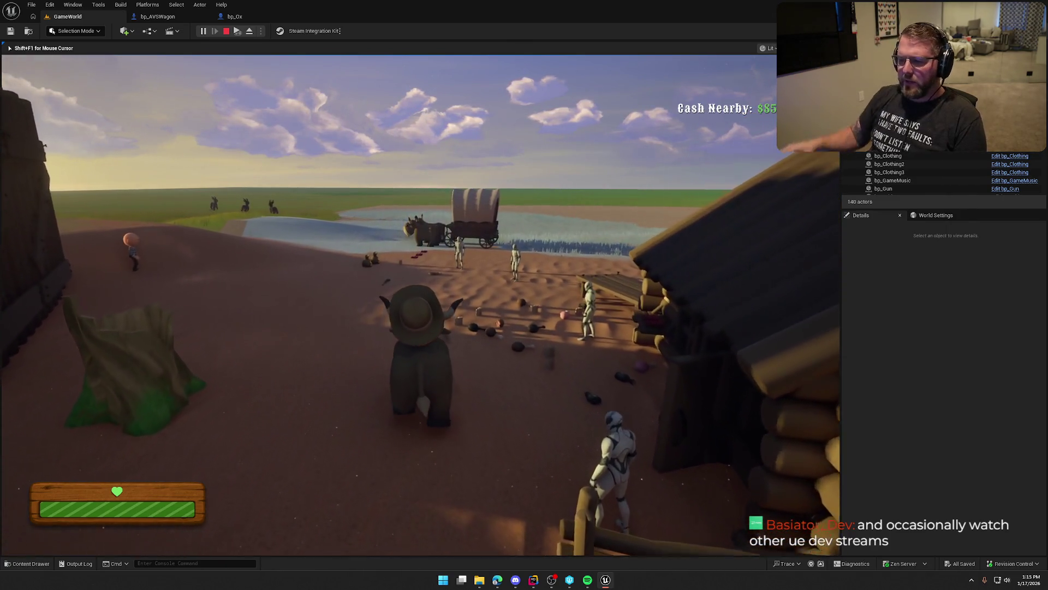
key("w")
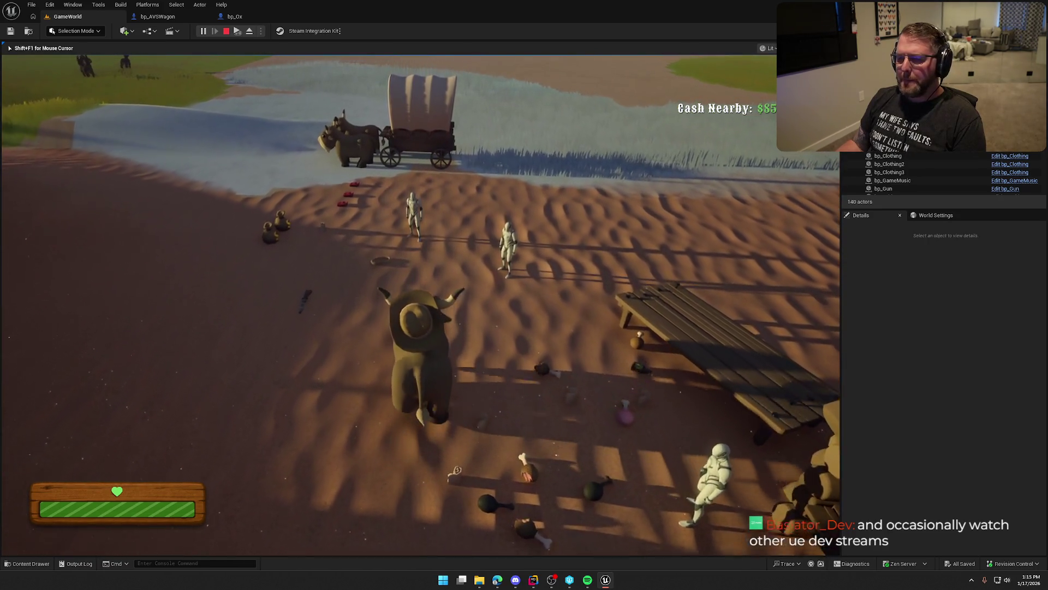
- Ride into the wagon to trigger the overlap, stop playing, and open bp_Ox's event graph
key("d")
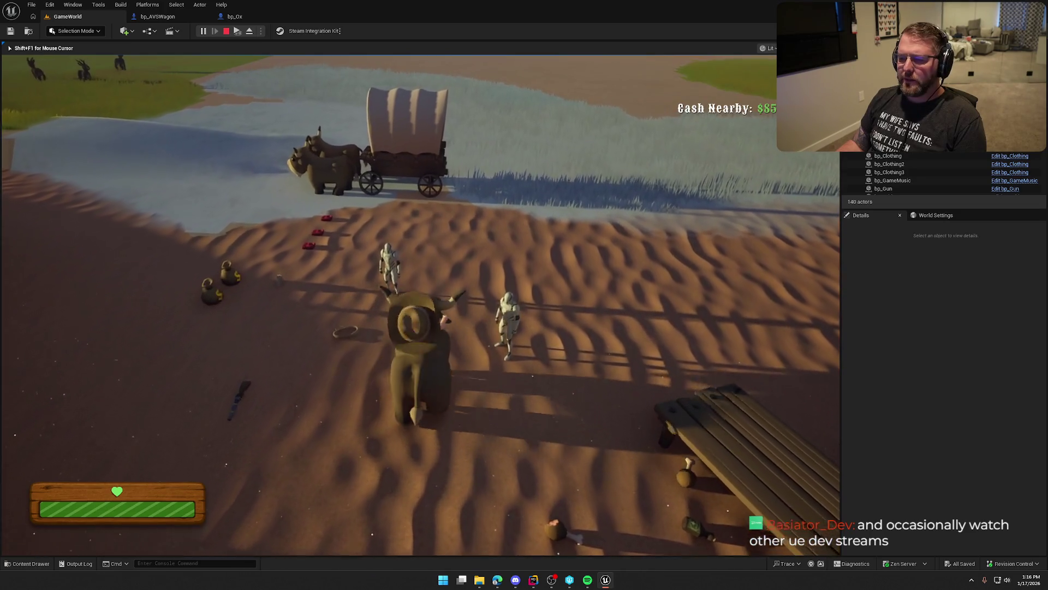
key("w")
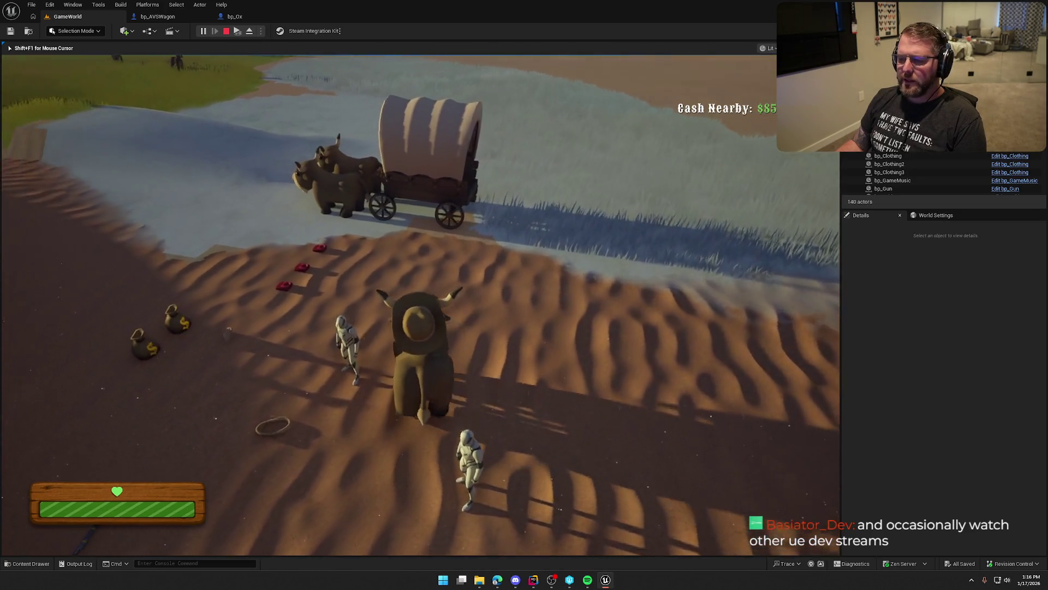
key("w")
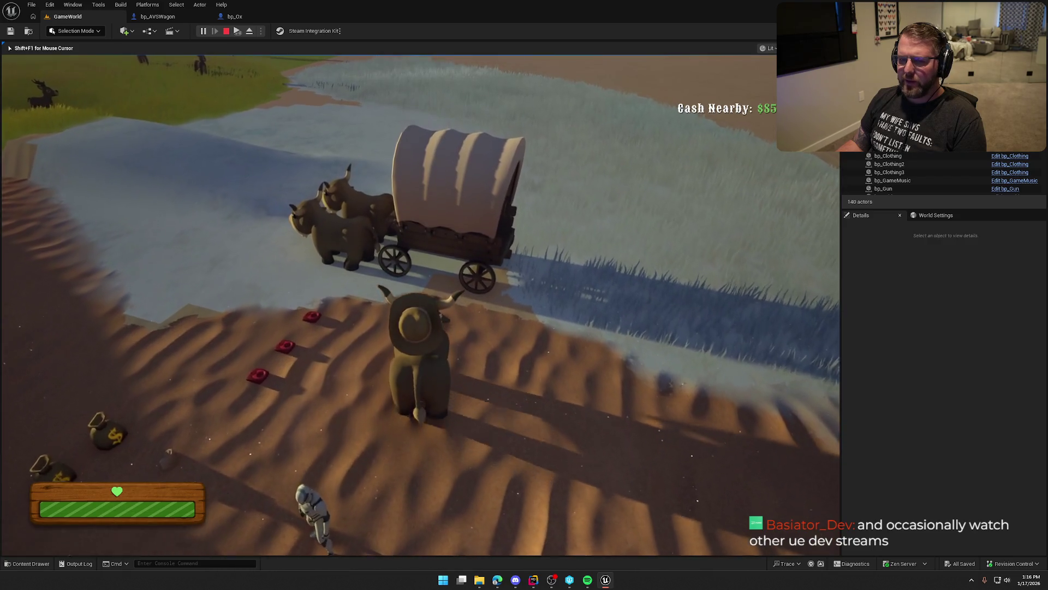
key("d")
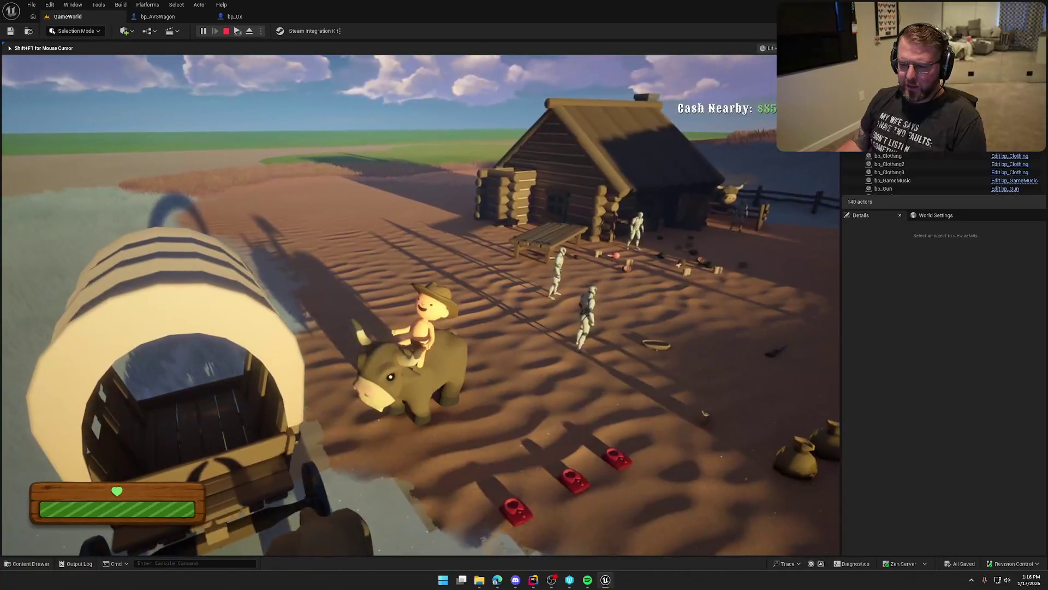
key("Escape")
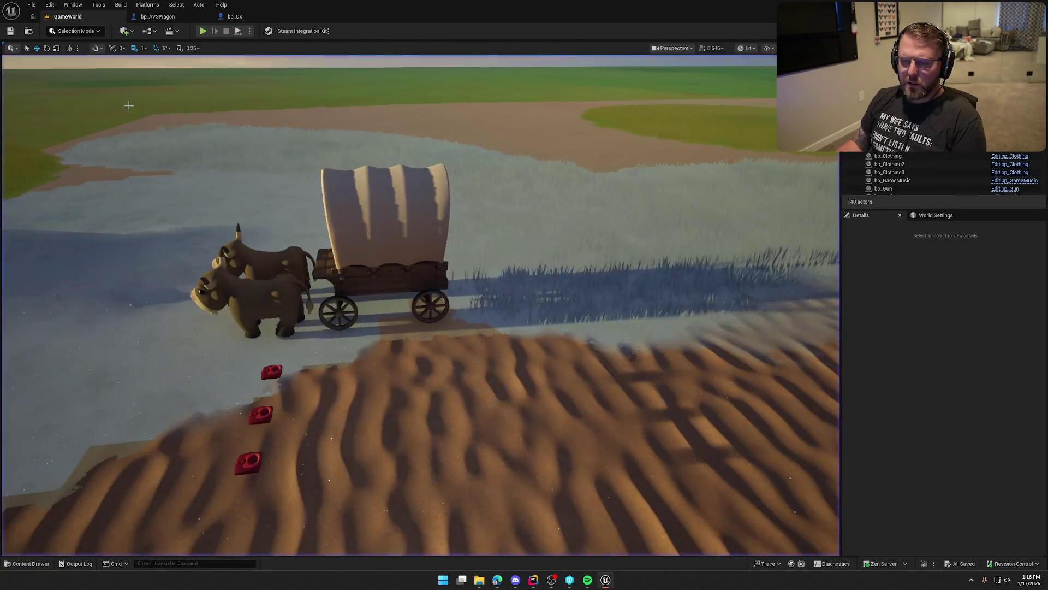
left_click(236, 16)
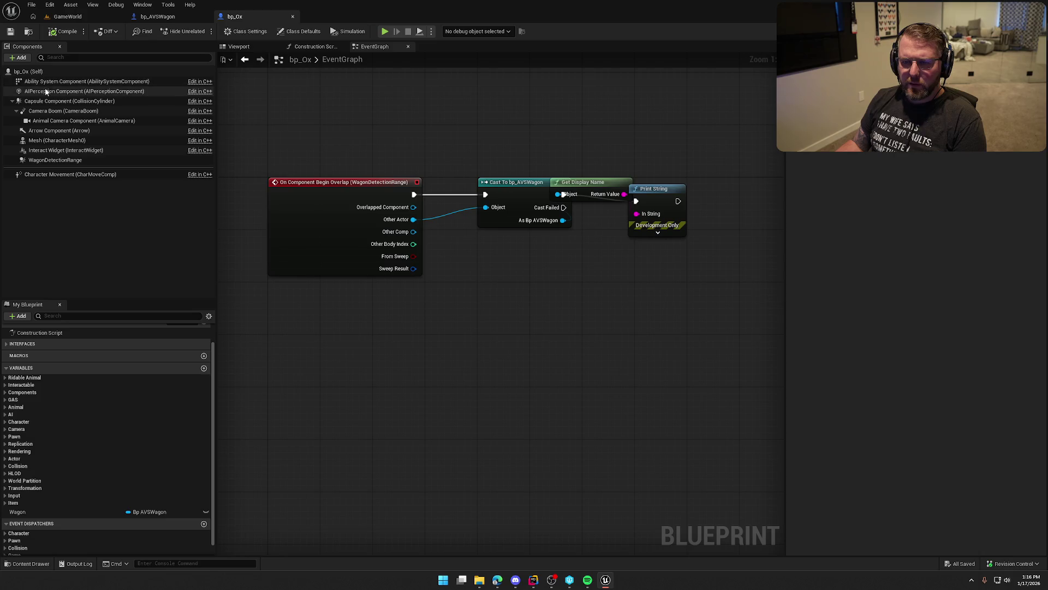
- Set WagonDetectionRange's collision preset to Custom, ignoring all channels except overlapping WorldDynamic
left_click(54, 160)
scroll(853, 422, "down", 2)
scroll(854, 420, "up", 3)
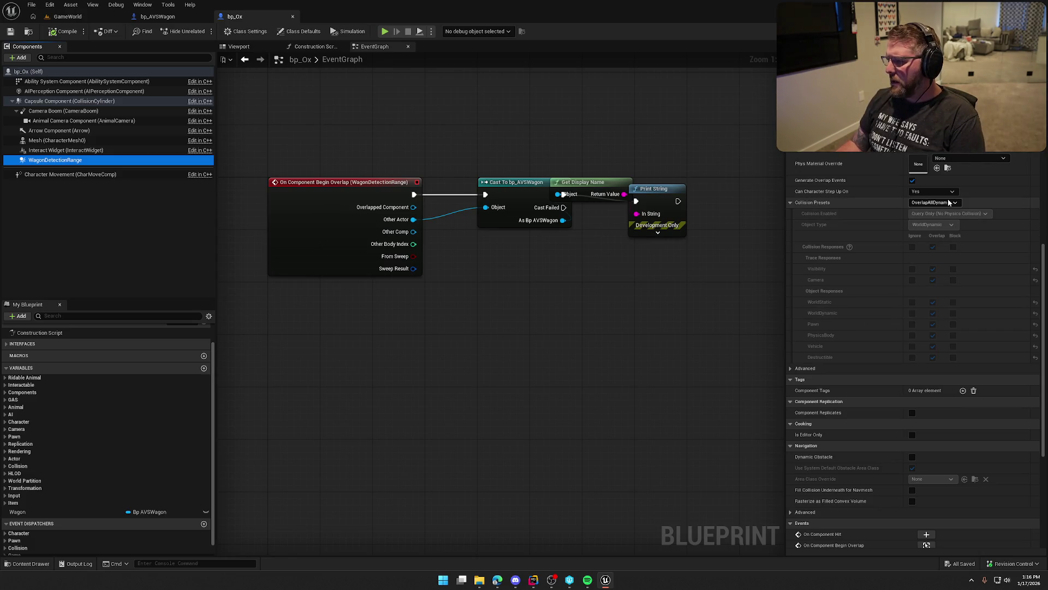
left_click(944, 203)
left_click(928, 211)
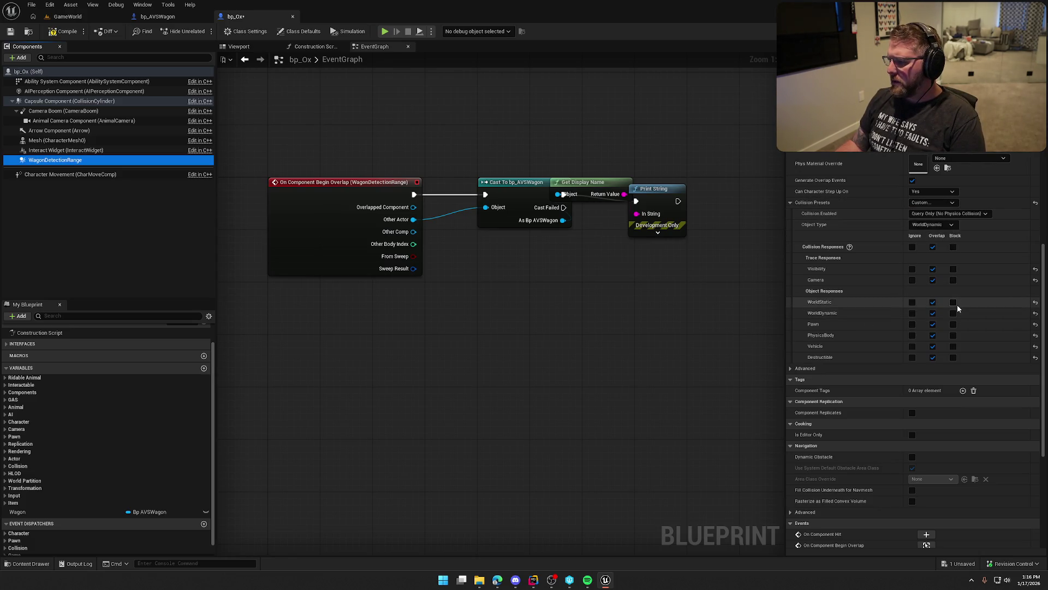
left_click(912, 247)
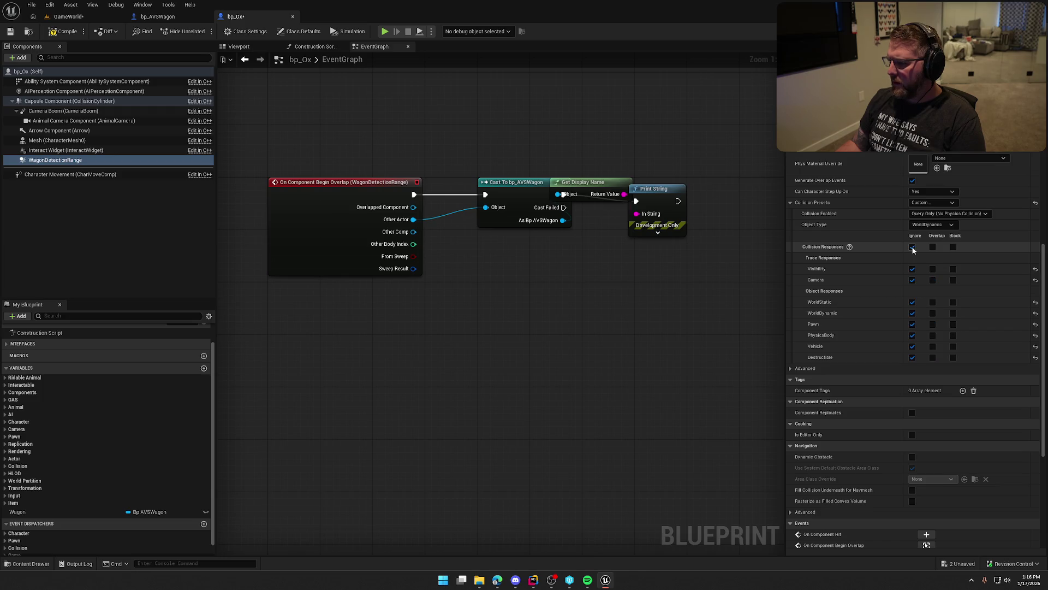
- Check the bp_AVSWagon Vehicle Mesh collision settings, then return to the GameWorld level
left_click(168, 19)
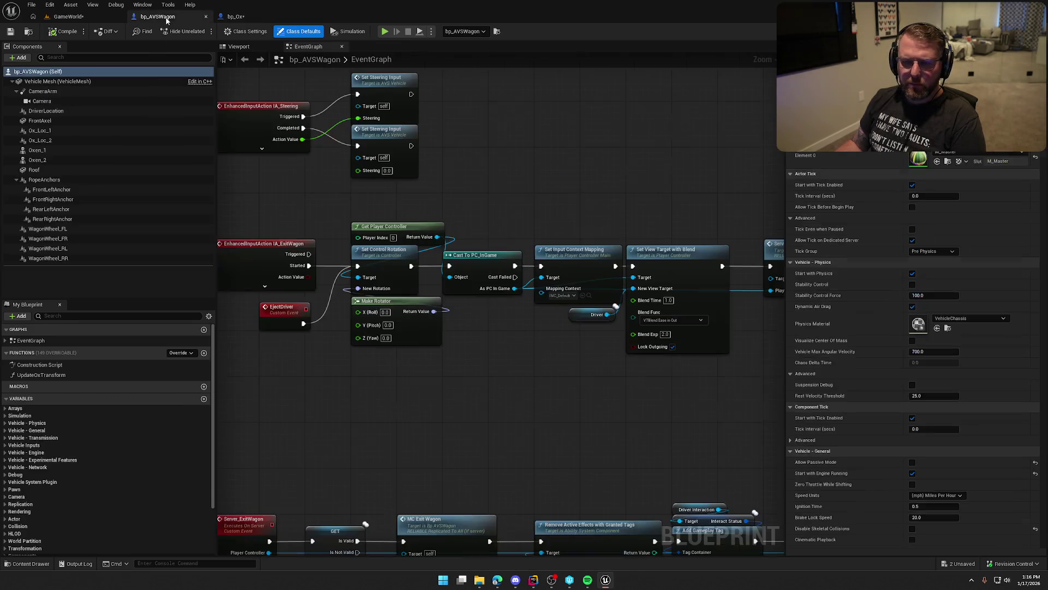
left_click(53, 82)
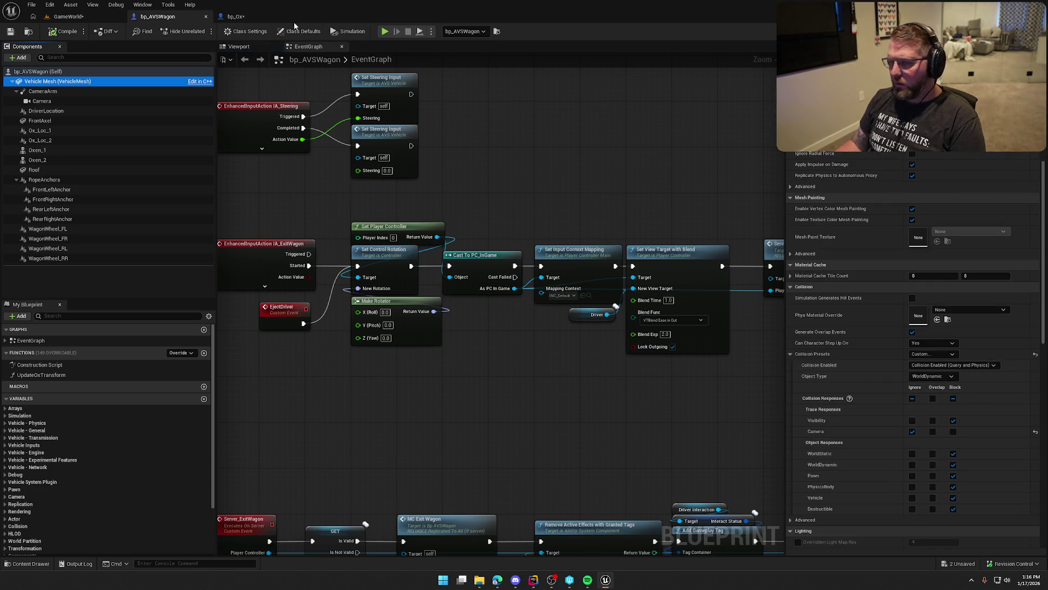
left_click(226, 17)
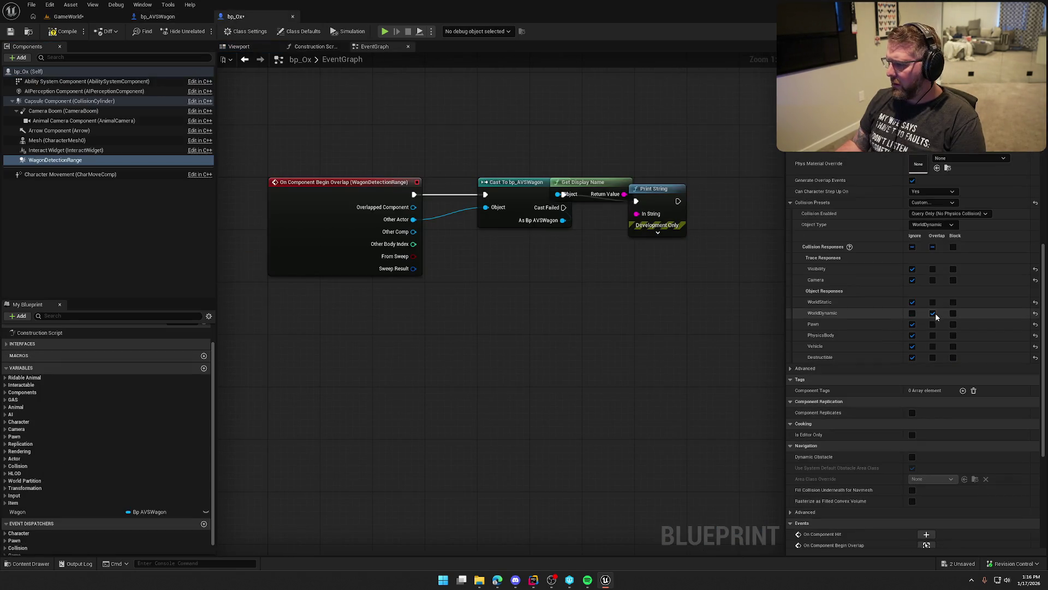
left_click(68, 16)
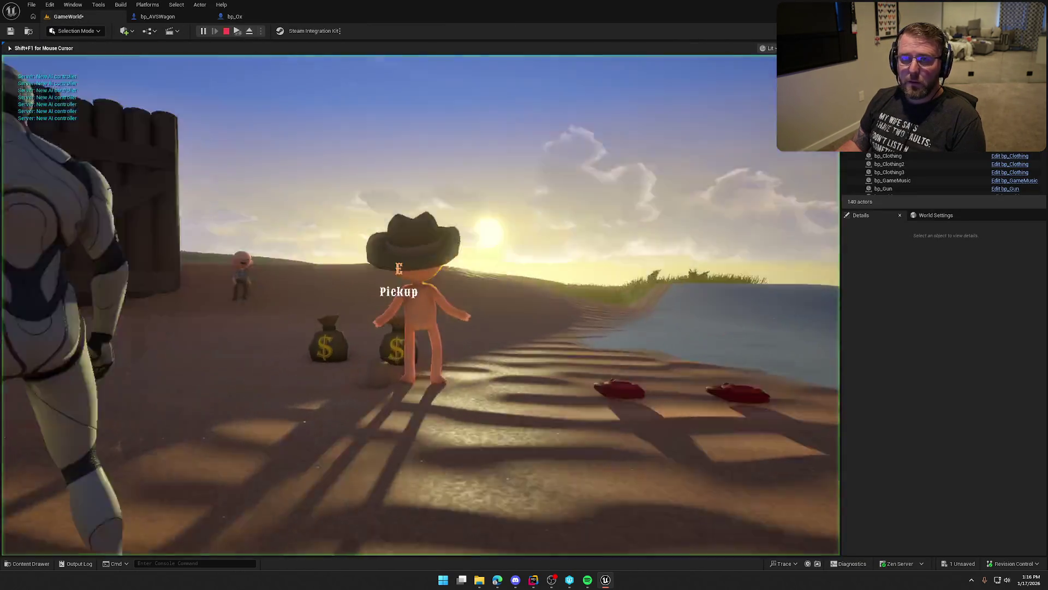
- Sprint through the trading post to the ox pen and buy and mount an ox
key("shift+w")
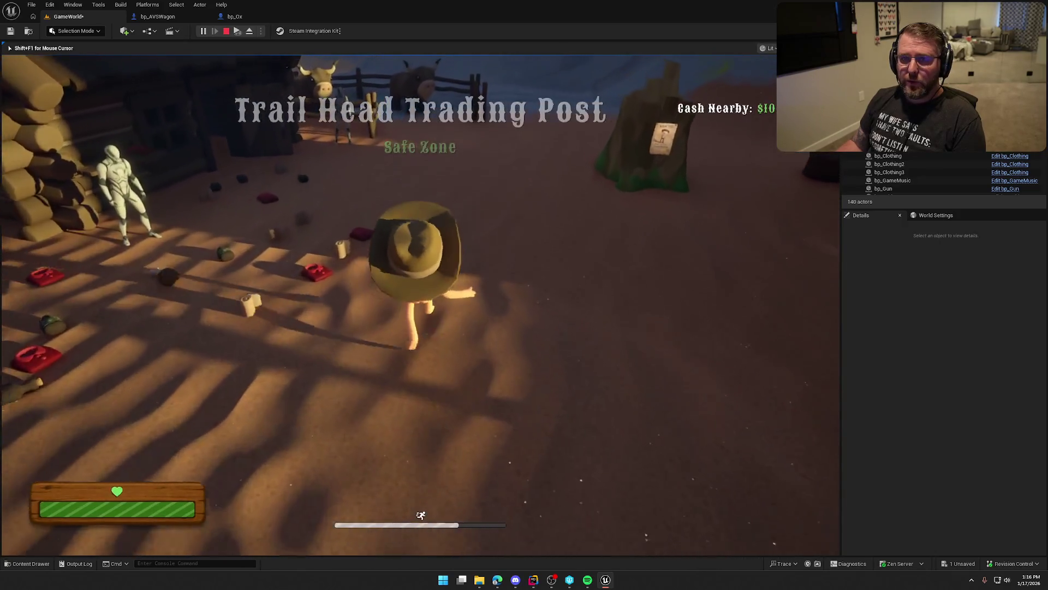
key("w")
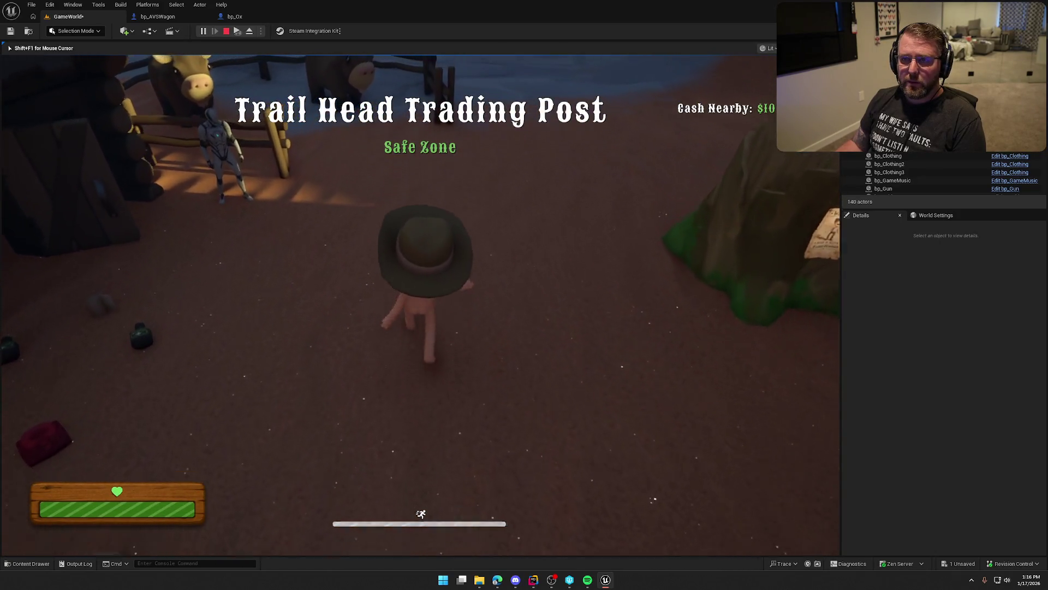
key("w")
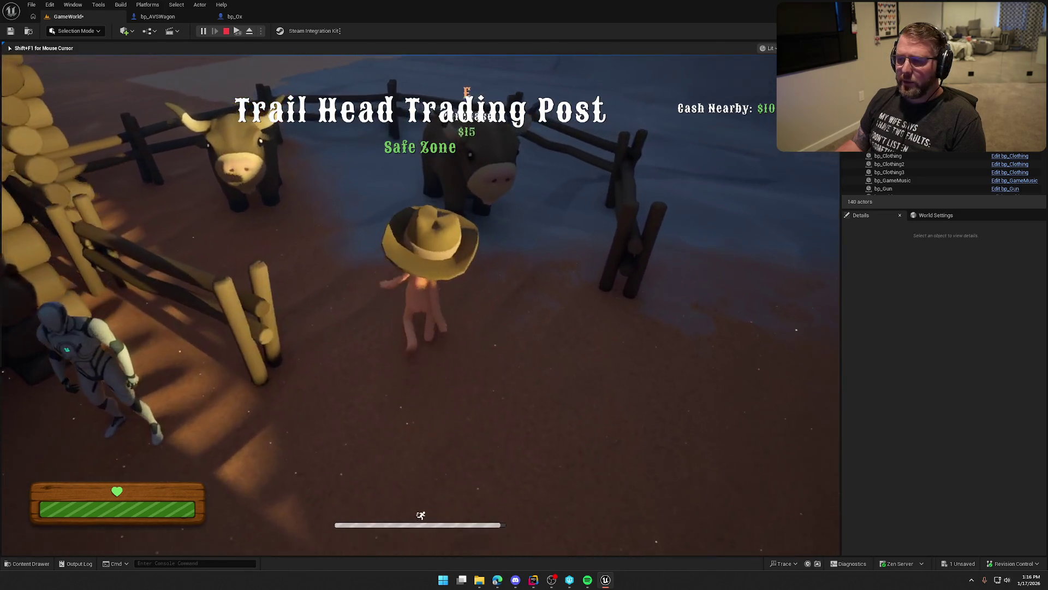
key("e")
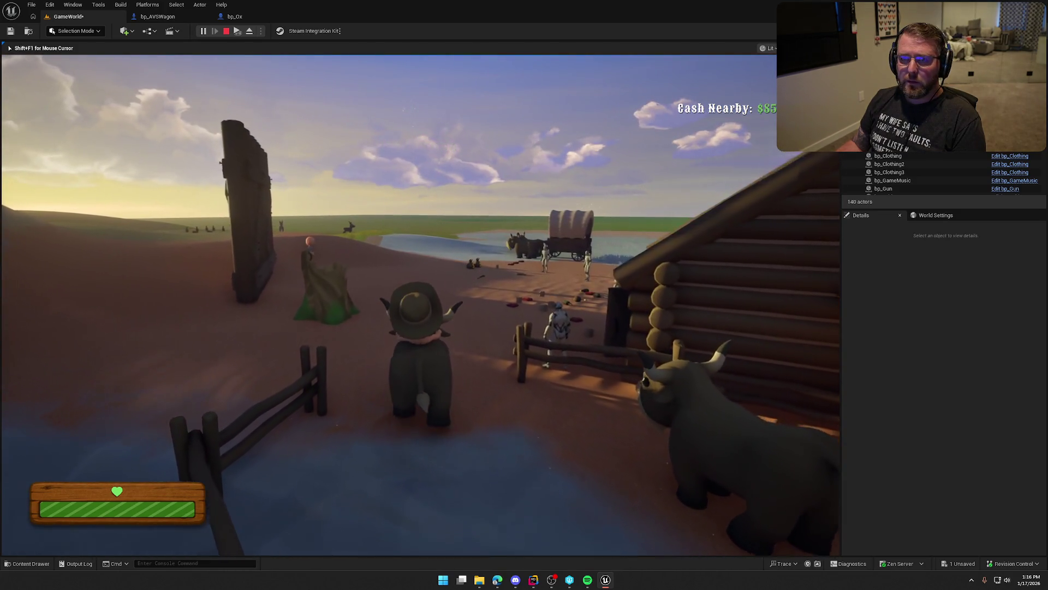
- Ride the ox up to the wagon to print bp_AVSWagon, then stop and reopen bp_Ox's graph
key("w")
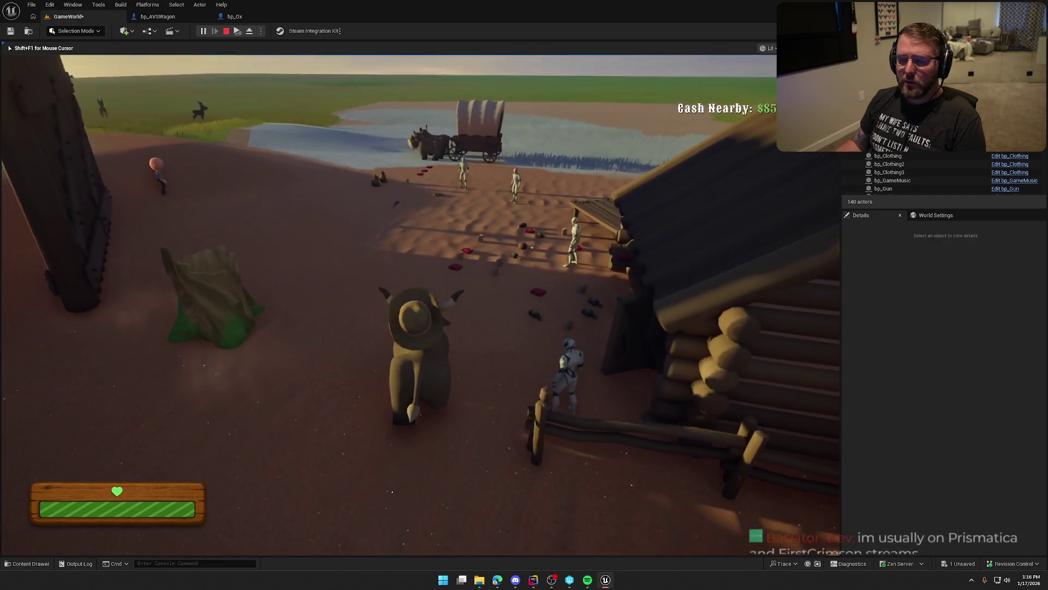
key("w")
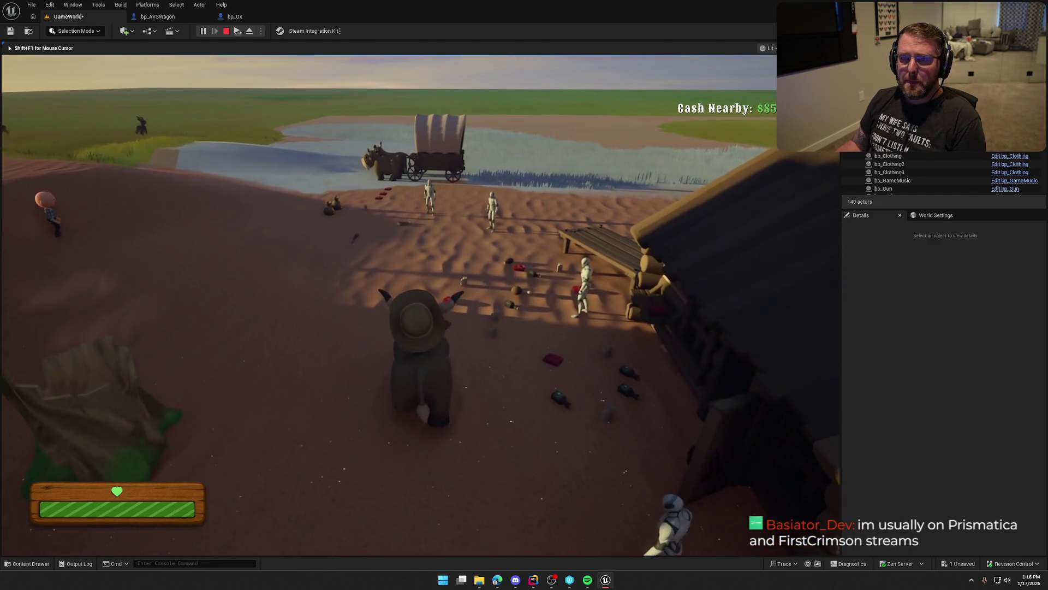
key("w")
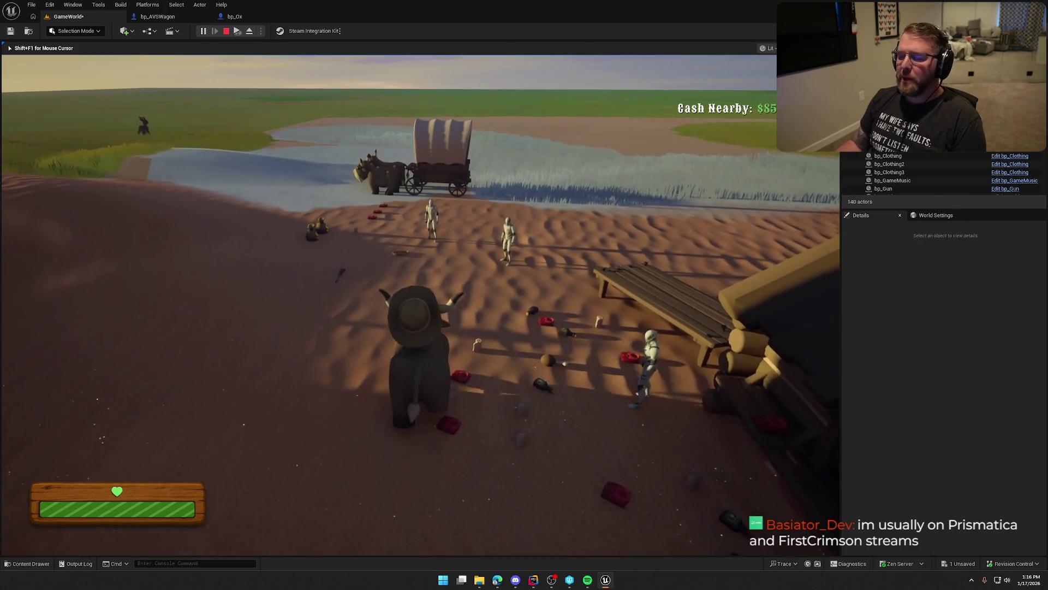
key("w")
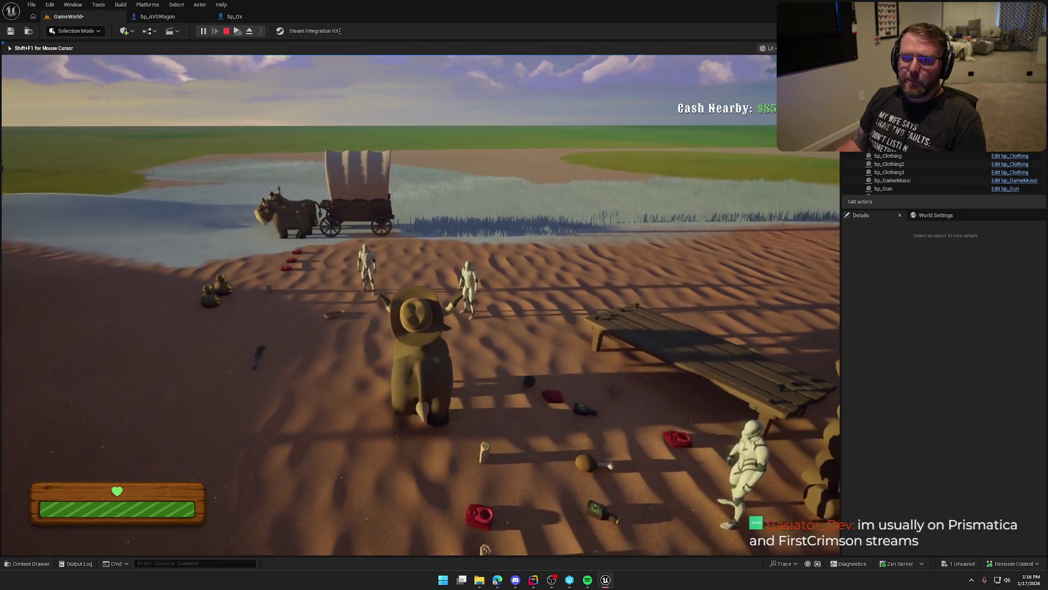
key("w")
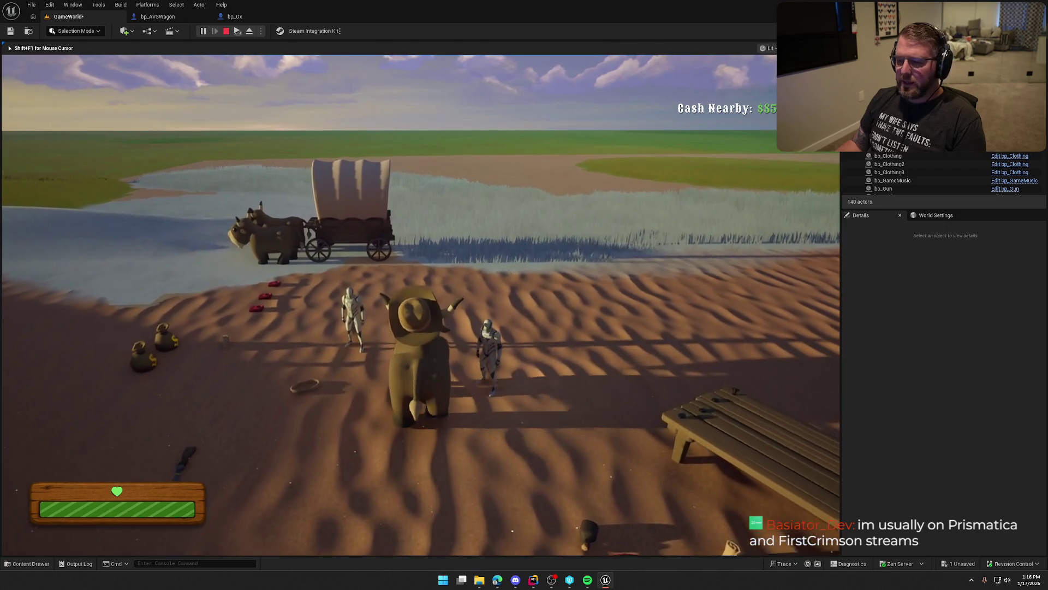
key("w")
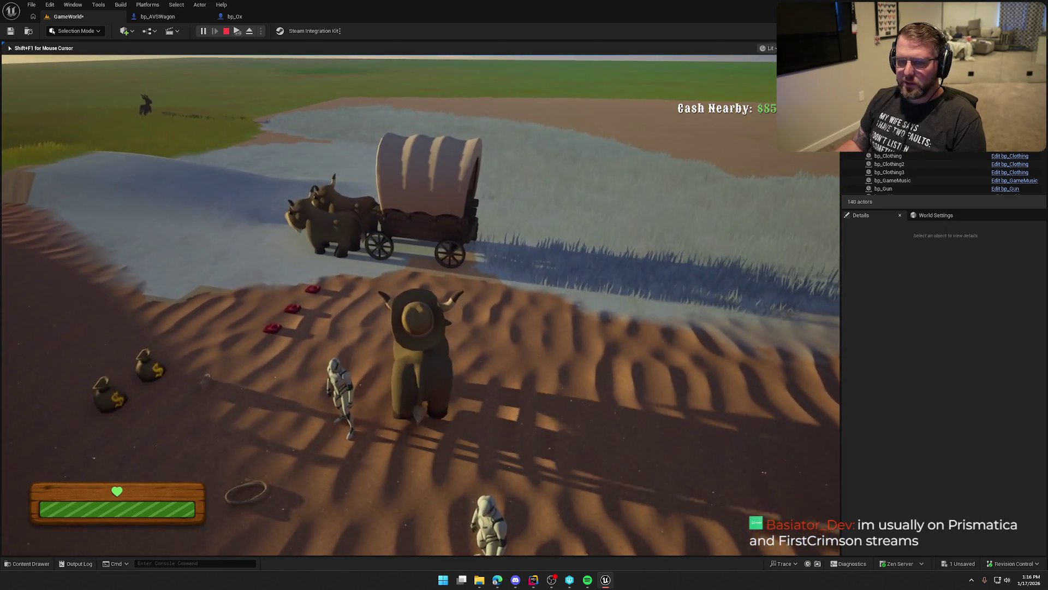
key("w")
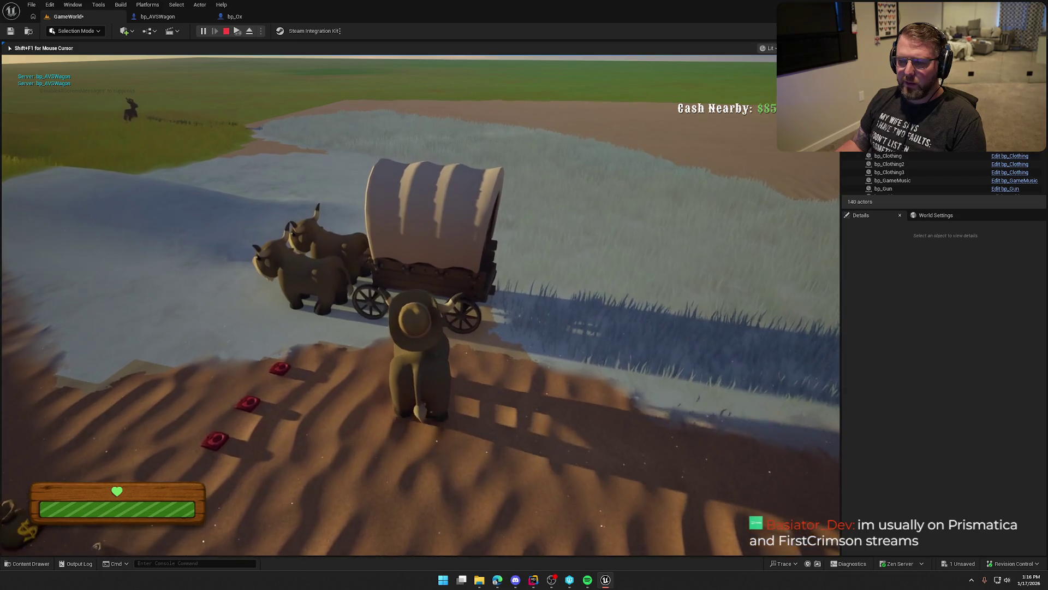
key("w")
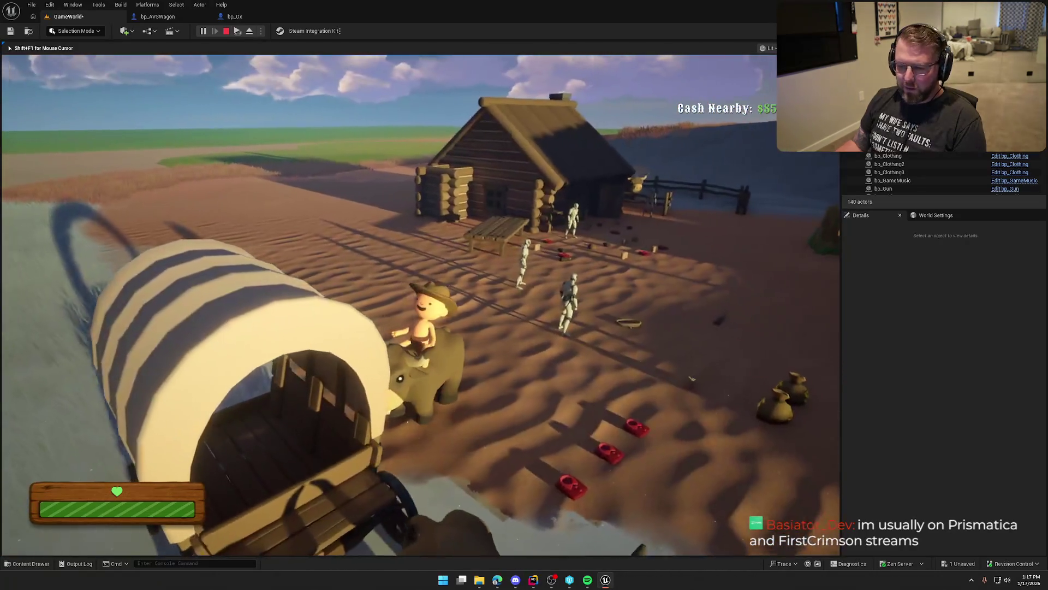
key("w")
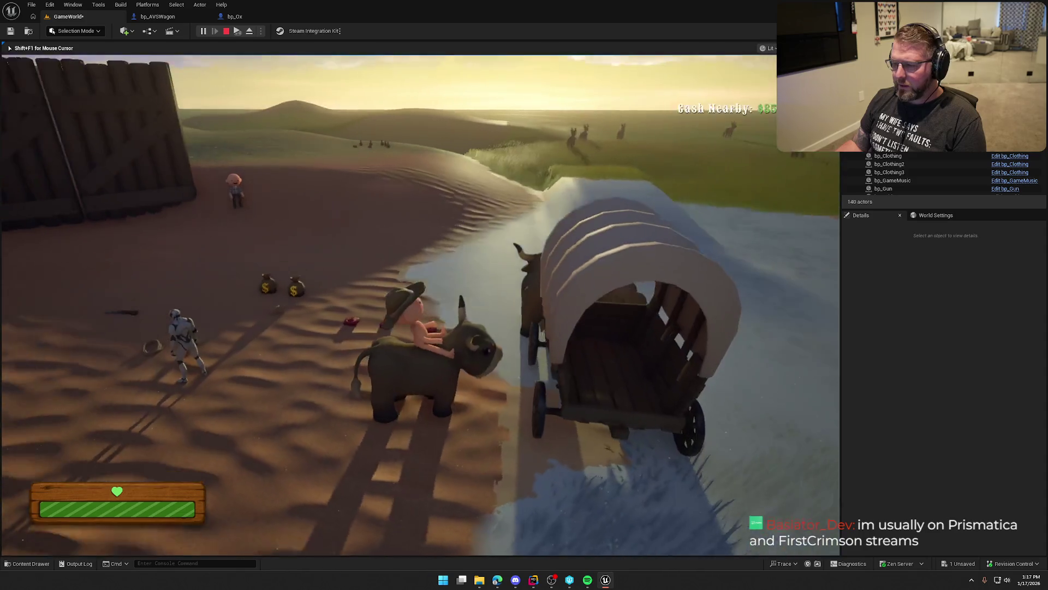
key("Escape")
left_click(235, 16)
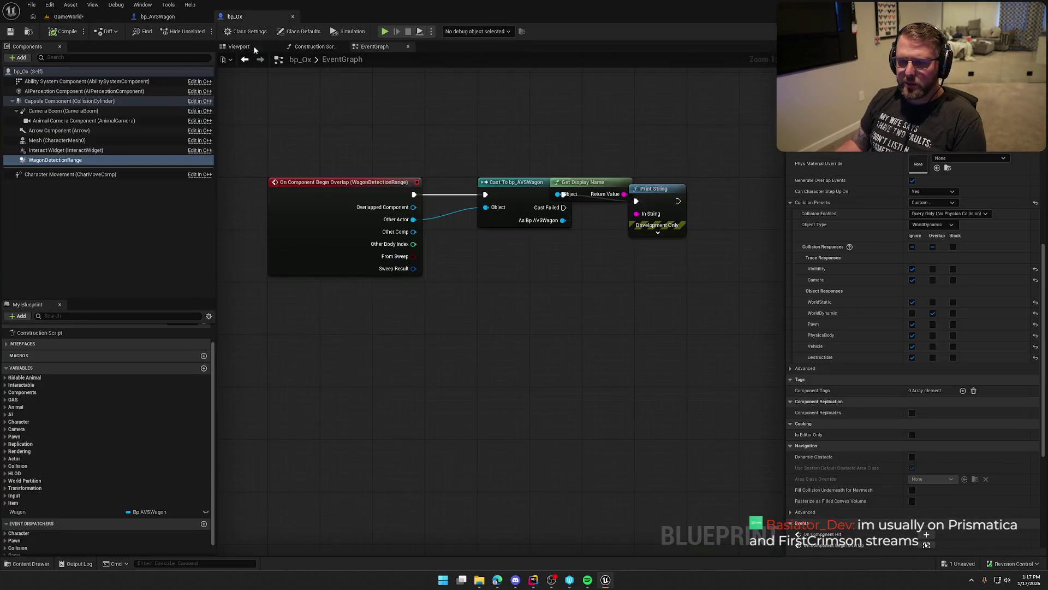
- Feed Other Comp's display name into bp_Ox's Print String, deleting the old Get Display Name node
left_click_drag(597, 188, 604, 110)
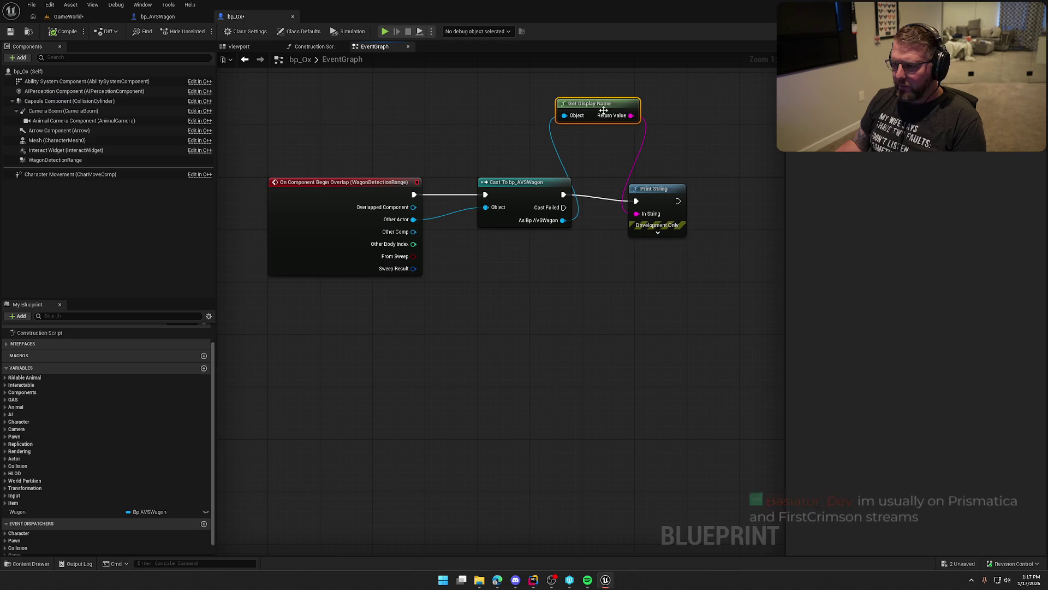
left_click_drag(641, 219, 637, 214)
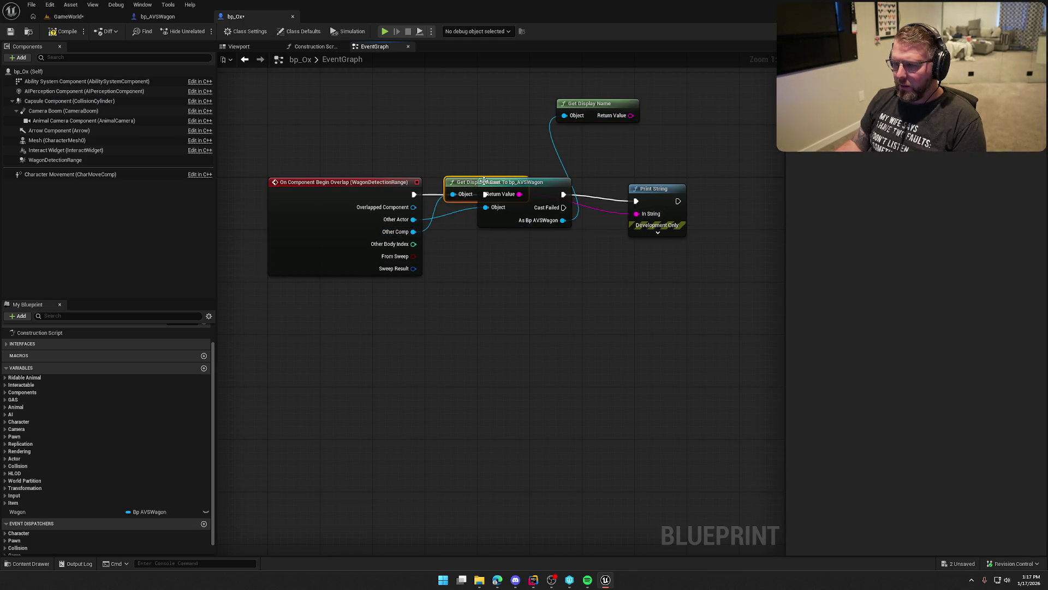
key("Delete")
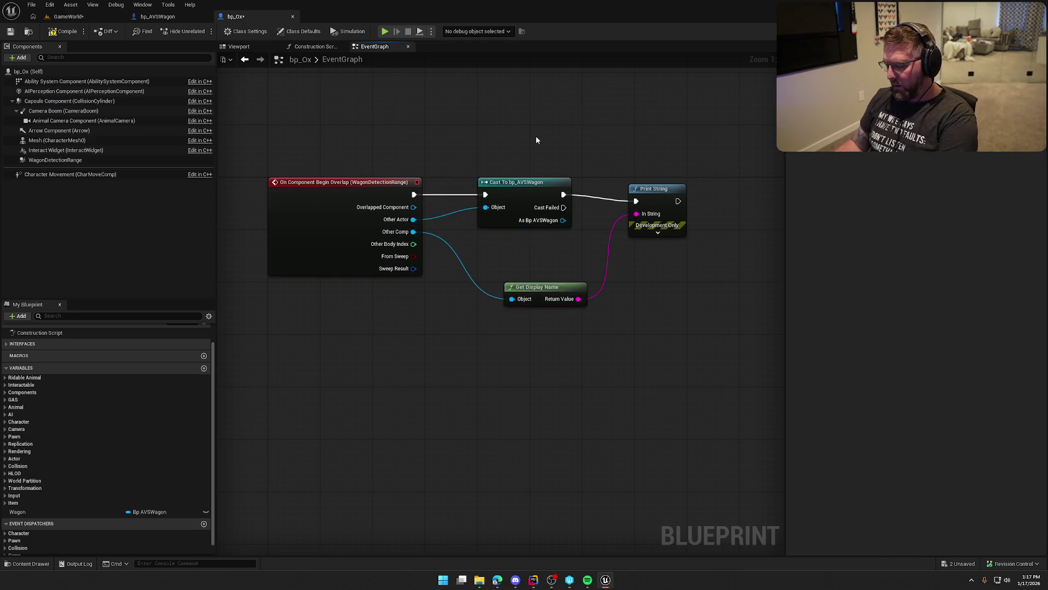
left_click_drag(498, 147, 545, 153)
left_click(60, 19)
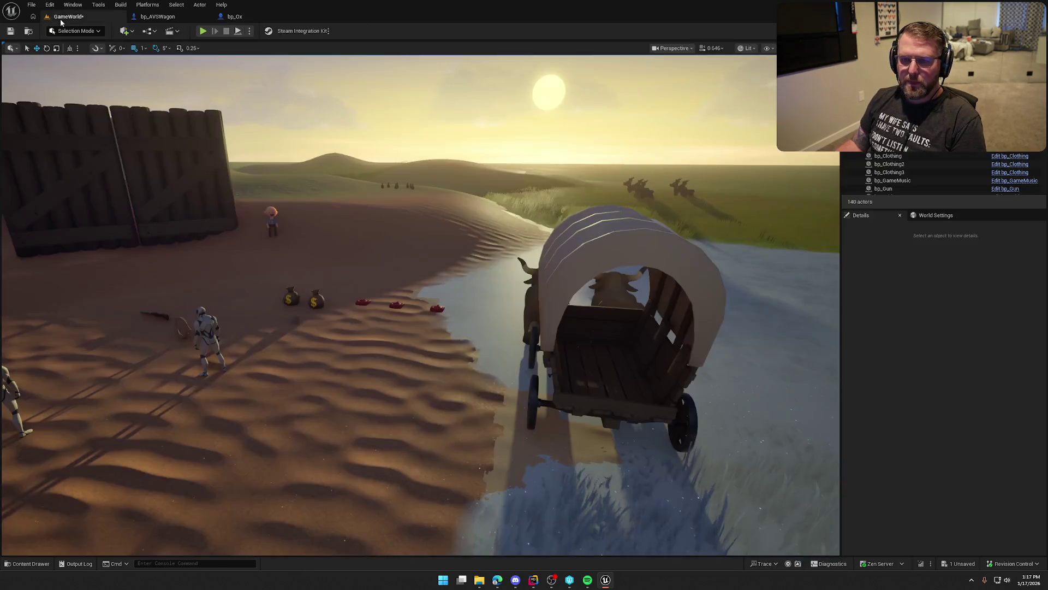
- Start a play test and run the character through the ox pen
left_click(203, 31)
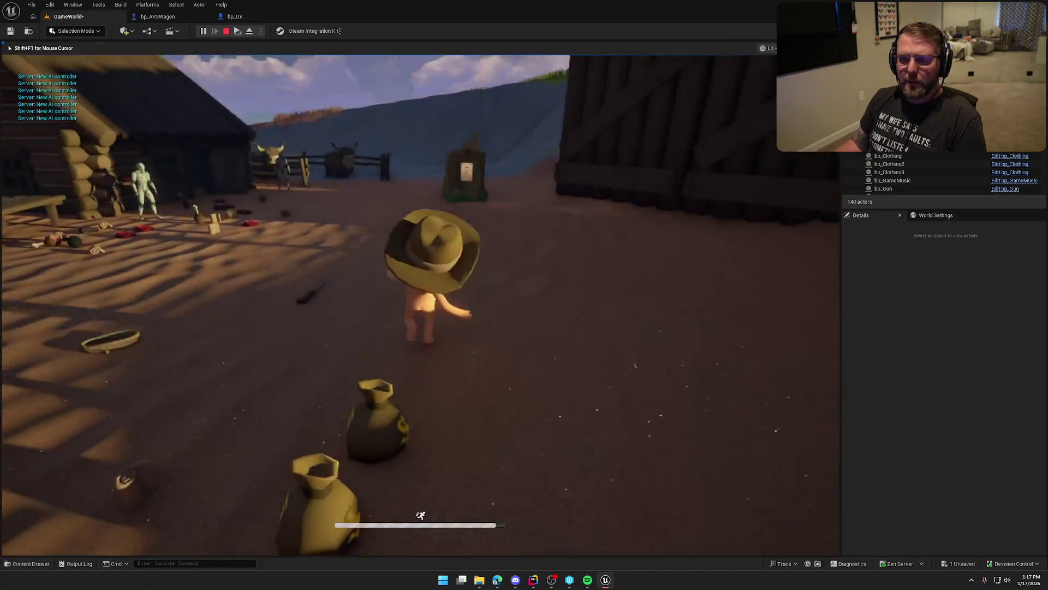
key("shift+w")
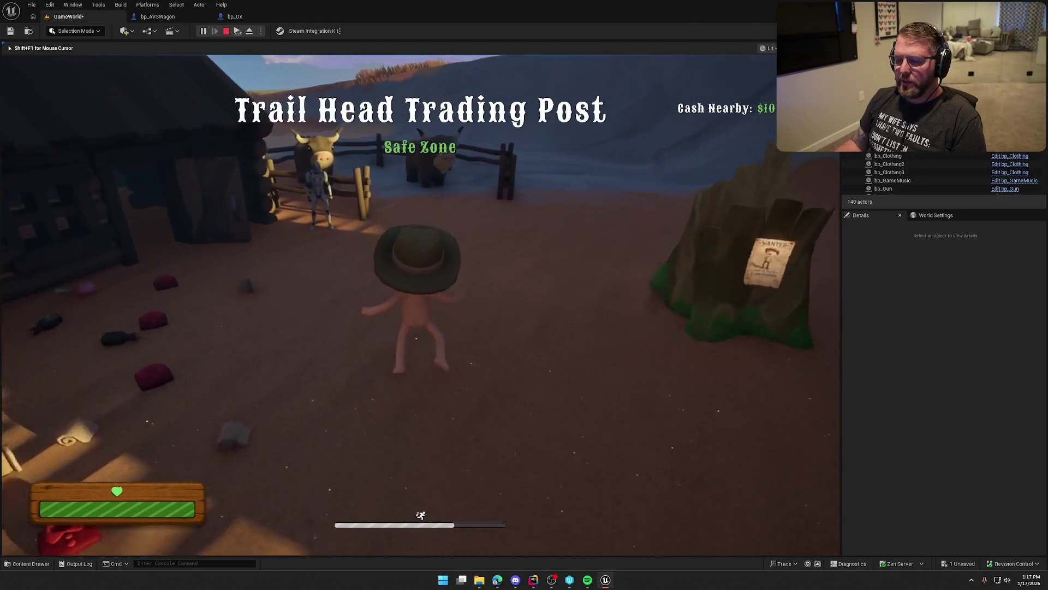
key("w")
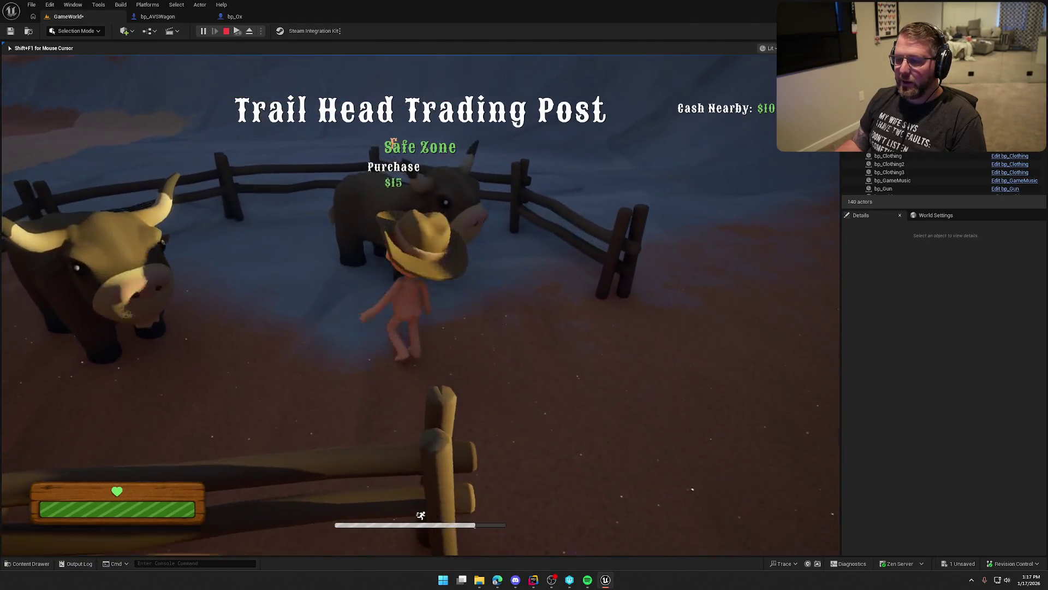
key("w")
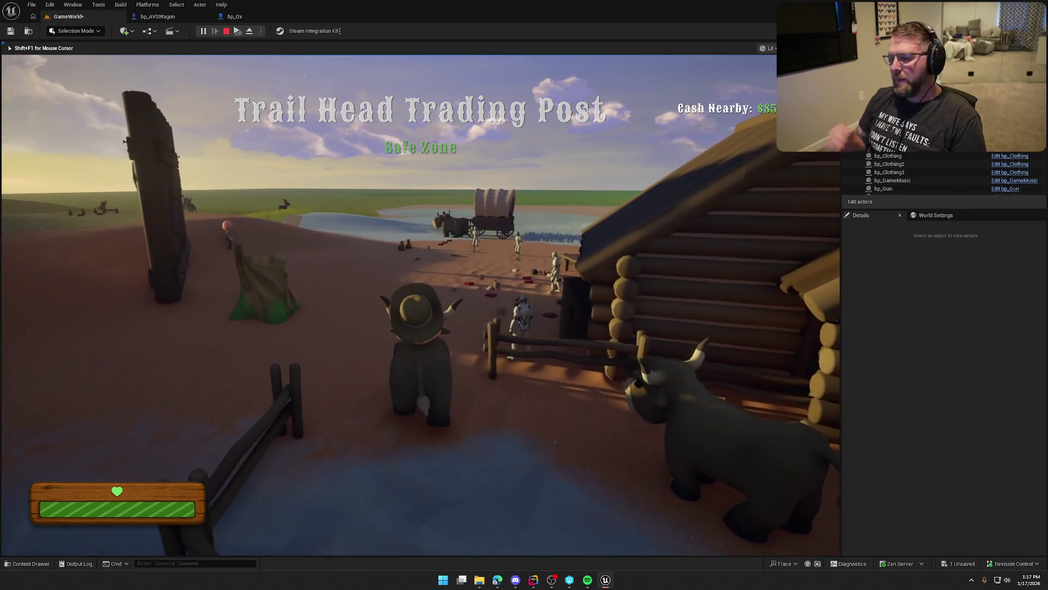
key("w")
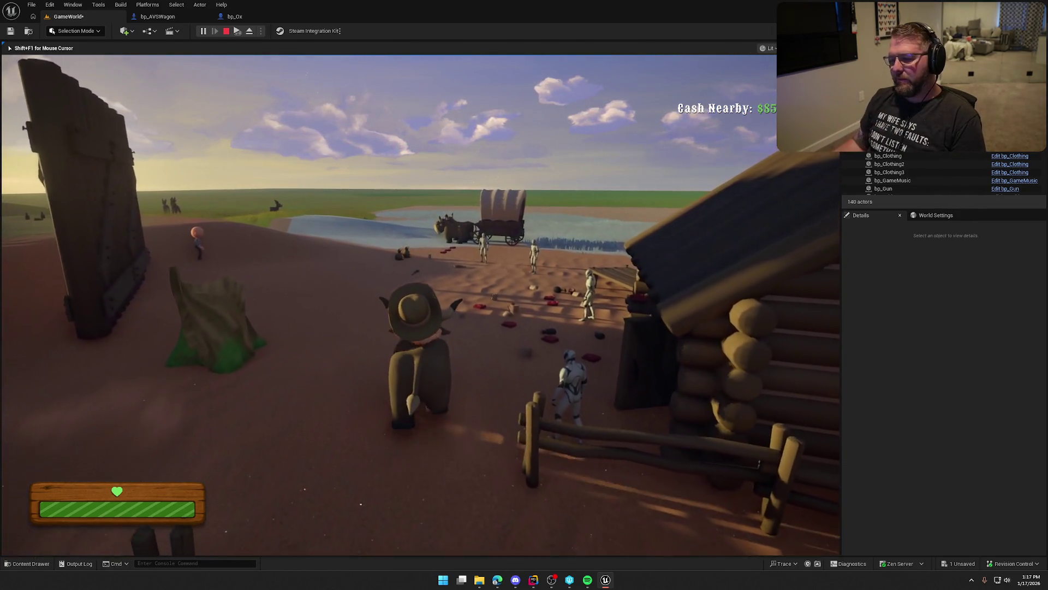
- Walk to the wagon to trigger the Roof and VehicleMesh overlap prints, then stop
key("w")
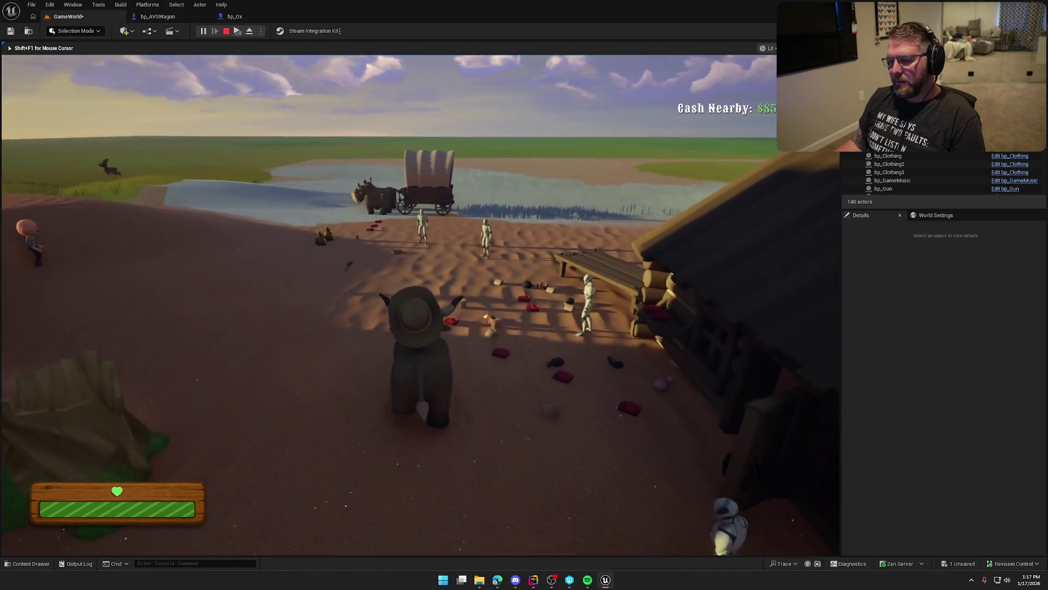
key("w")
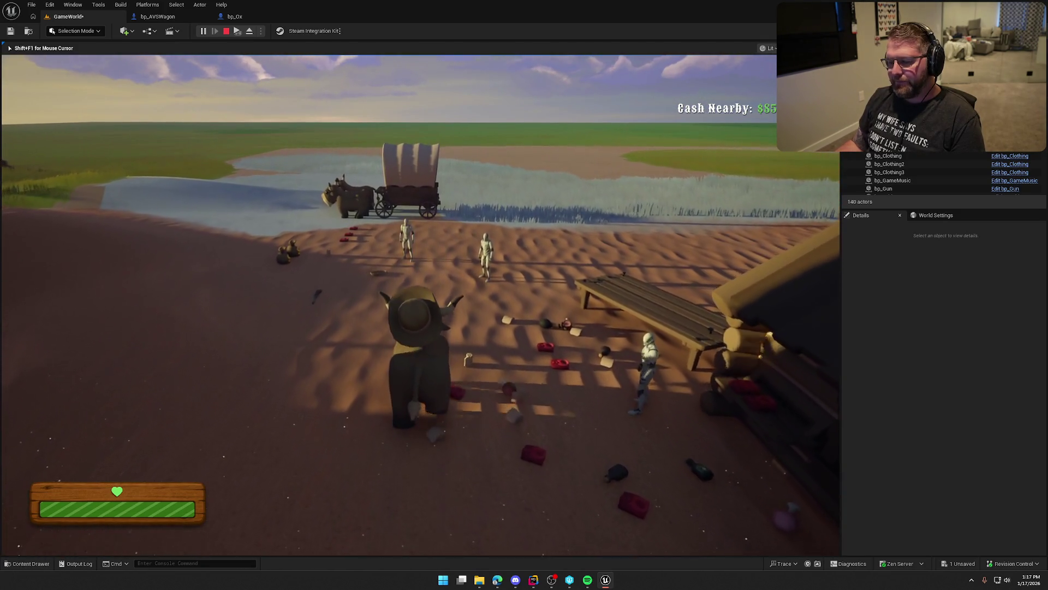
key("w")
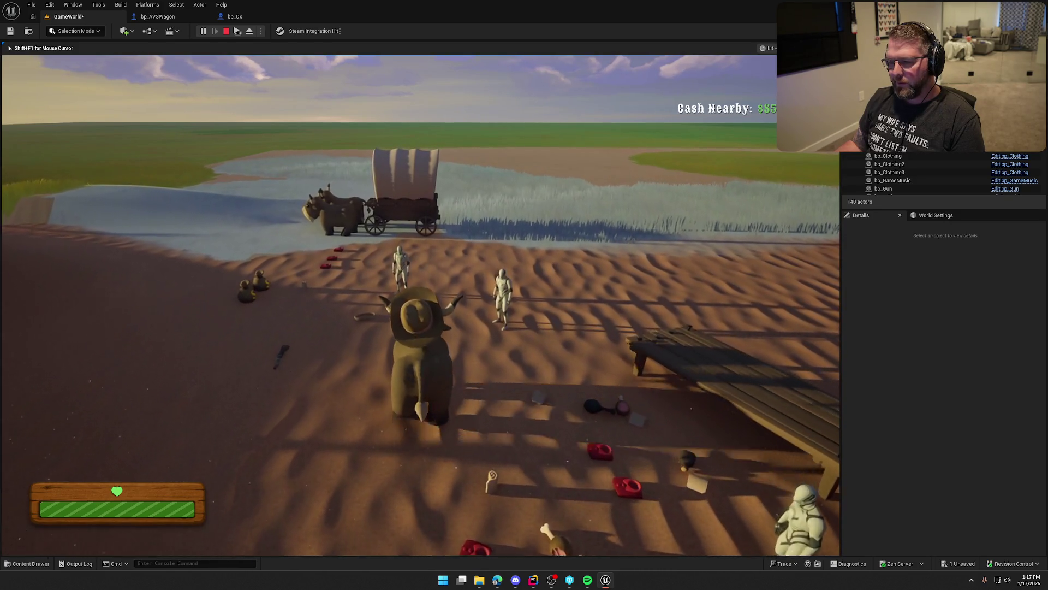
key("w")
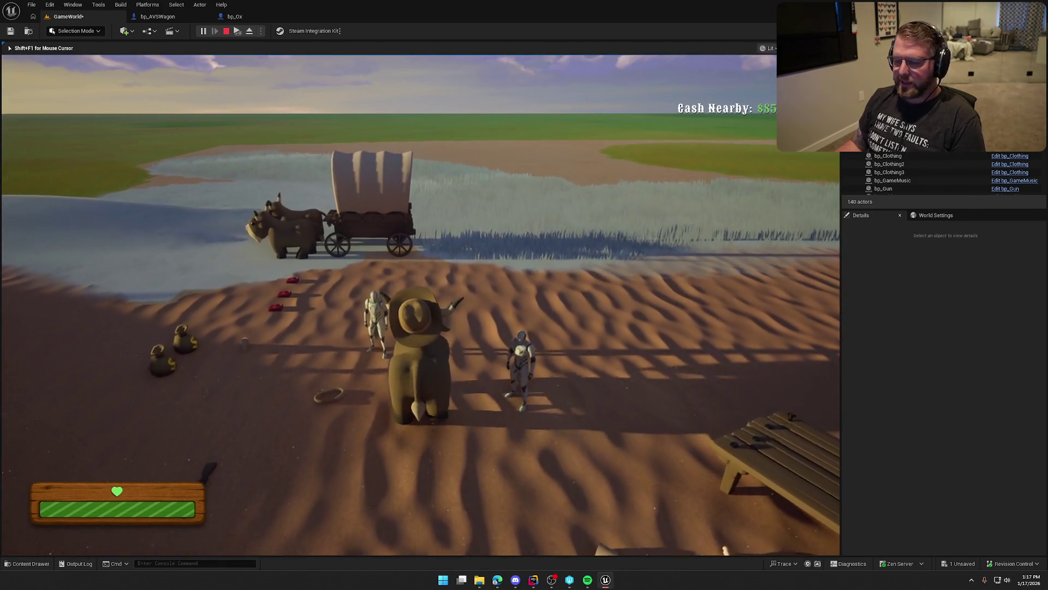
key("w")
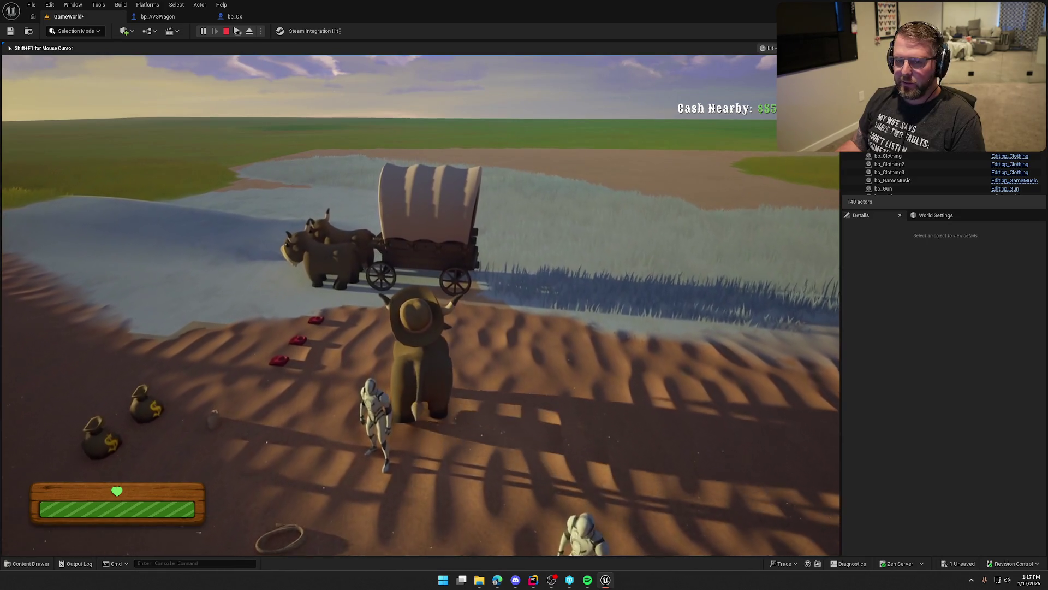
key("w")
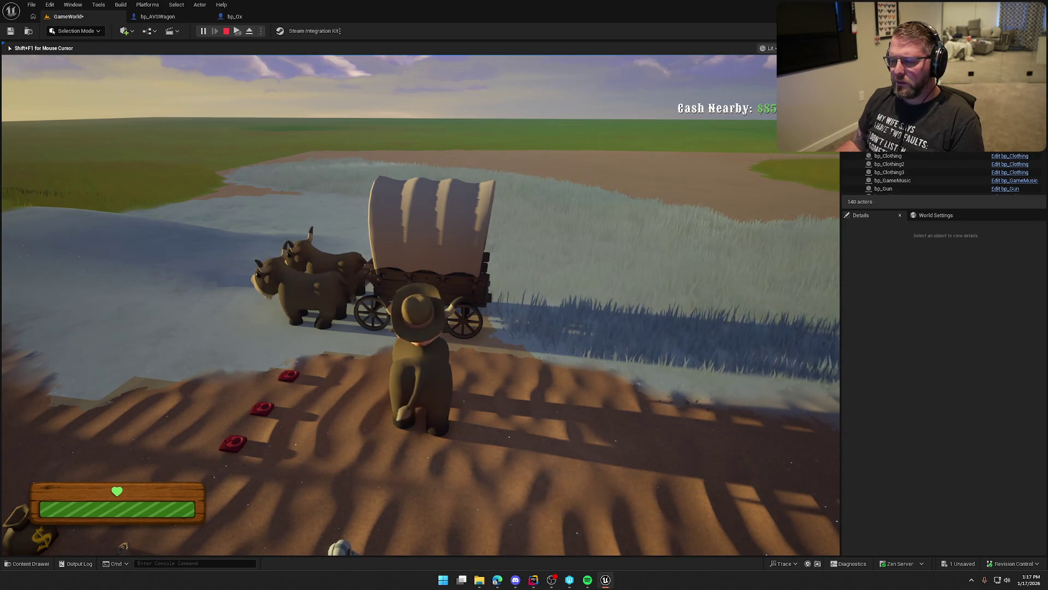
key("Escape")
left_click(171, 20)
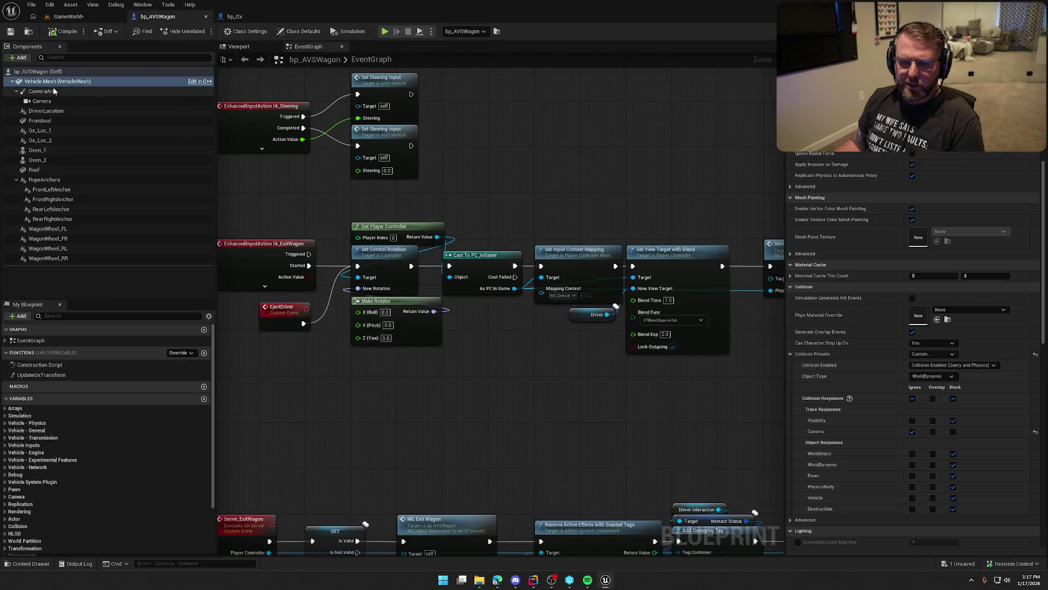
- Turn off Generate Overlap Events on the wagon's Roof, then compile and check out bp_AVSWagon
left_click(89, 171)
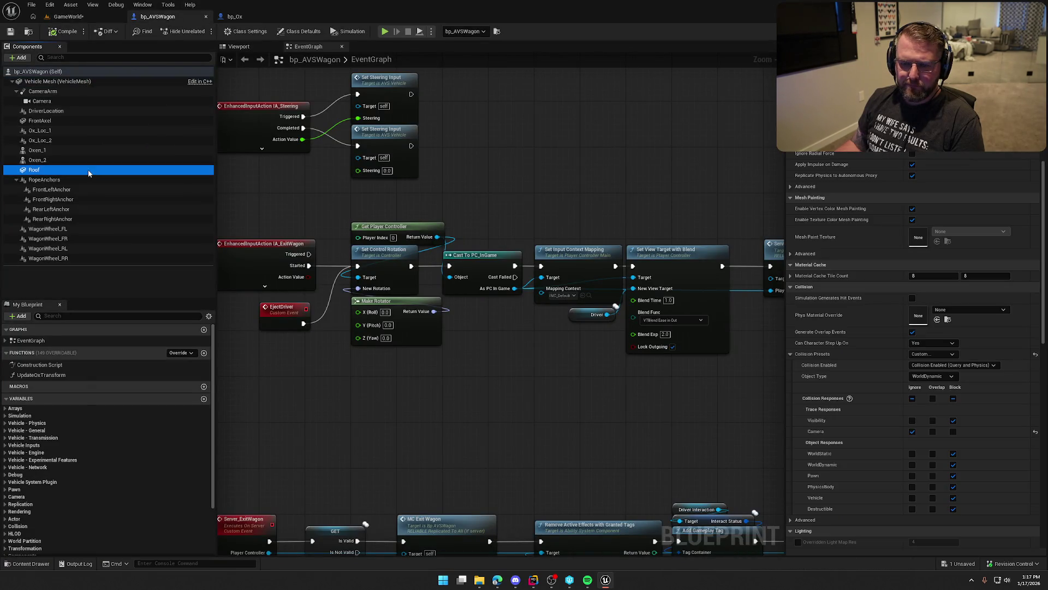
scroll(964, 414, "down", 2)
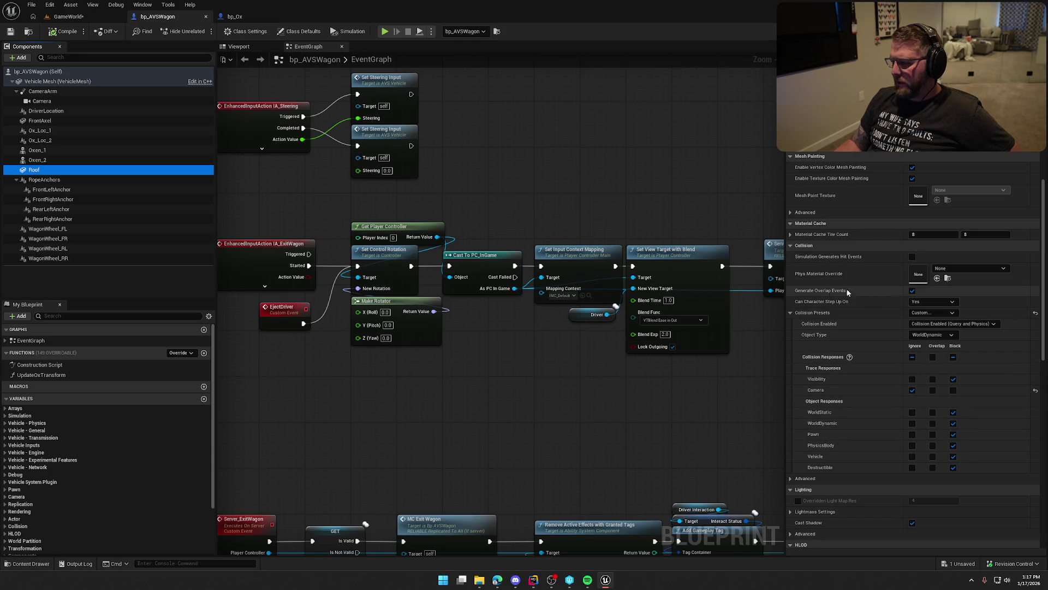
left_click(912, 291)
left_click(50, 33)
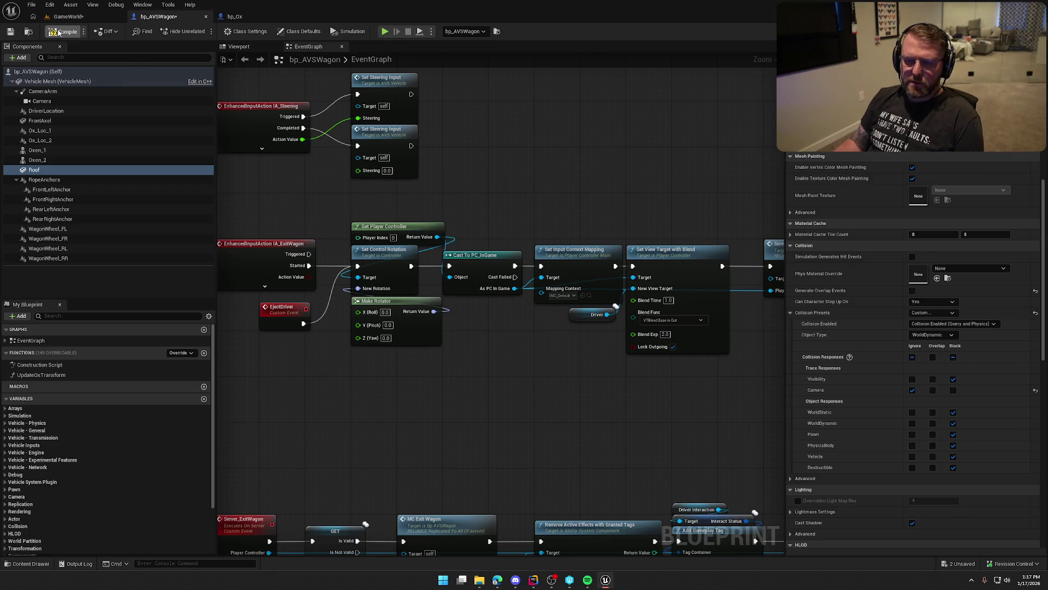
left_click(530, 382)
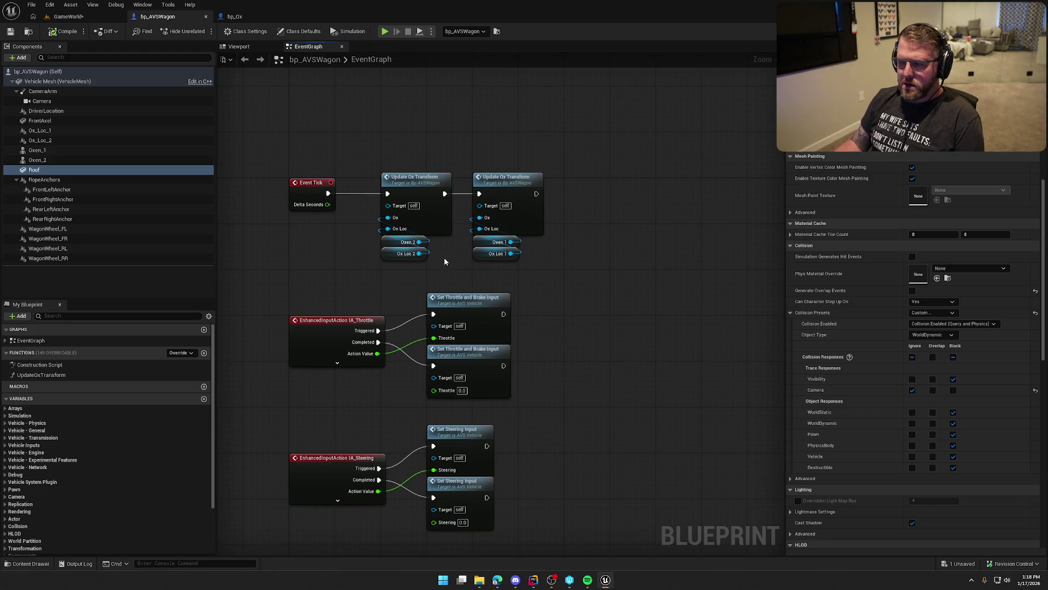
- Select the Event Tick ox-transform nodes and the Oxen_1 and Oxen_2 mesh components
left_click_drag(518, 278, 267, 155)
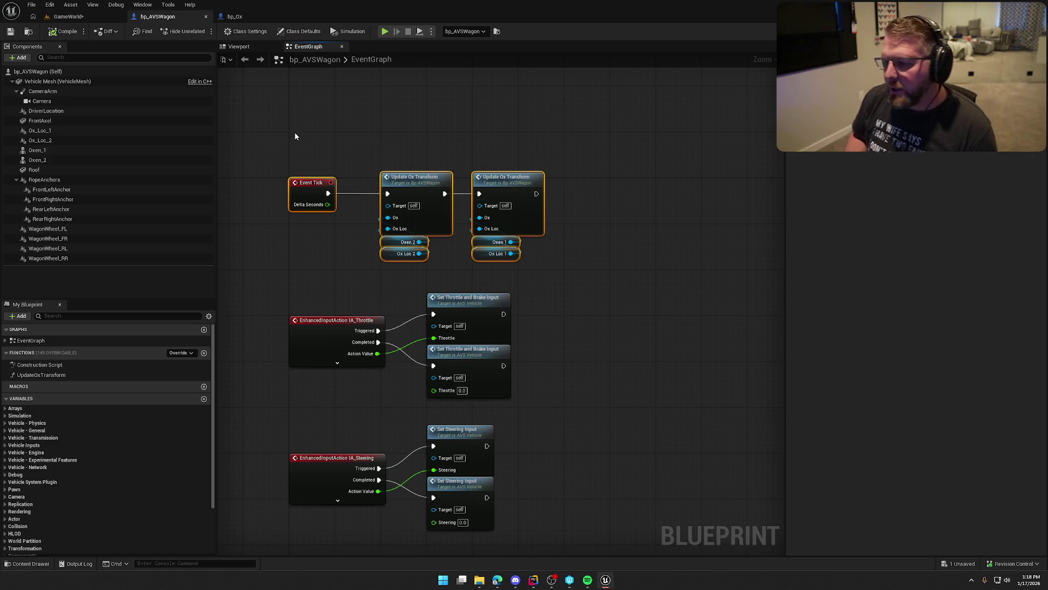
left_click(47, 159)
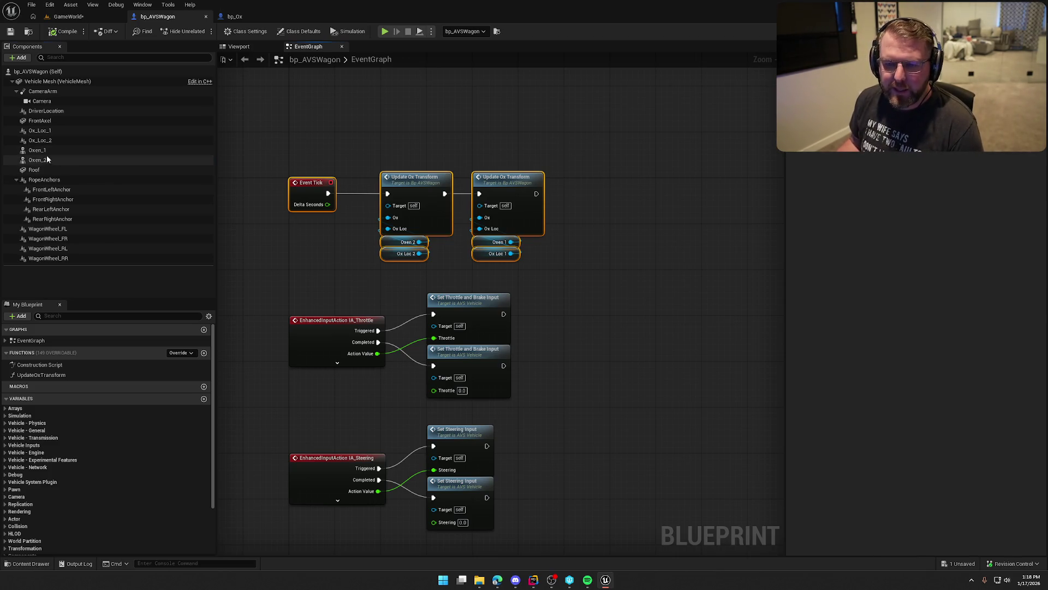
left_click(48, 153, "shift")
left_click(238, 46)
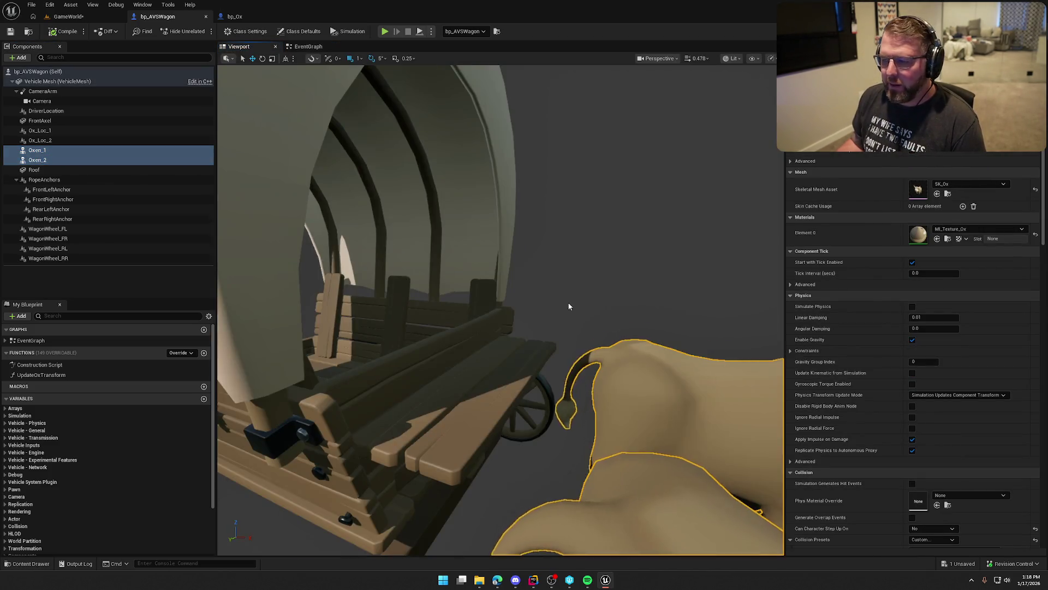
- Frame the oxen in the wagon viewport and inspect the Roof, Oxen_1 and Ox_Loc_1 components
scroll(569, 304, "down", 3)
scroll(501, 309, "down", 3)
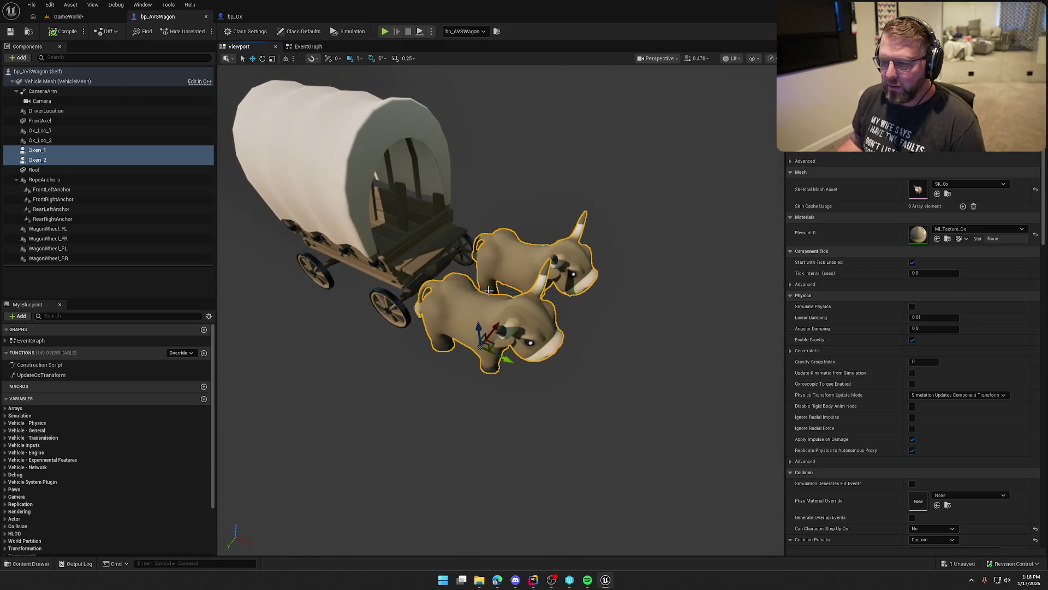
key("f")
left_click(34, 170)
left_click(38, 150)
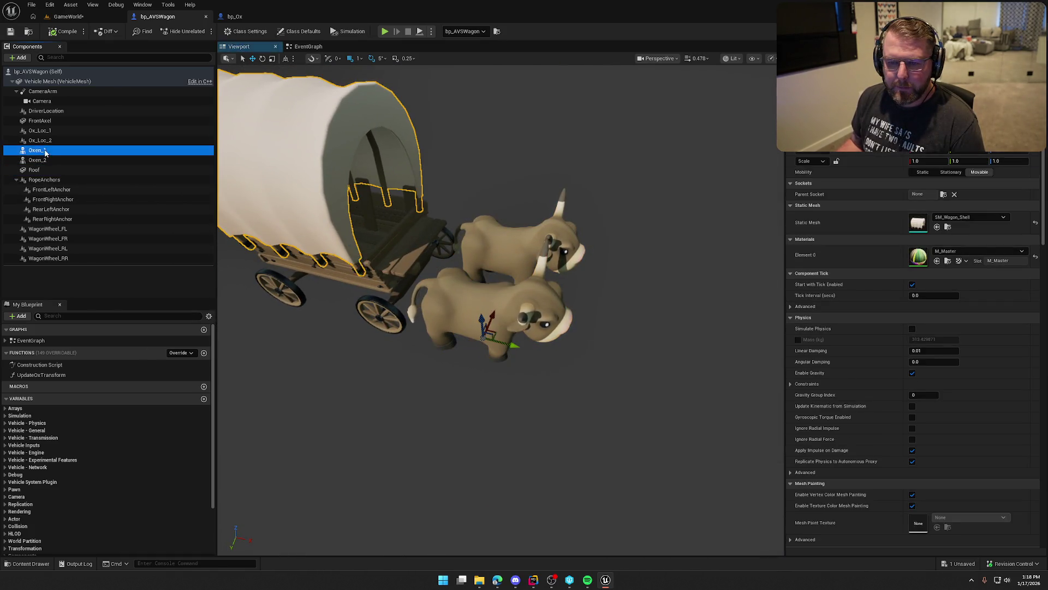
left_click(50, 131)
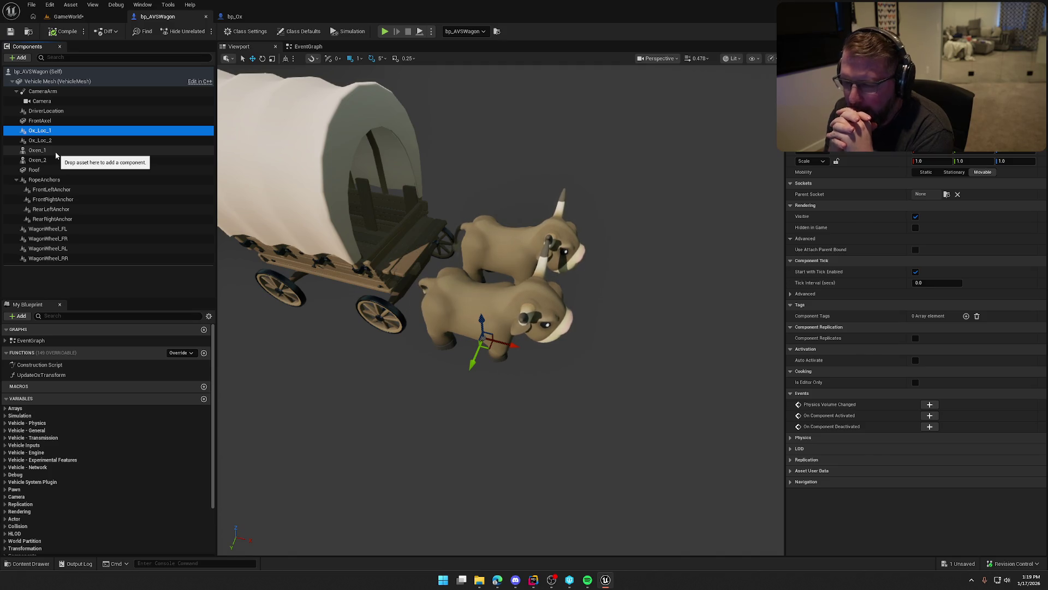
left_click(233, 16)
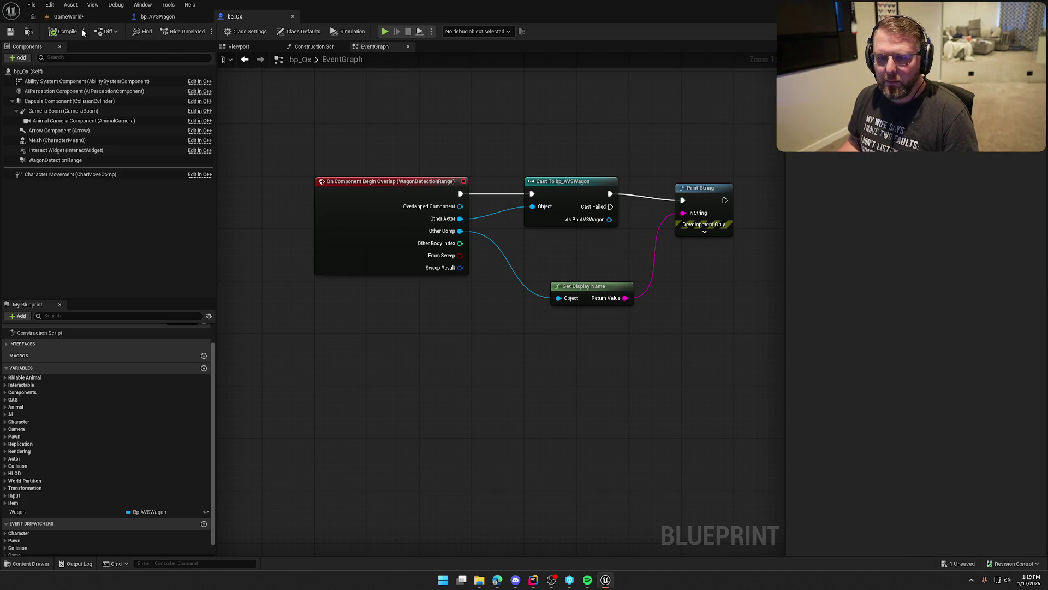
- Play-test GameWorld again, running the character around the trading post to the wagon
left_click(66, 17)
key("alt+p")
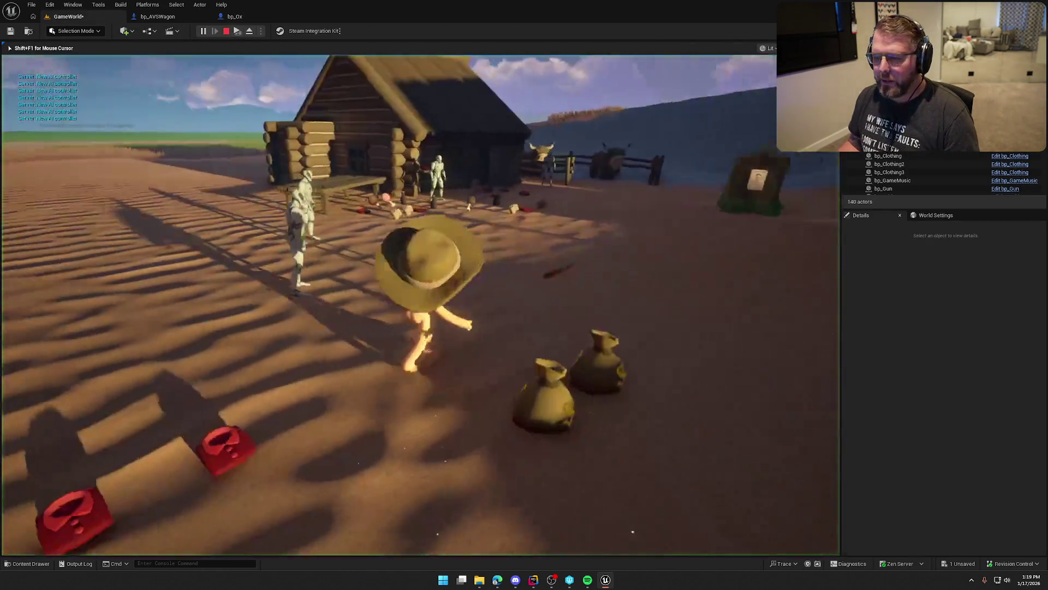
key("shift+w")
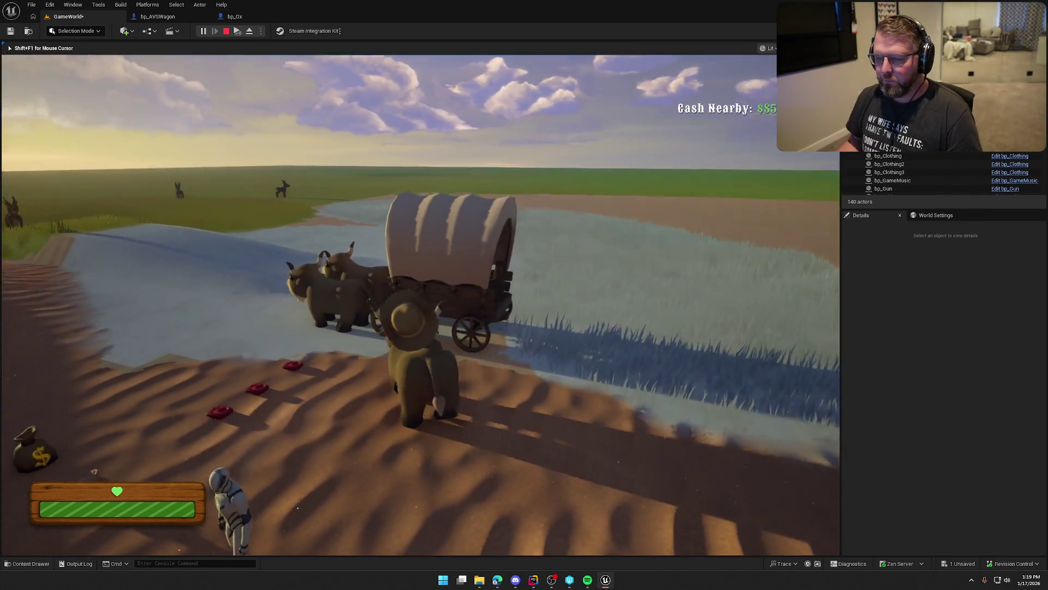
key("shift+F1")
left_click(158, 16)
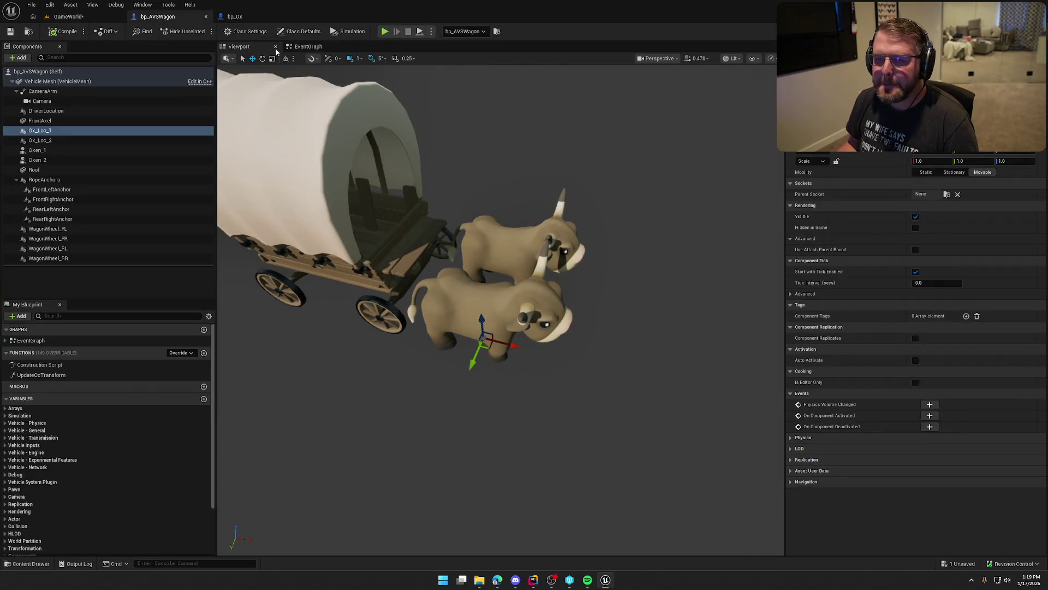
- Replace bp_Ox's debug print with a SET Wagon node fed by the successful cast, then compile and save
left_click(235, 16)
left_click_drag(673, 348, 522, 176)
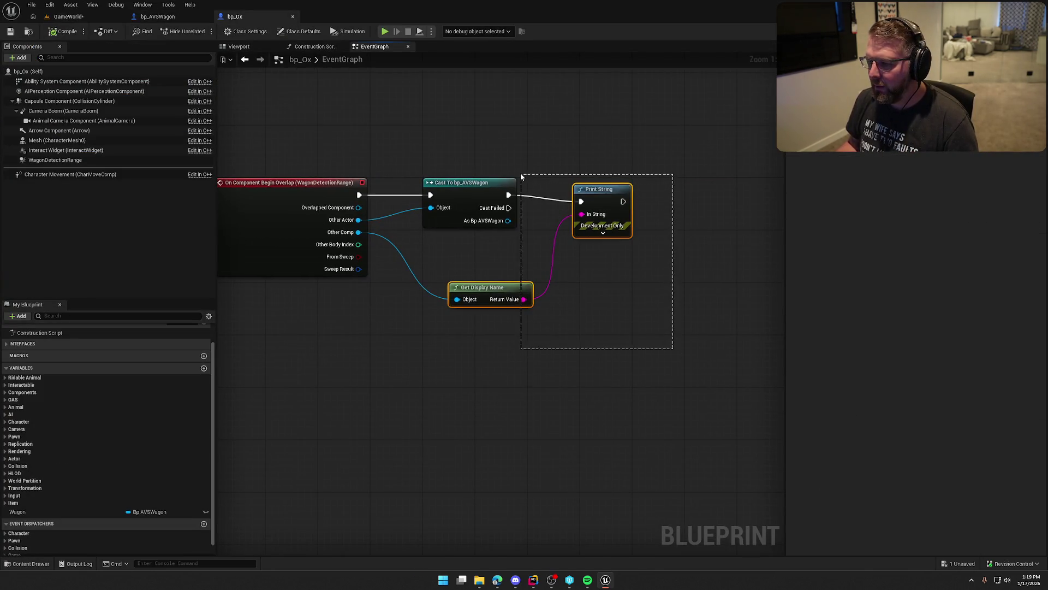
key("Delete")
mouse_move(18, 512)
left_mouse_down()
mouse_move(289, 431)
mouse_move(581, 206)
mouse_move(529, 225)
mouse_move(581, 217)
mouse_move(575, 193)
left_mouse_up()
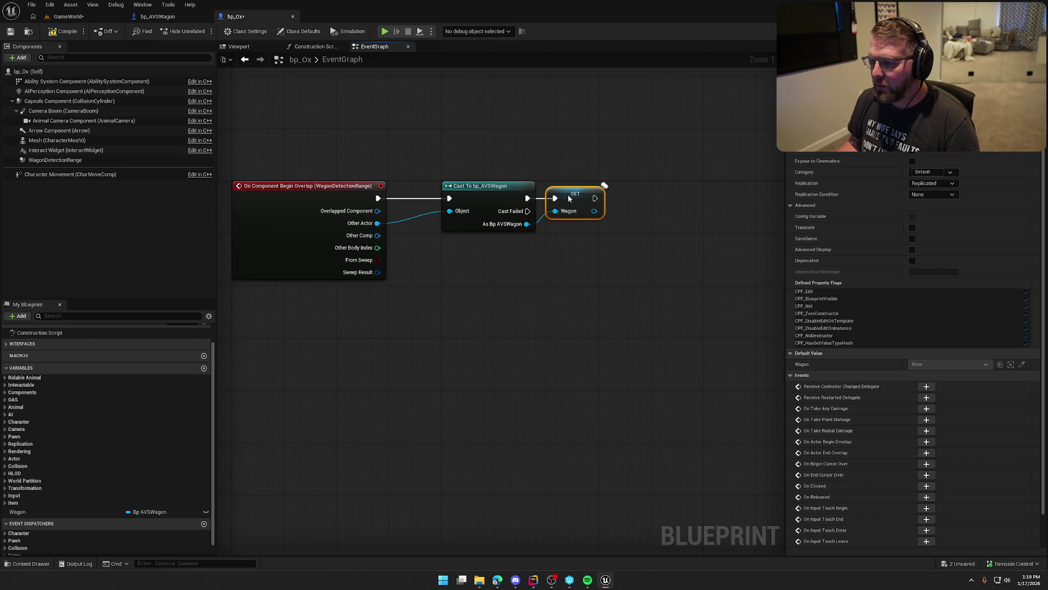
left_click(555, 178)
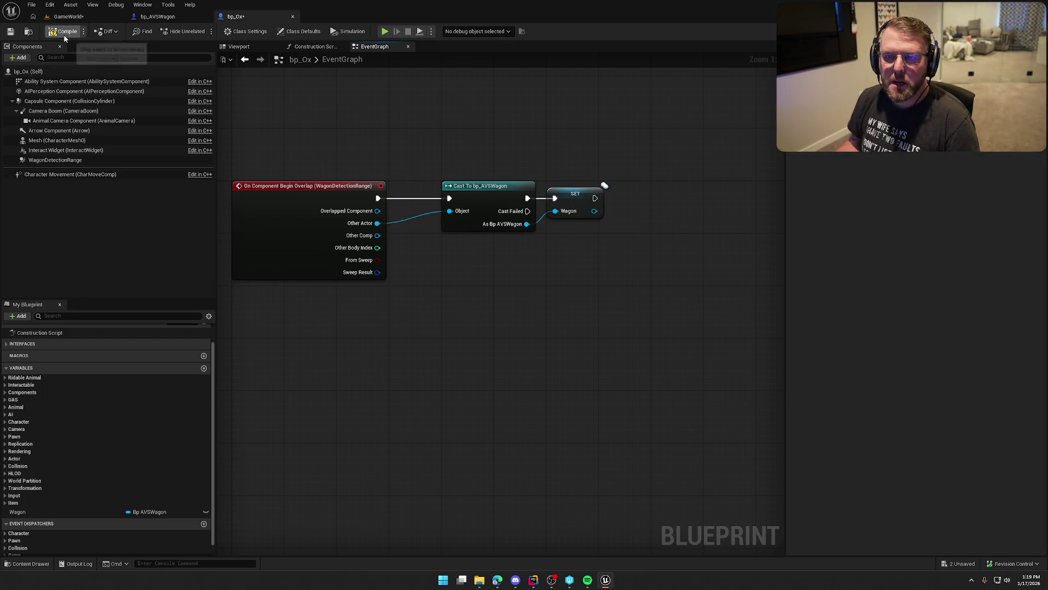
key("ctrl+s")
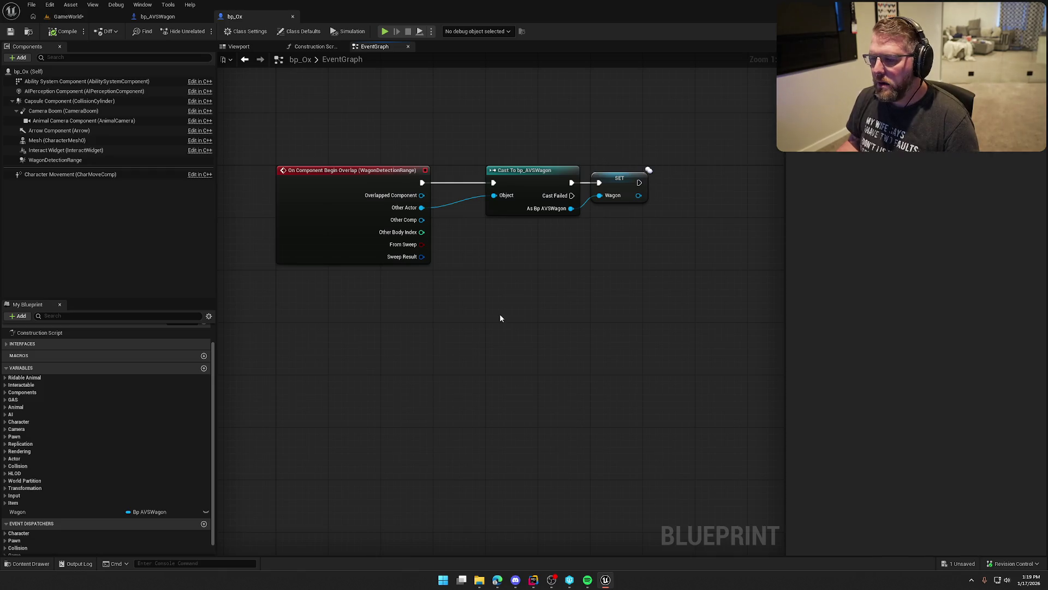
- Add an On Component End Overlap event for WagonDetectionRange
left_click(50, 160)
scroll(884, 418, "down", 15)
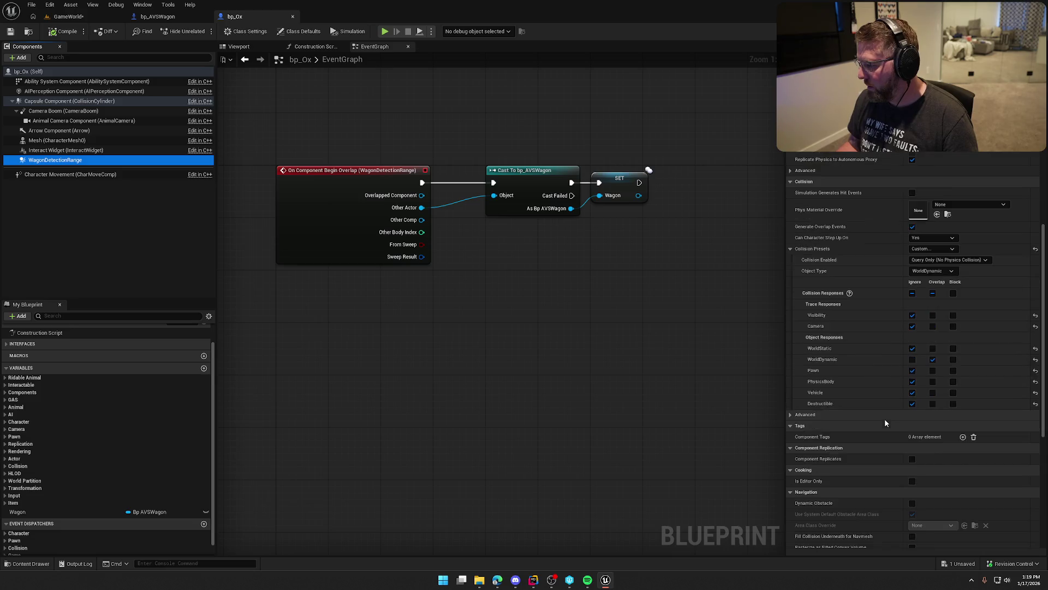
left_click(926, 418)
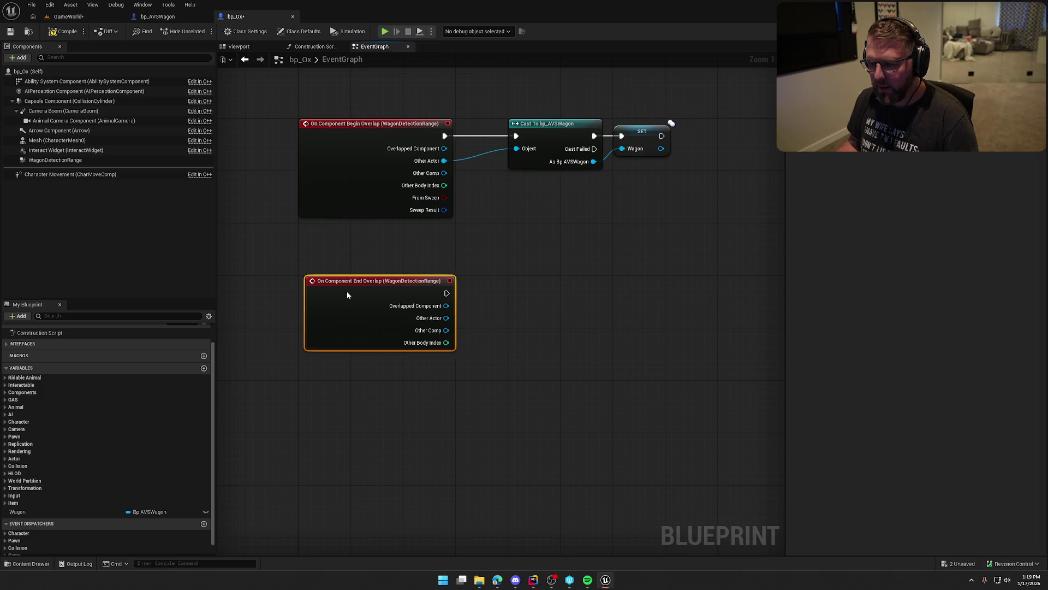
- Copy the Cast To bp_AVSWagon and SET Wagon nodes beside the End Overlap event
left_click(444, 313)
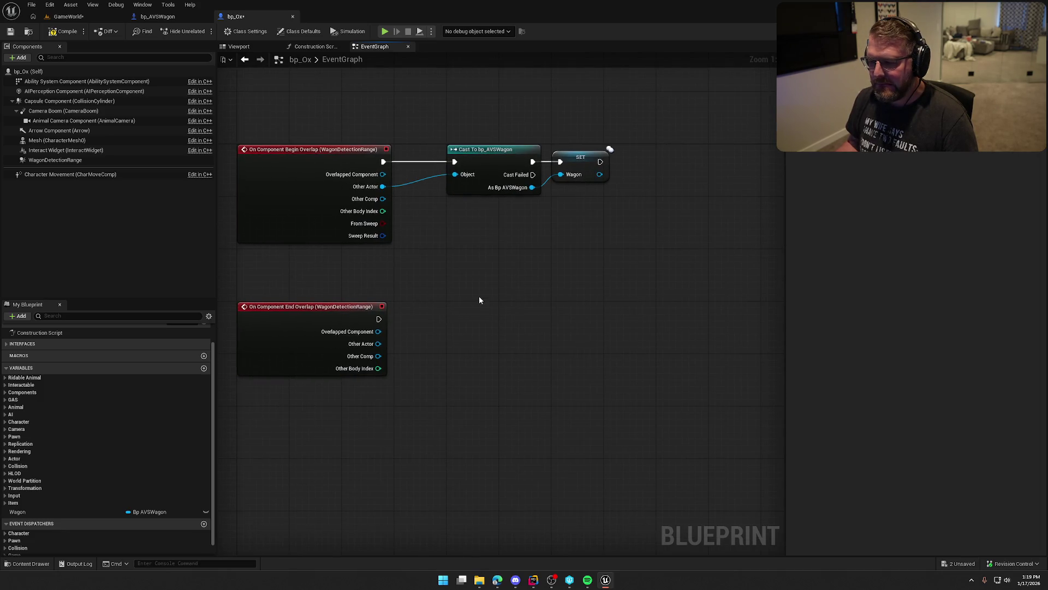
left_click_drag(516, 223, 445, 102)
left_click_drag(617, 194, 472, 134)
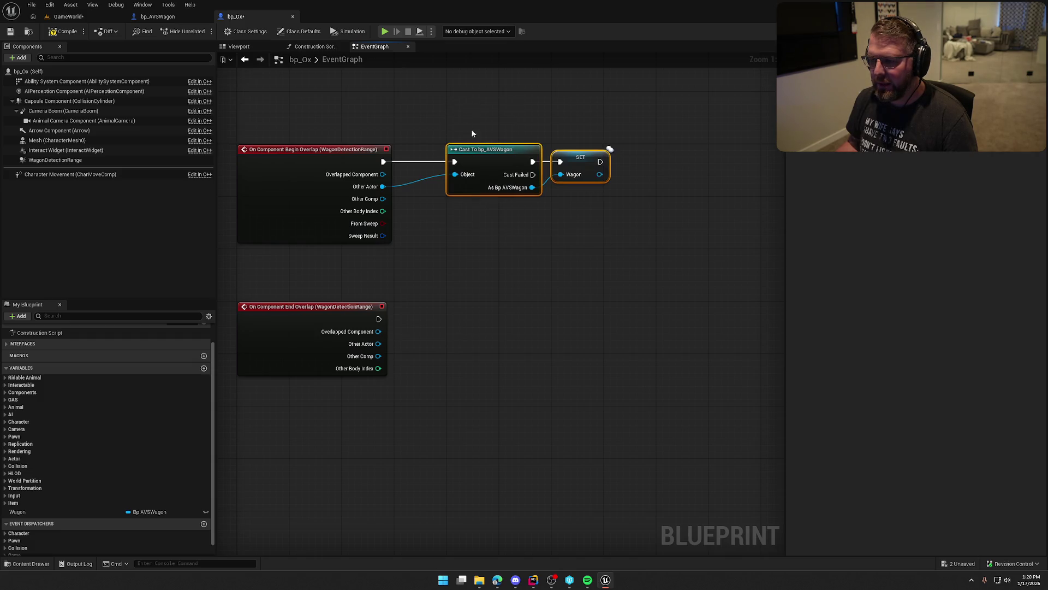
key("ctrl+v")
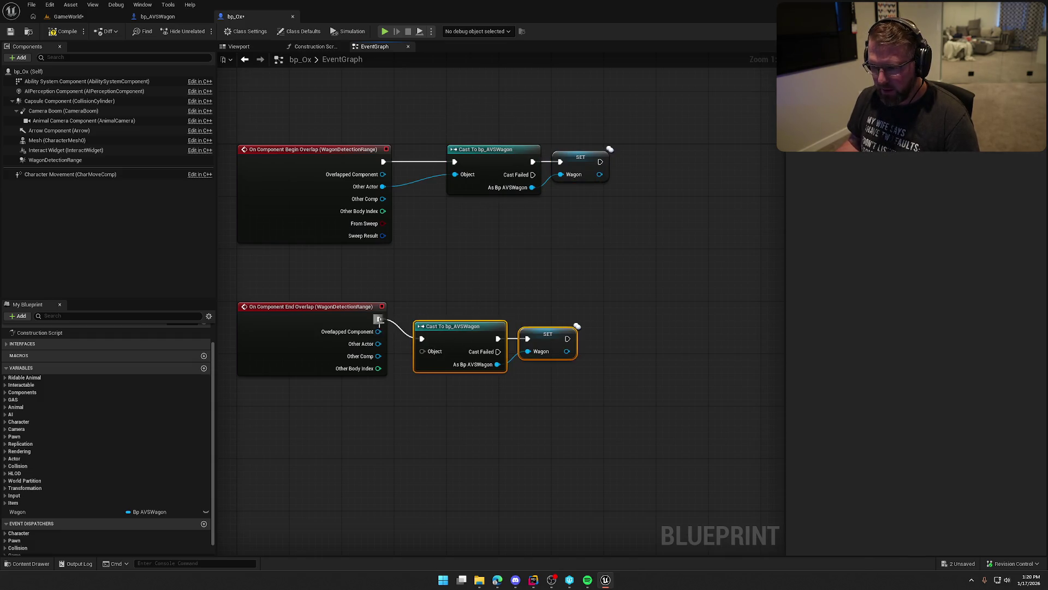
left_click_drag(449, 337, 479, 317)
left_click(493, 389)
mouse_move(492, 389)
left_mouse_down()
mouse_move(499, 359)
mouse_move(449, 361)
left_mouse_up()
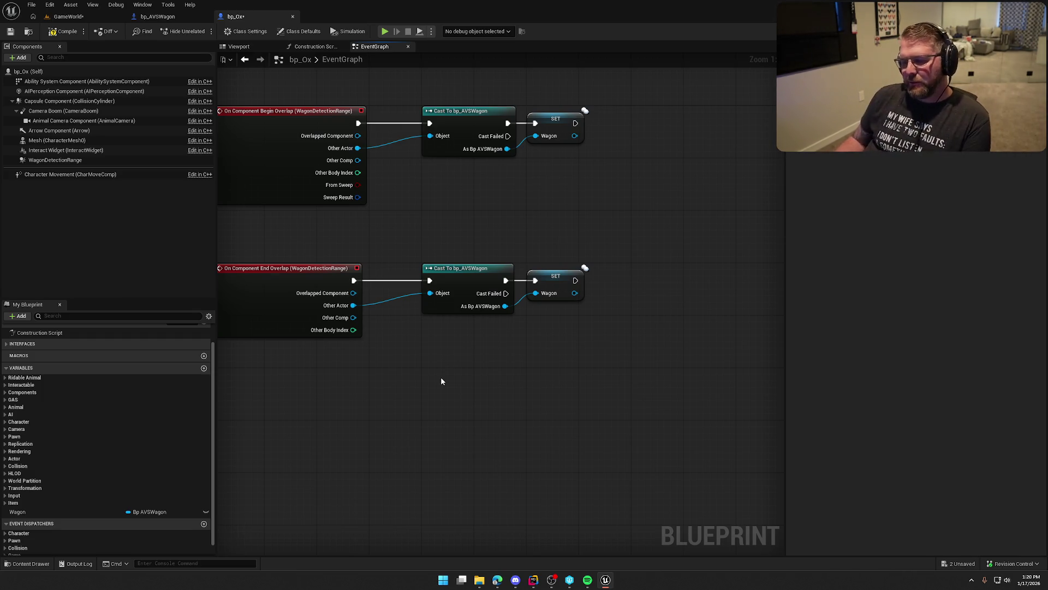
mouse_move(432, 376)
left_mouse_down()
mouse_move(462, 389)
mouse_move(462, 420)
left_mouse_up()
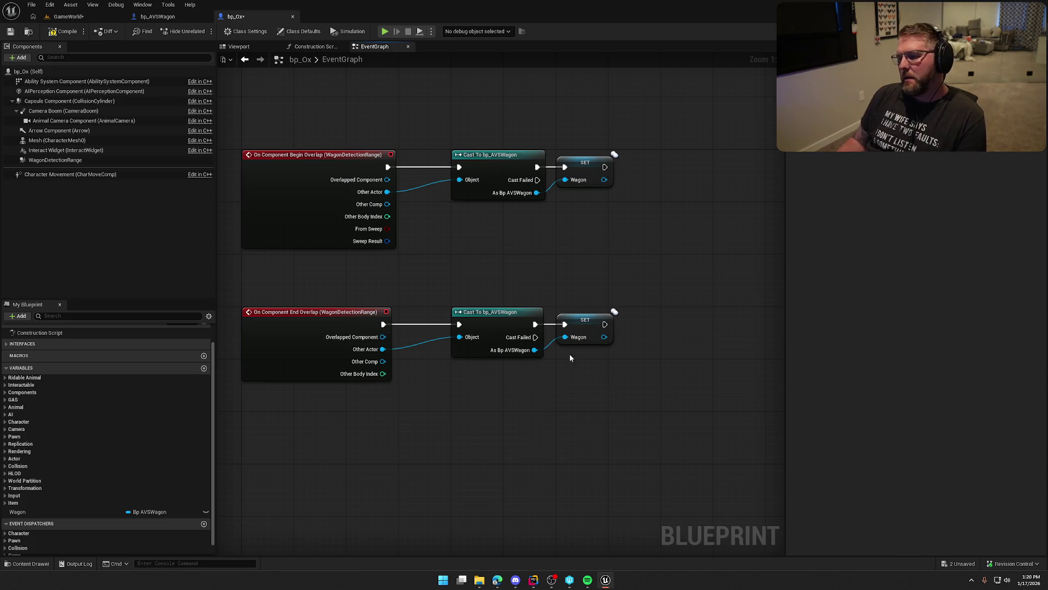
left_click_drag(574, 393, 592, 429)
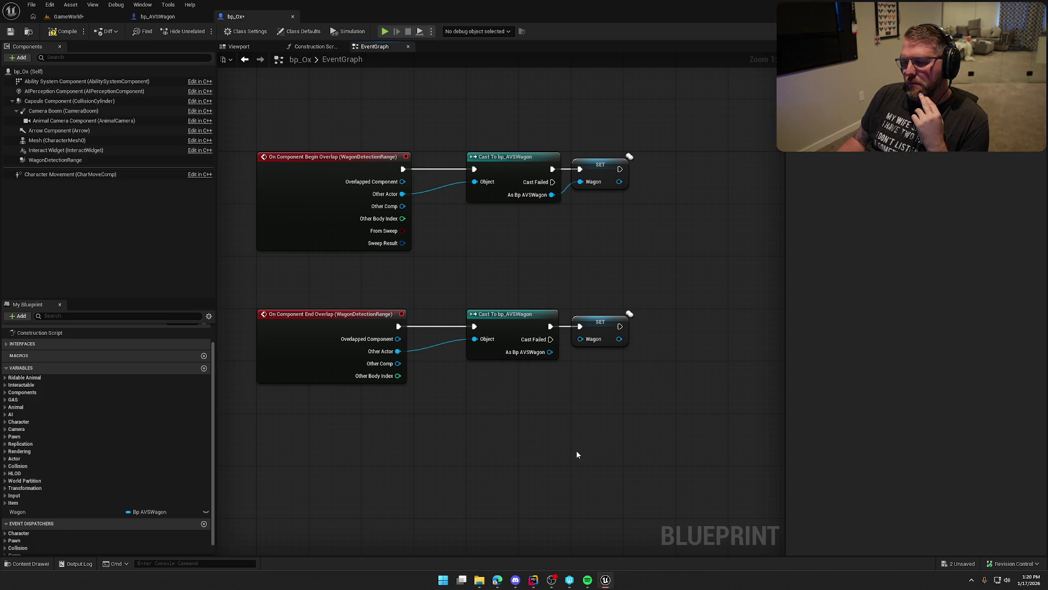
- Delete the copied cast and compare Other Actor == Wagon with a Wagon getter
left_click(505, 319)
key("Delete")
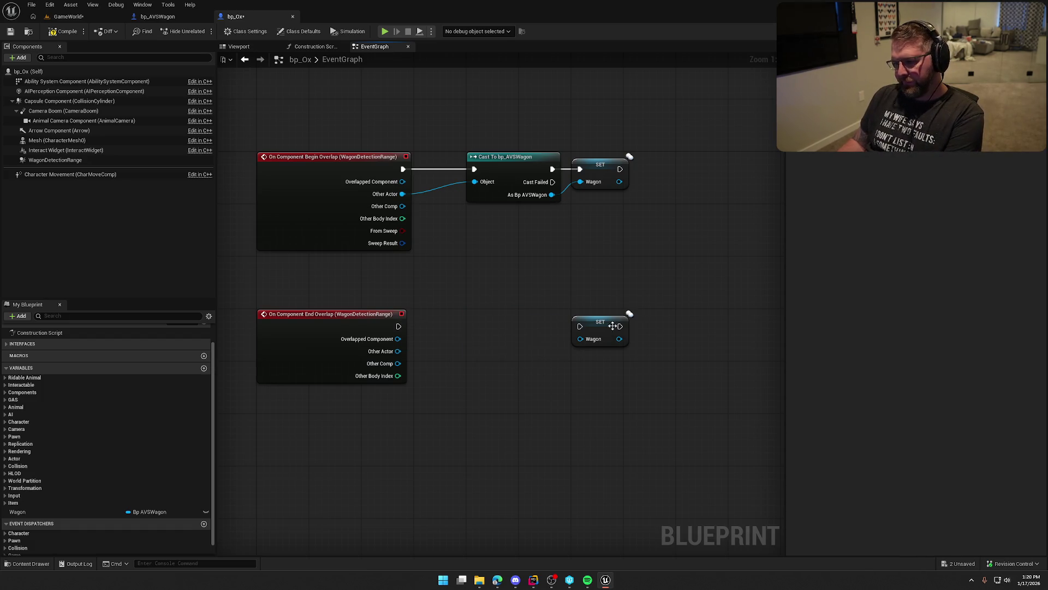
left_click_drag(601, 322, 613, 322)
mouse_move(33, 512)
left_mouse_down()
mouse_move(434, 378)
mouse_move(415, 350)
mouse_move(410, 358)
mouse_move(434, 363)
mouse_move(449, 346)
left_mouse_up()
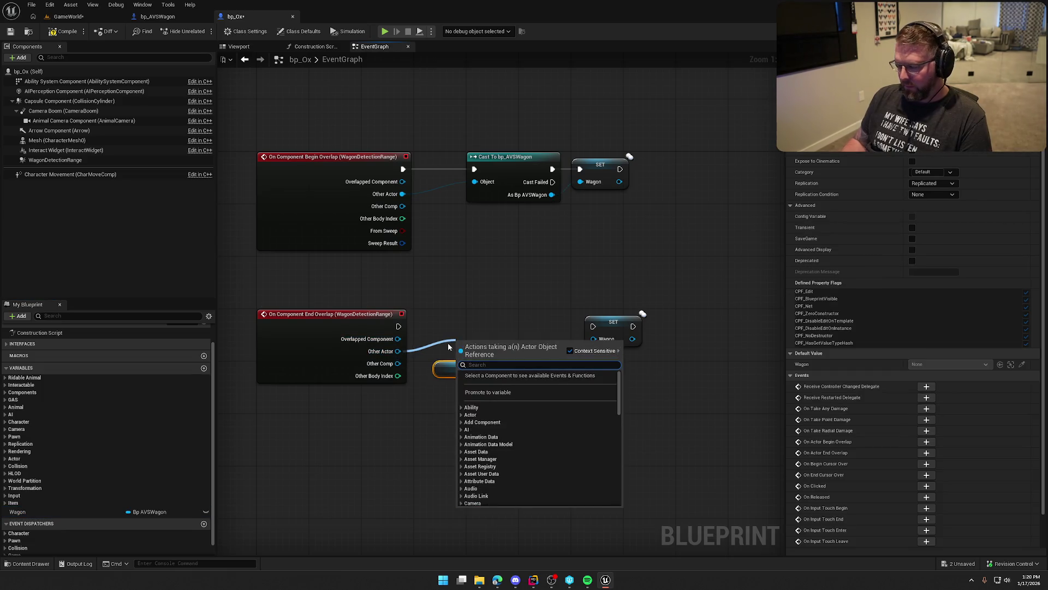
type("==")
key("Return")
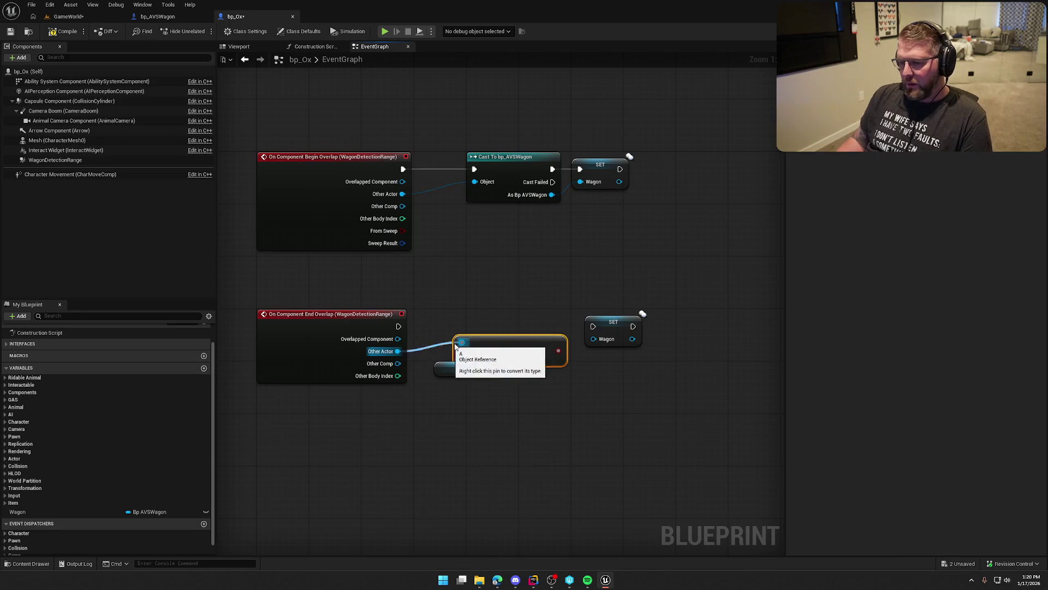
left_click_drag(478, 369, 512, 347)
- Branch on the comparison, run SET Wagon on True, and tidy the node layout
left_click(524, 306)
mouse_move(399, 326)
left_mouse_down()
mouse_move(531, 320)
mouse_move(538, 334)
left_mouse_up()
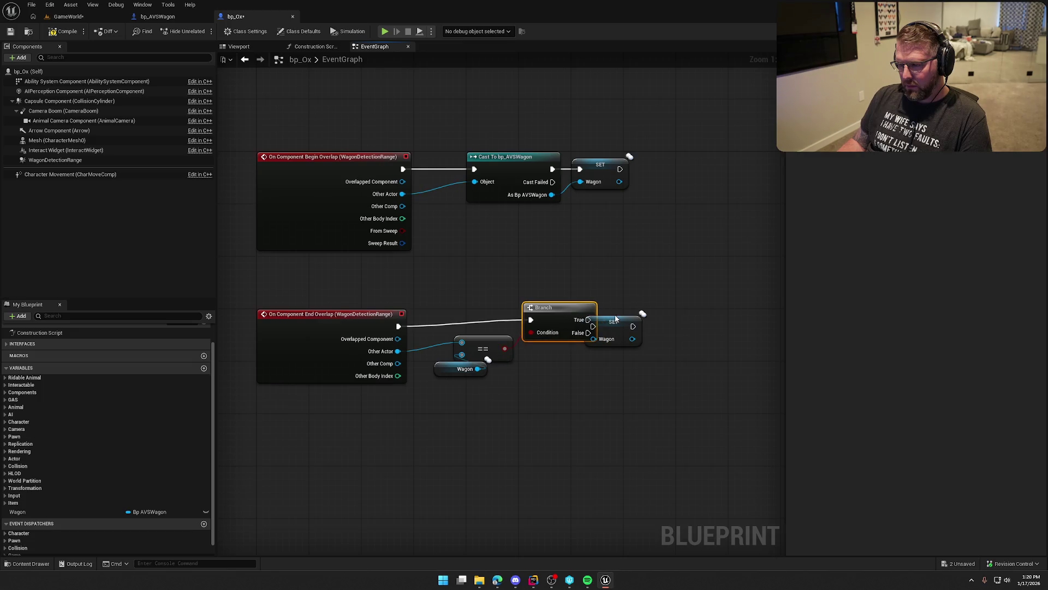
left_click_drag(614, 322, 680, 326)
mouse_move(611, 326)
left_mouse_down()
mouse_move(589, 320)
mouse_move(597, 315)
left_mouse_up()
left_click_drag(683, 328, 708, 331)
left_click_drag(493, 349, 538, 348)
mouse_move(447, 369)
left_mouse_down()
mouse_move(446, 382)
mouse_move(447, 370)
left_mouse_up()
left_click_drag(539, 351, 539, 358)
left_click(537, 312)
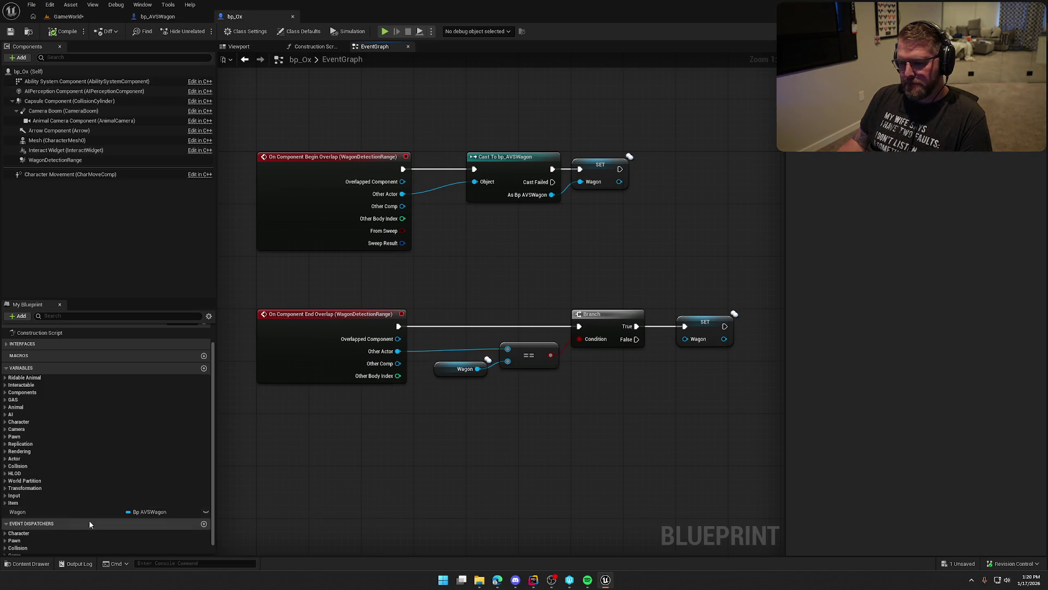
left_click(58, 512)
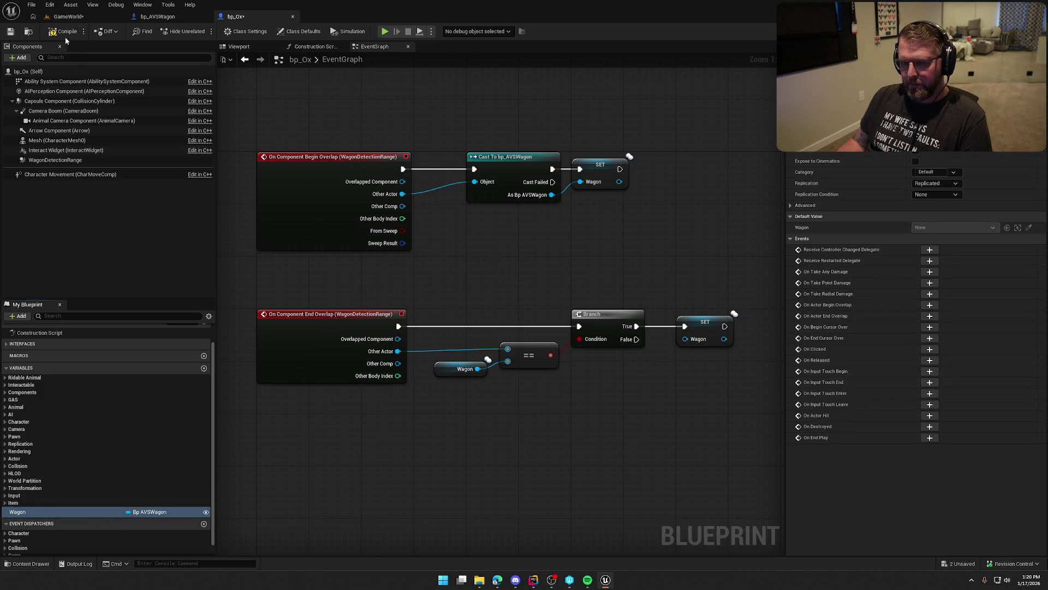
left_click(68, 16)
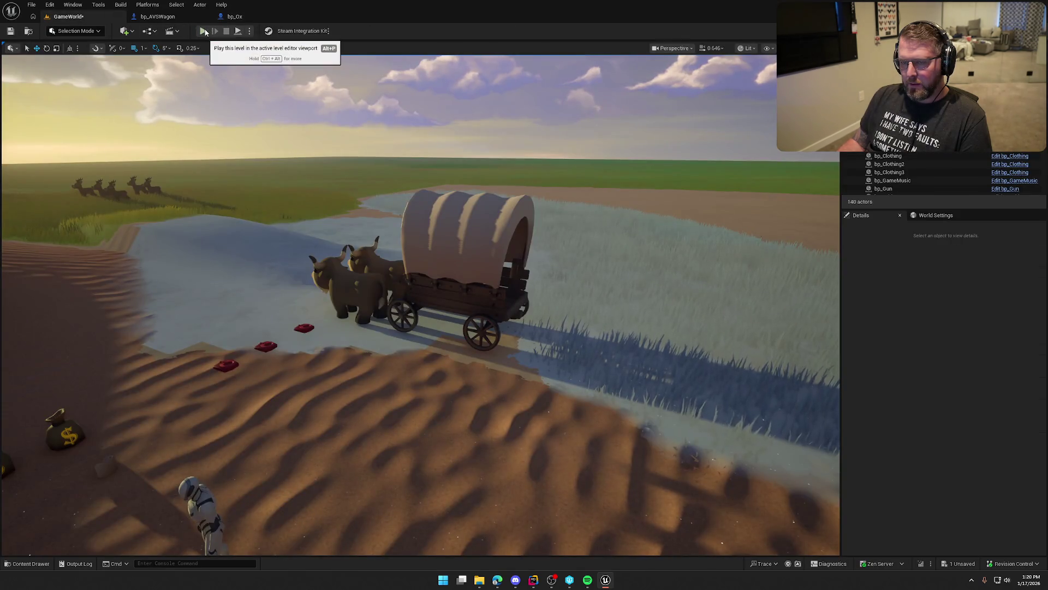
- Focus the level view on the ox by the fence
left_click_drag(271, 211, 271, 211)
left_click(271, 211)
key("f")
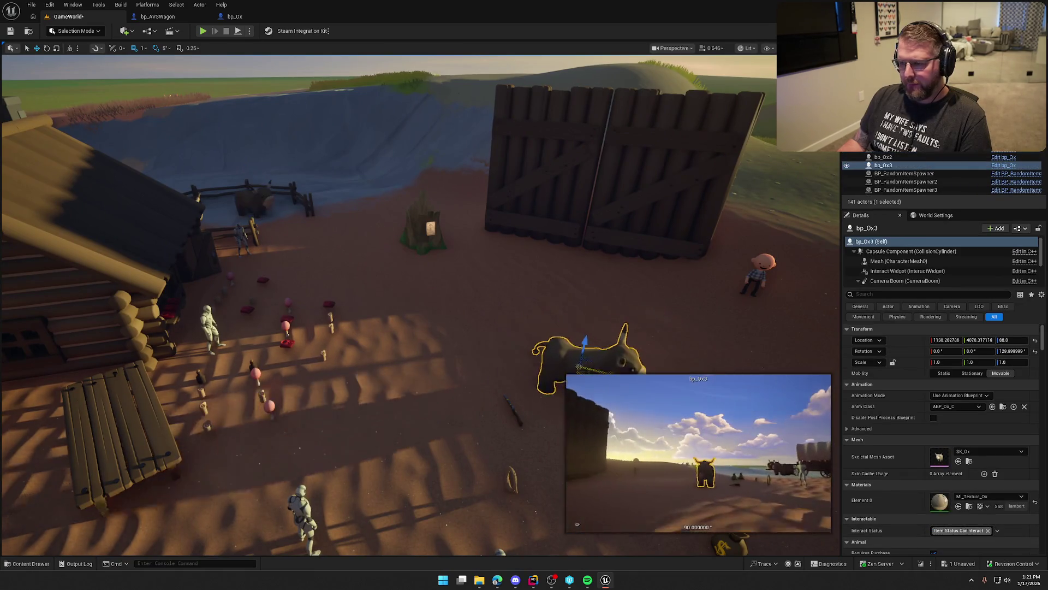
key("Escape")
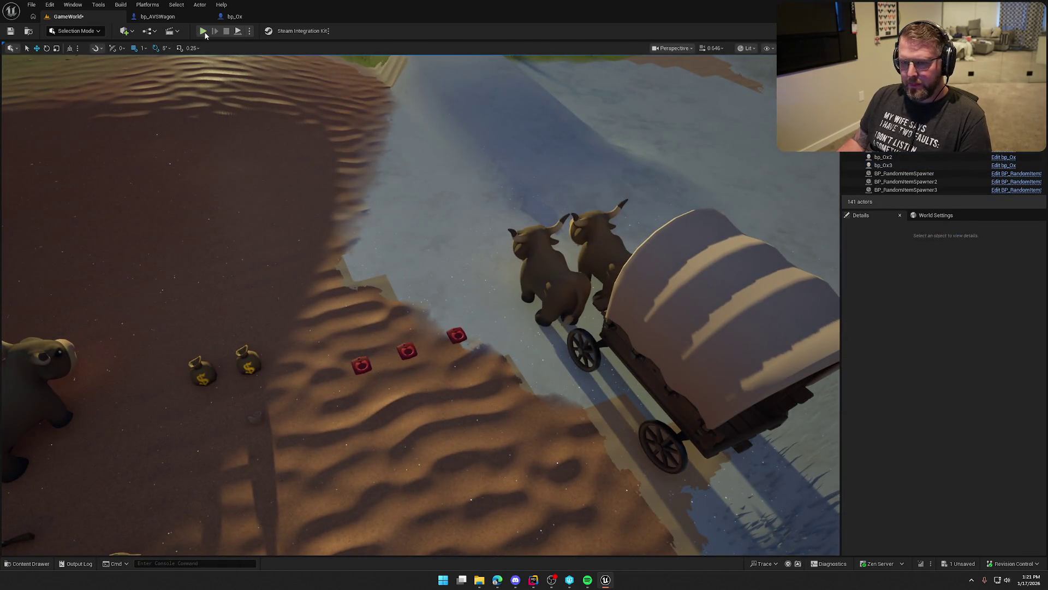
- Run a brief play test, stop it, and close the Message Log
left_click(204, 31)
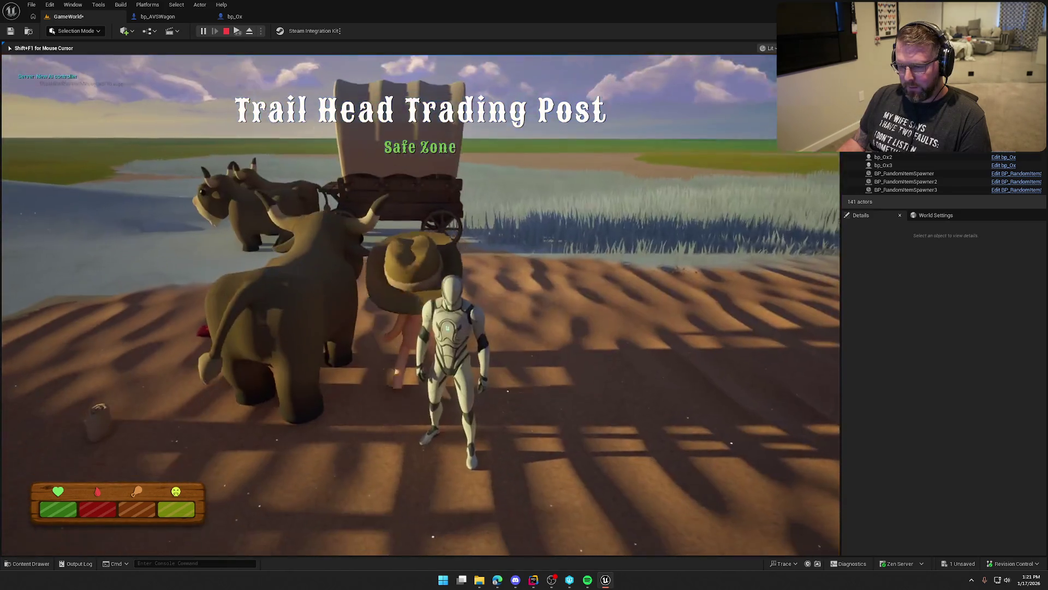
key("Escape")
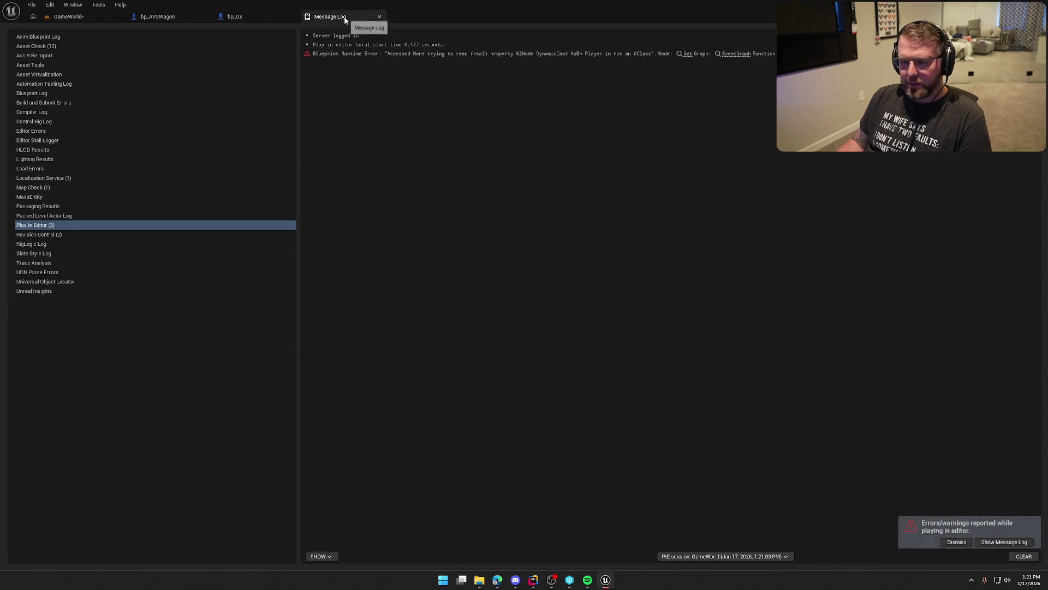
middle_click(345, 18)
left_click(88, 17)
- Play again, mount the ox, ride it alongside the wagon, and eject with F8
left_click(202, 32)
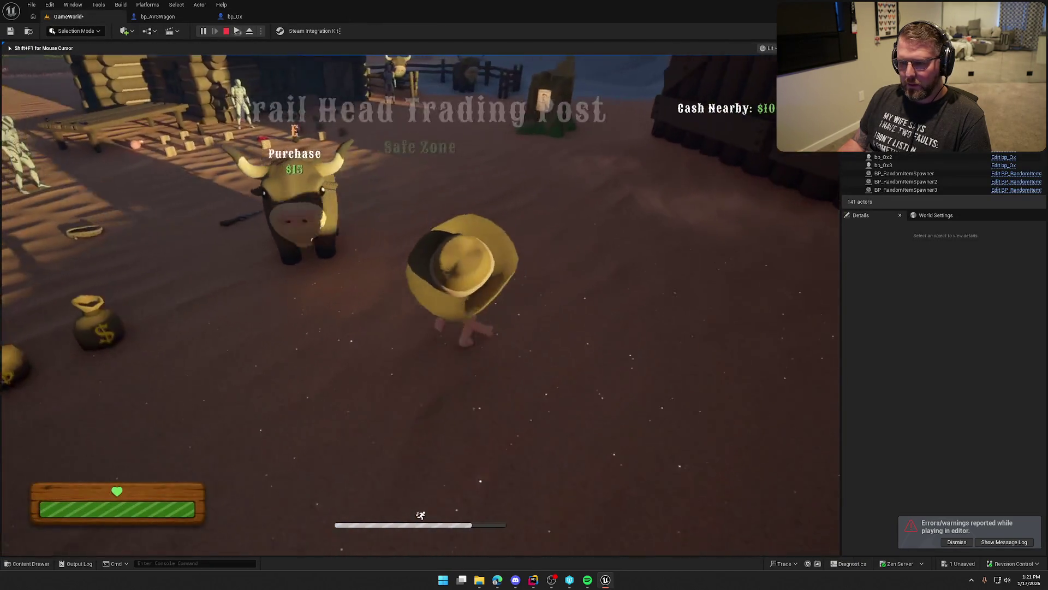
key("e")
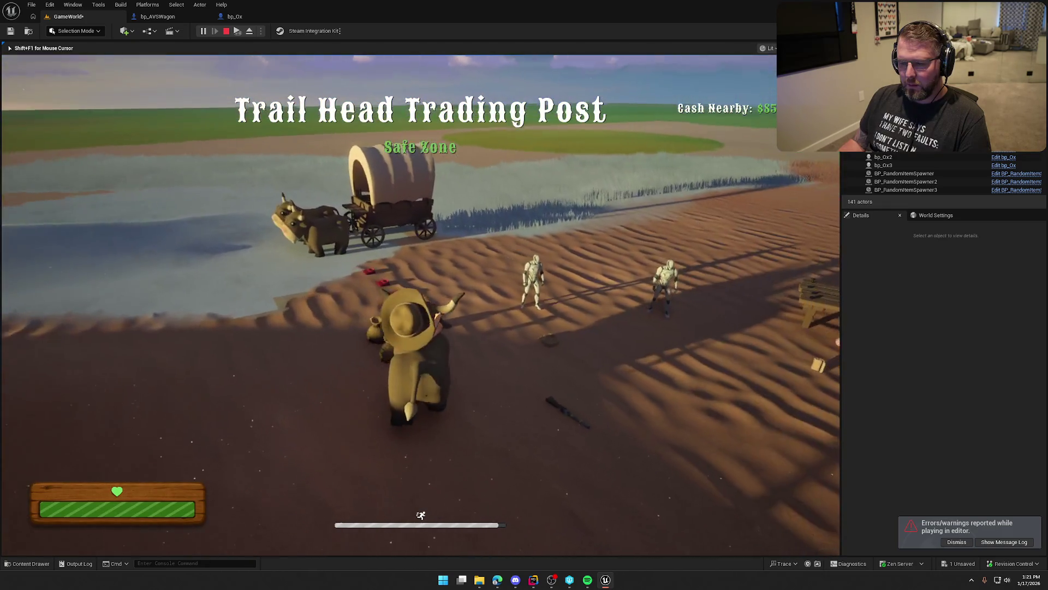
key("w")
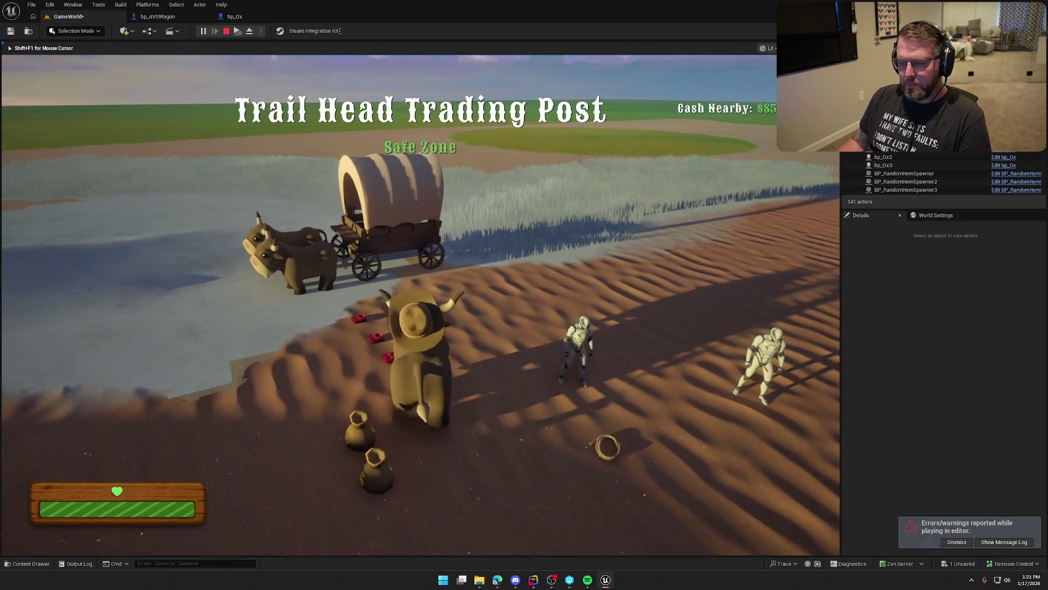
key("w")
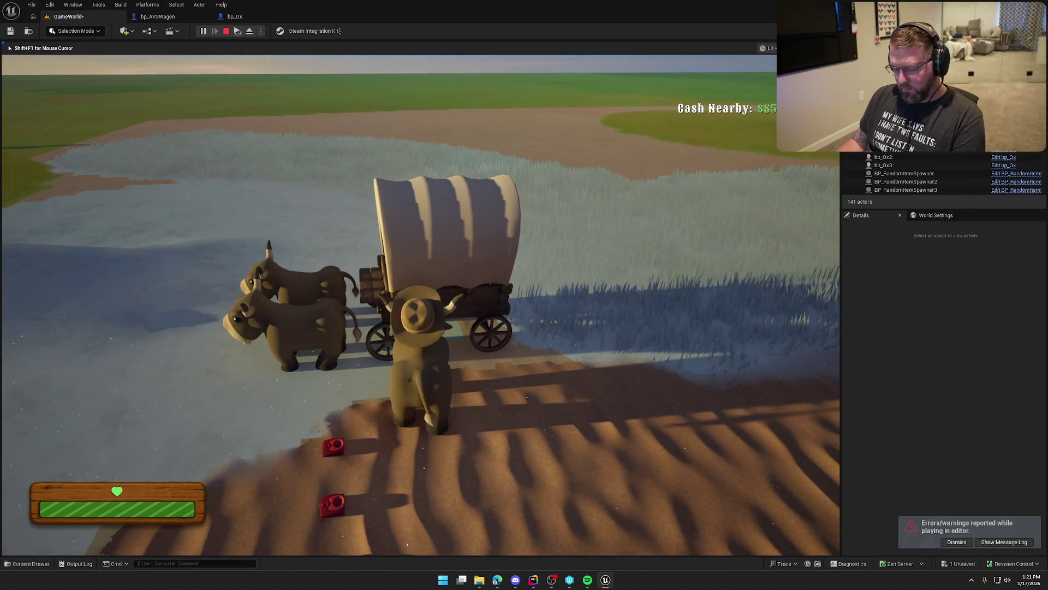
key("F8")
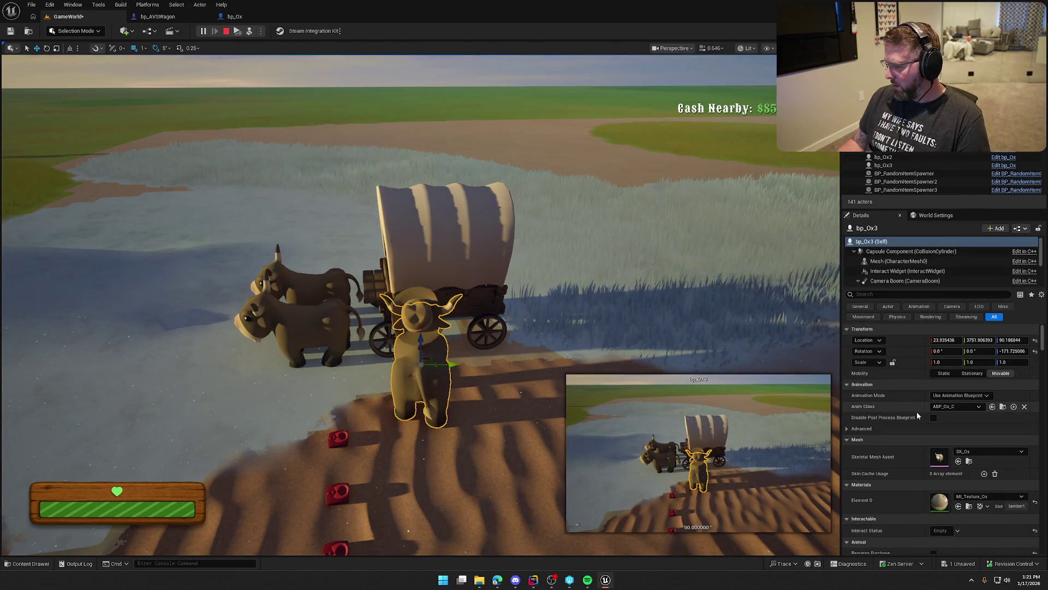
- While ejected, search 'gon', then resume, ride the ox away from the wagon, and eject again
scroll(900, 450, "down", 5)
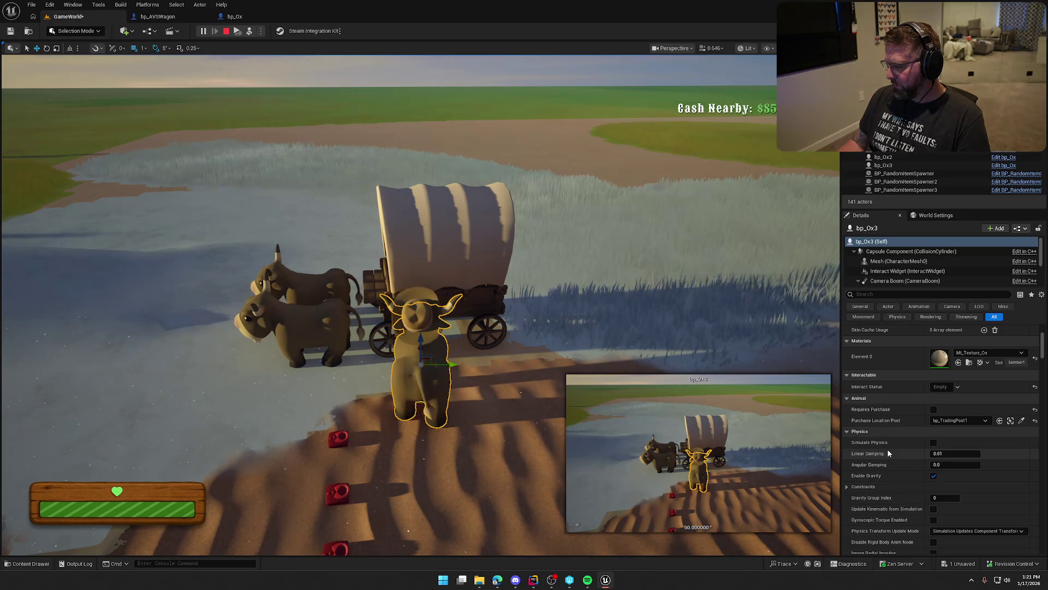
scroll(889, 453, "down", 10)
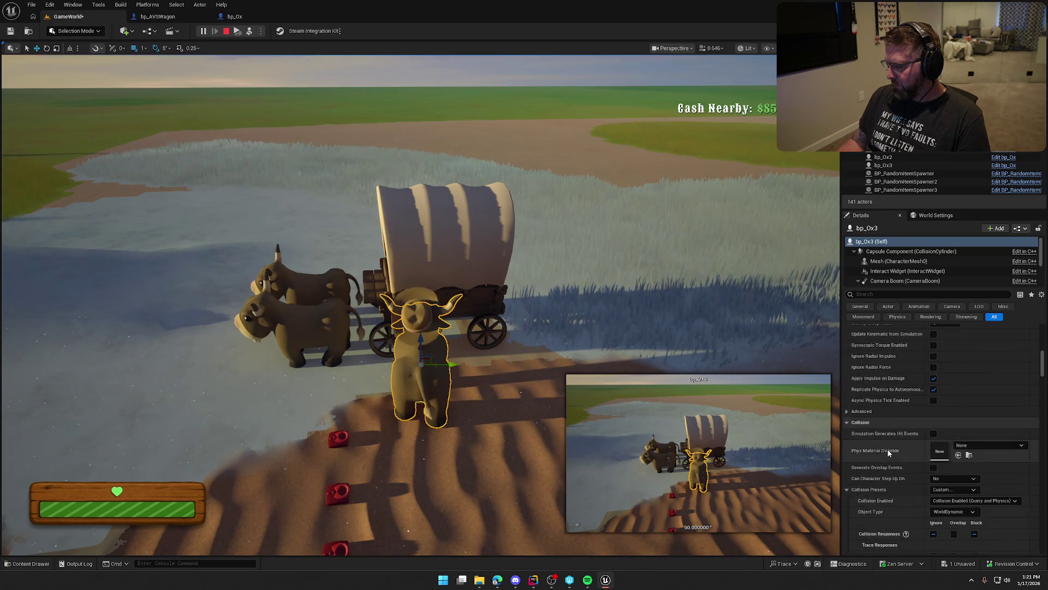
scroll(889, 453, "down", 15)
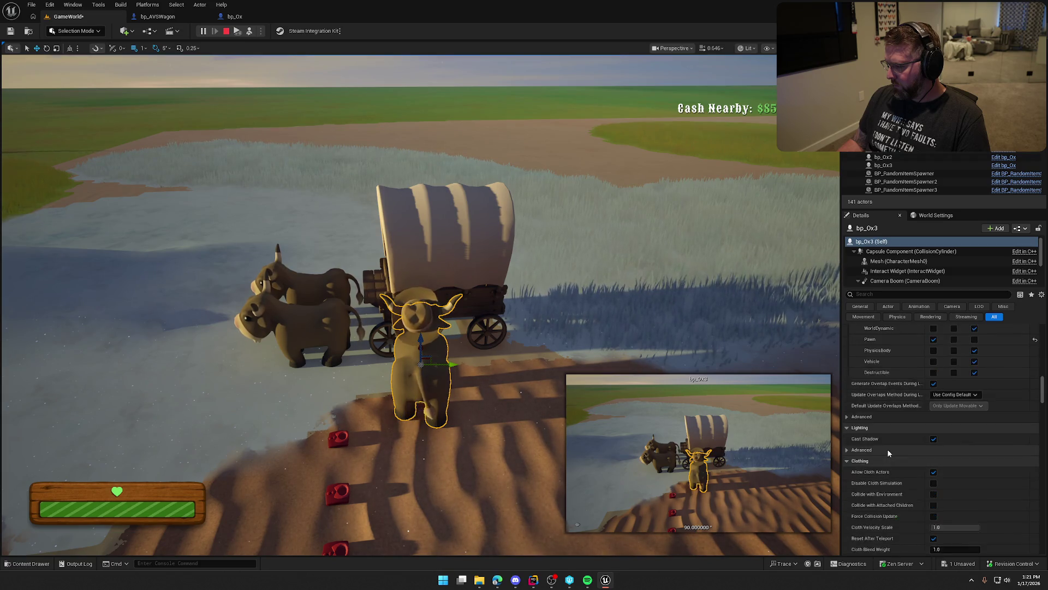
scroll(888, 453, "down", 15)
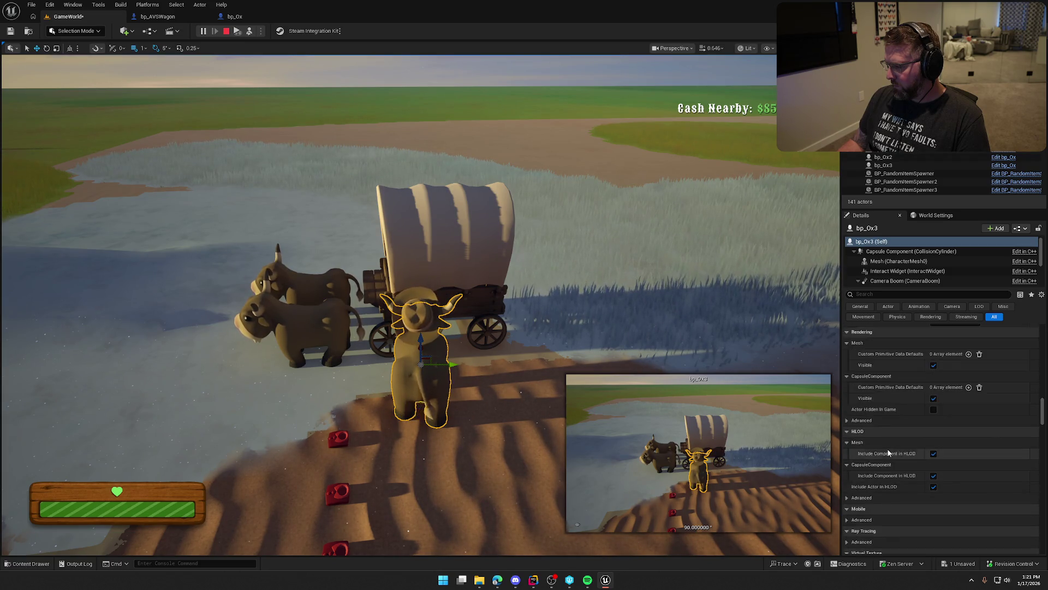
type("wagon")
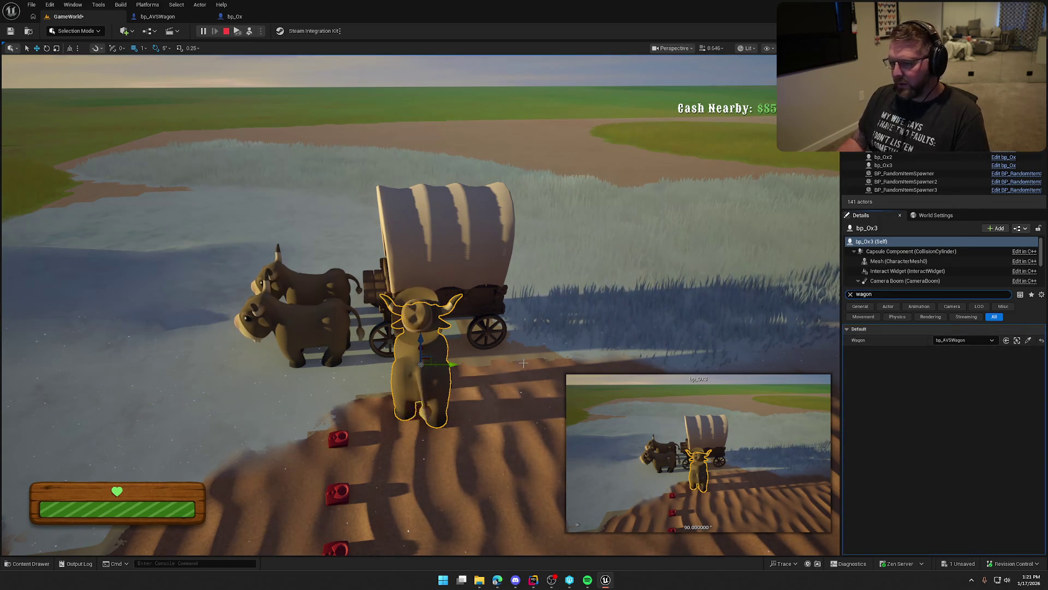
key("F8")
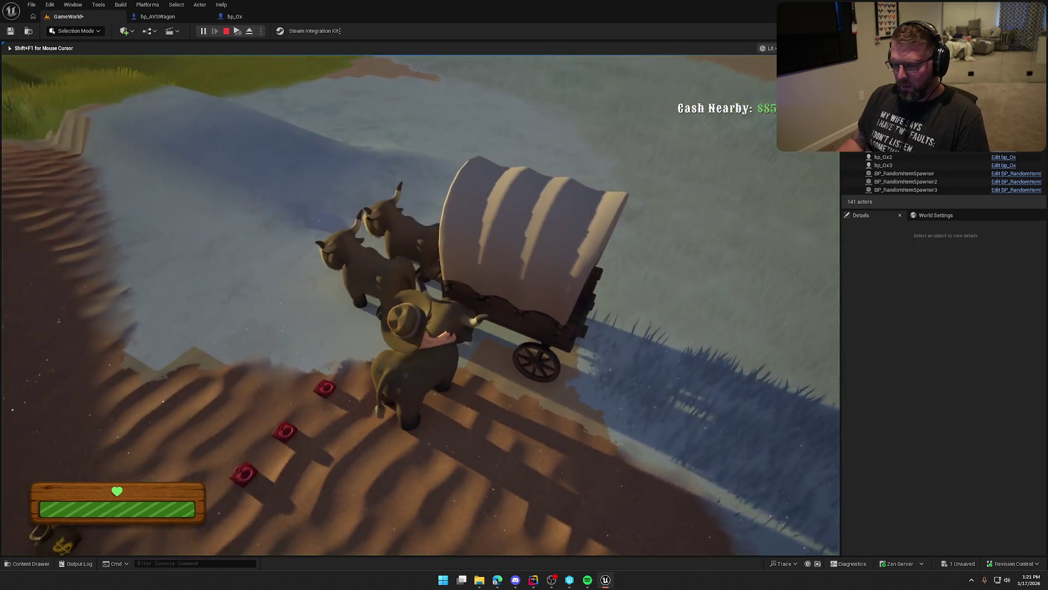
key("s")
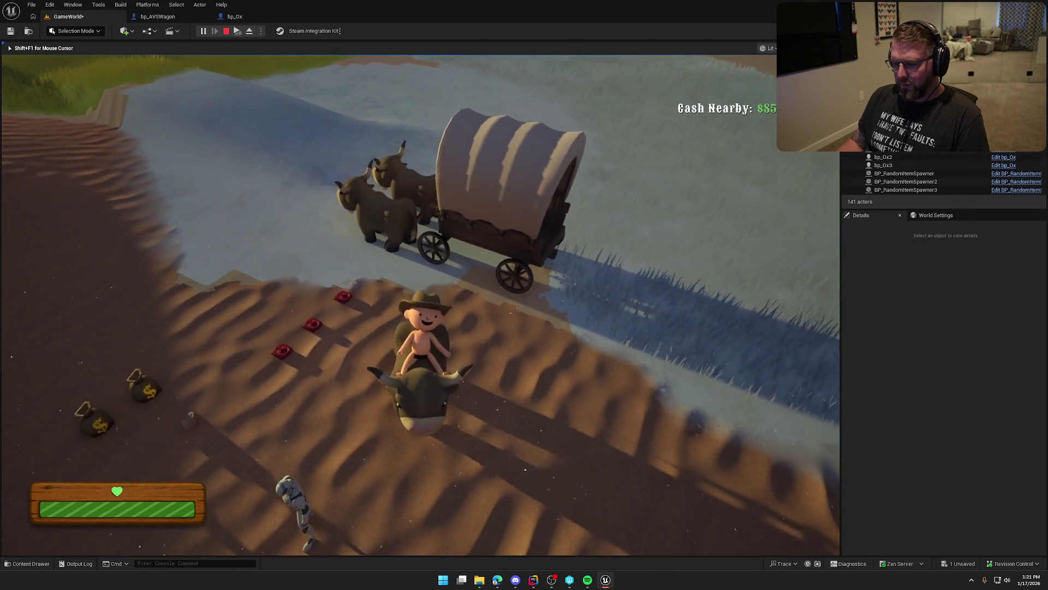
key("s")
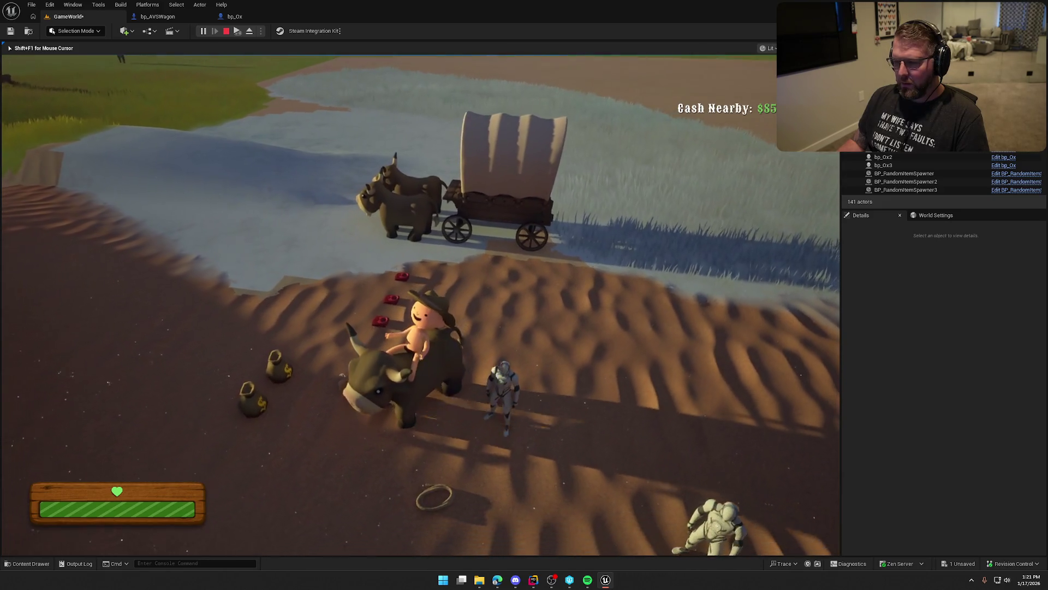
key("F8")
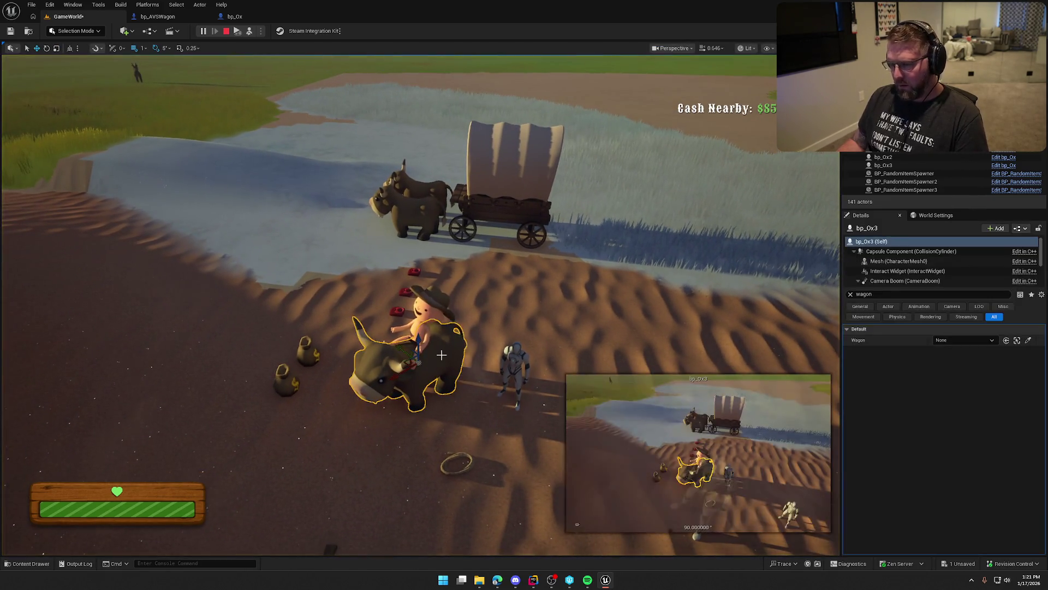
- End the play test, clear the ox selection, and return to bp_AVSWagon
key("Escape")
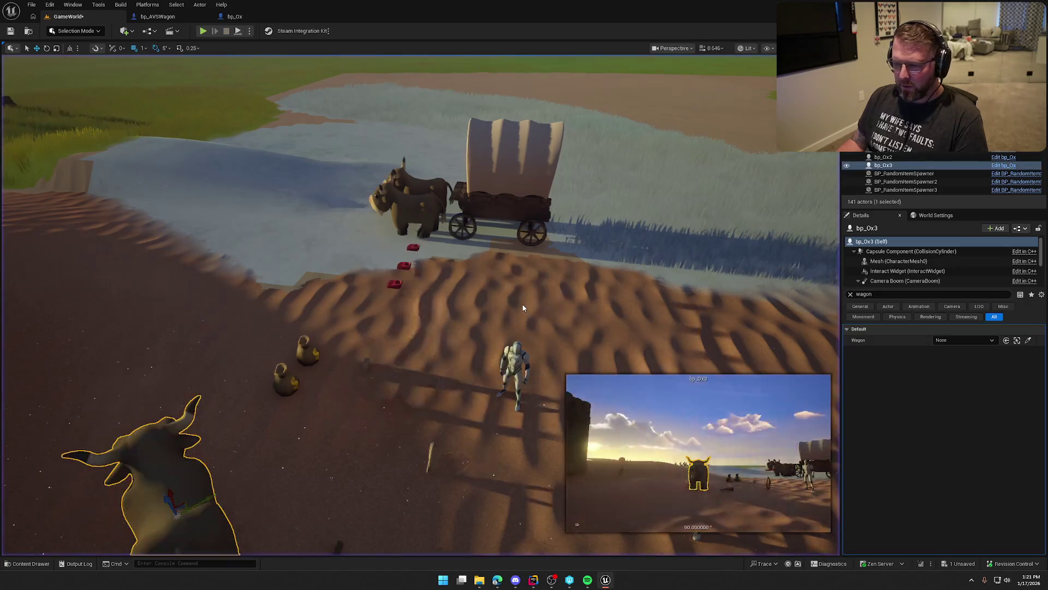
key("Escape")
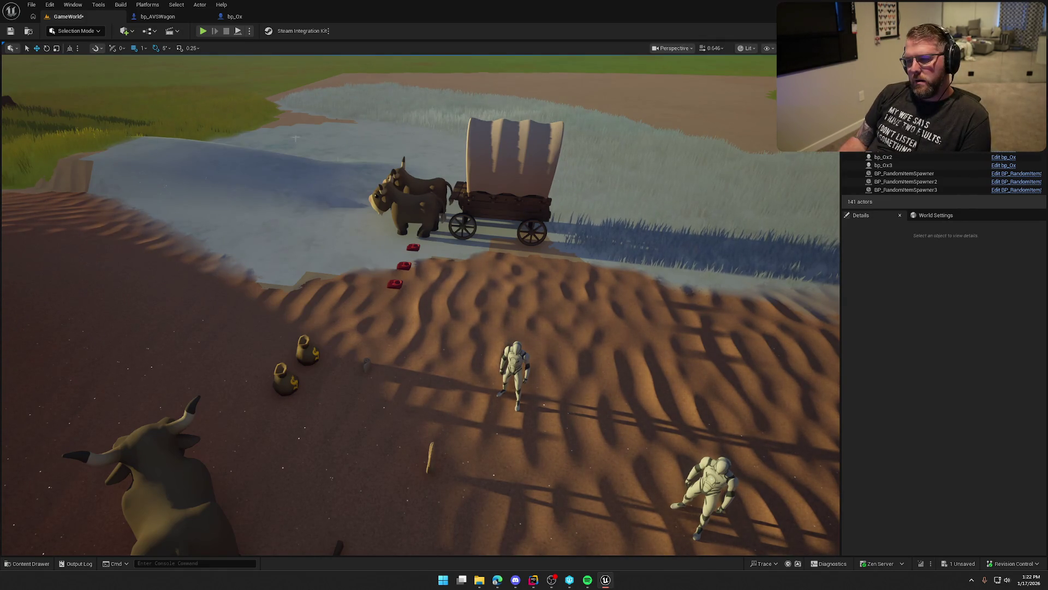
left_click(158, 17)
- Add a variable named Oxen to bp_AVSWagon as a Bp Ox Object Reference array
scroll(105, 503, "down", 4)
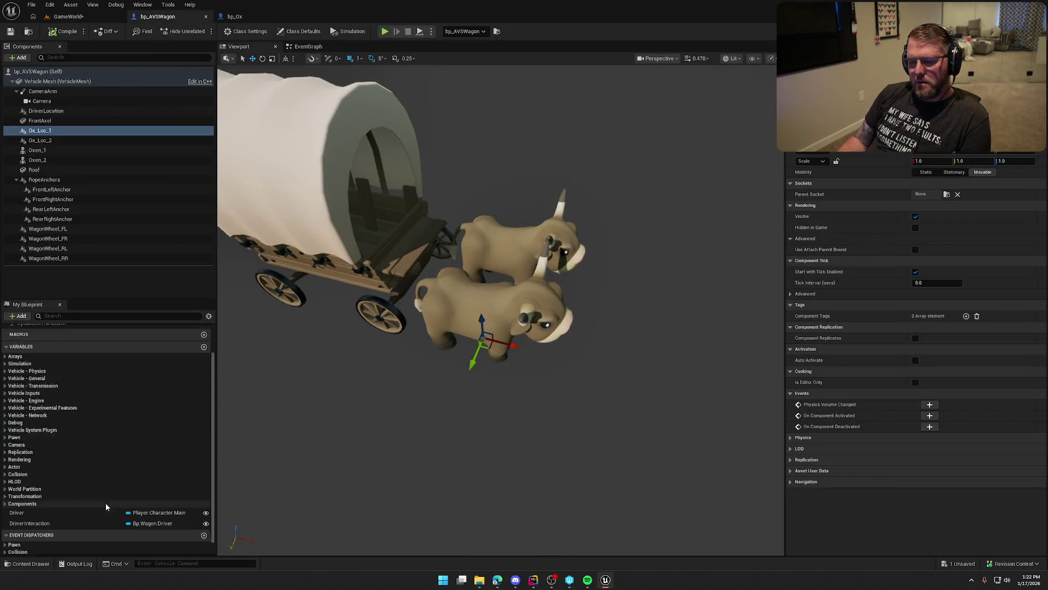
left_click(204, 332)
type("D")
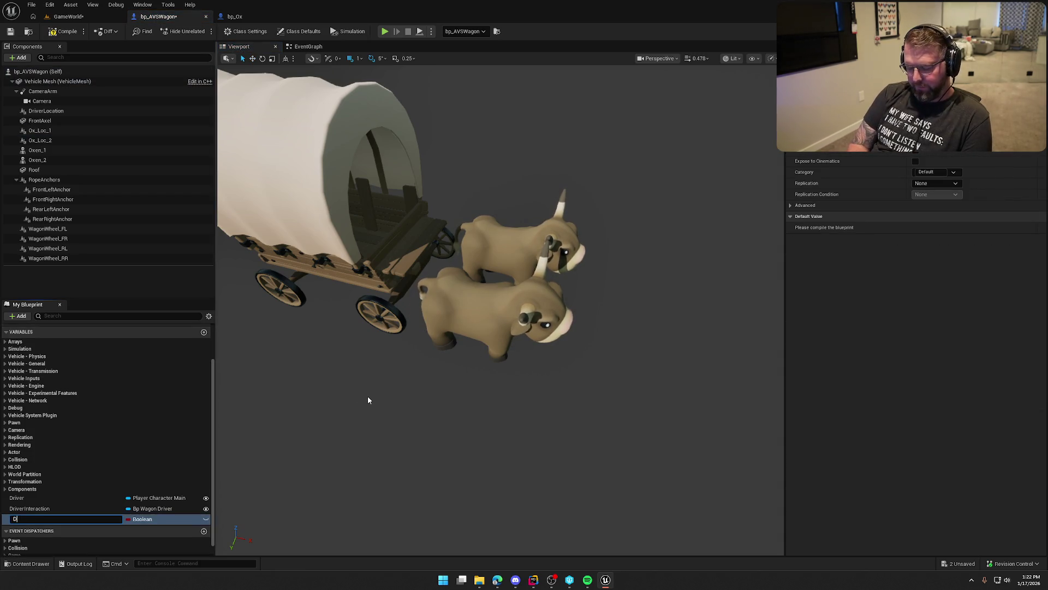
key("BackSpace")
type("O")
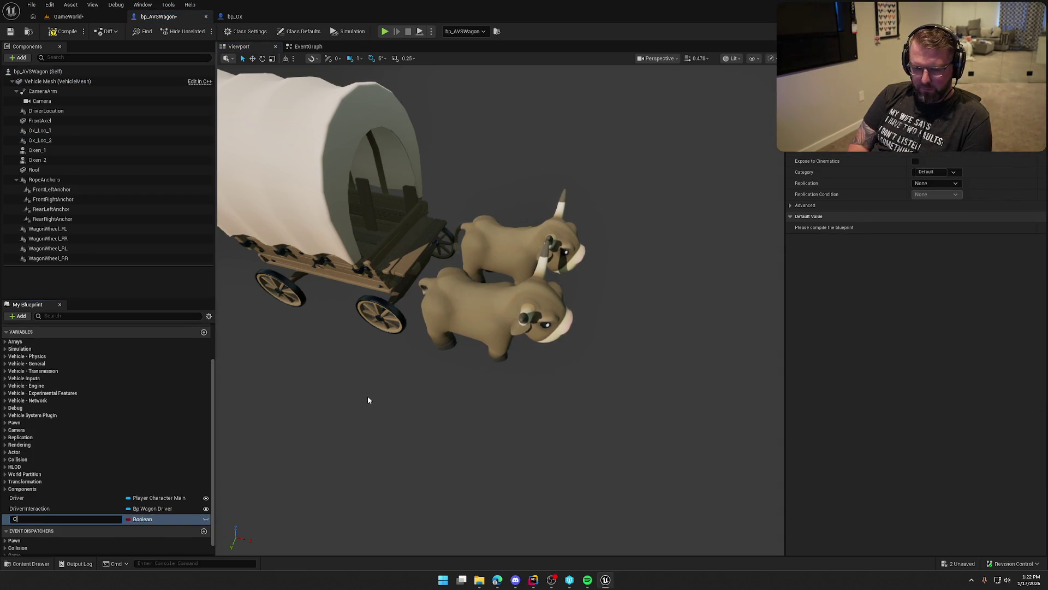
type("xen")
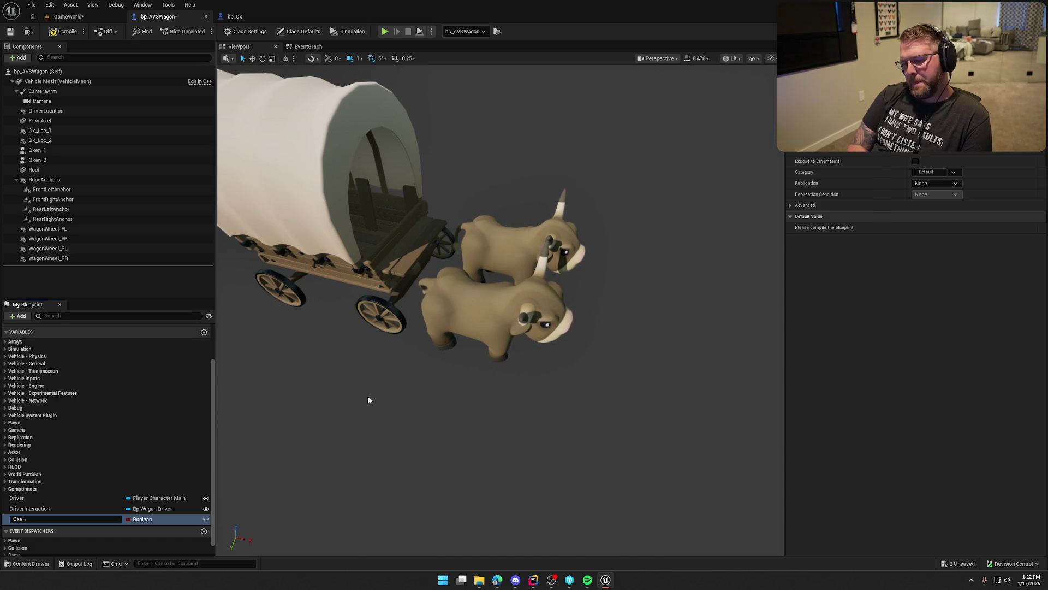
key("Return")
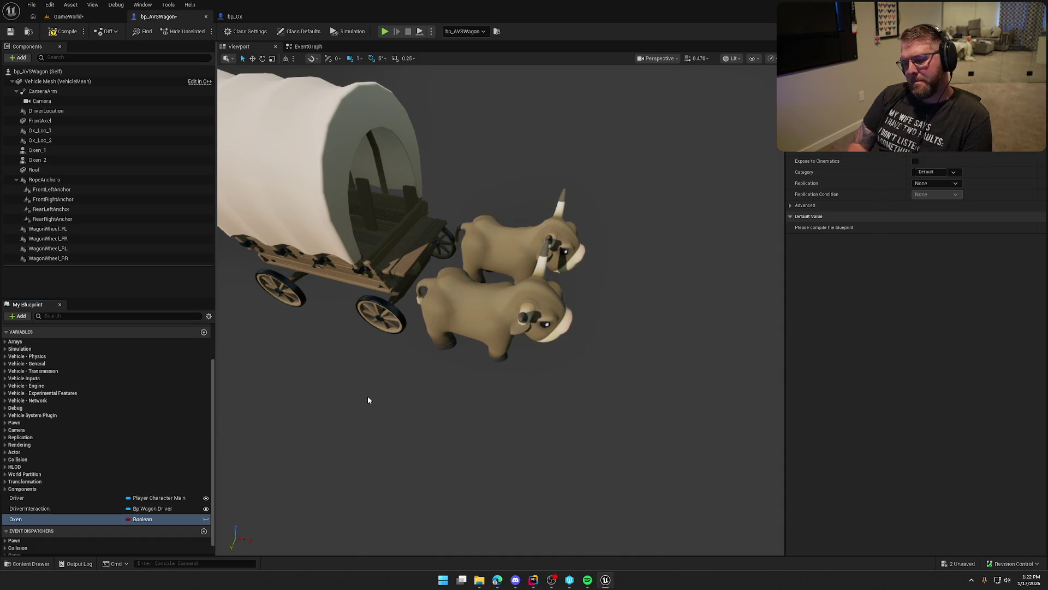
left_click(142, 518)
type("bp ox")
mouse_move(221, 401)
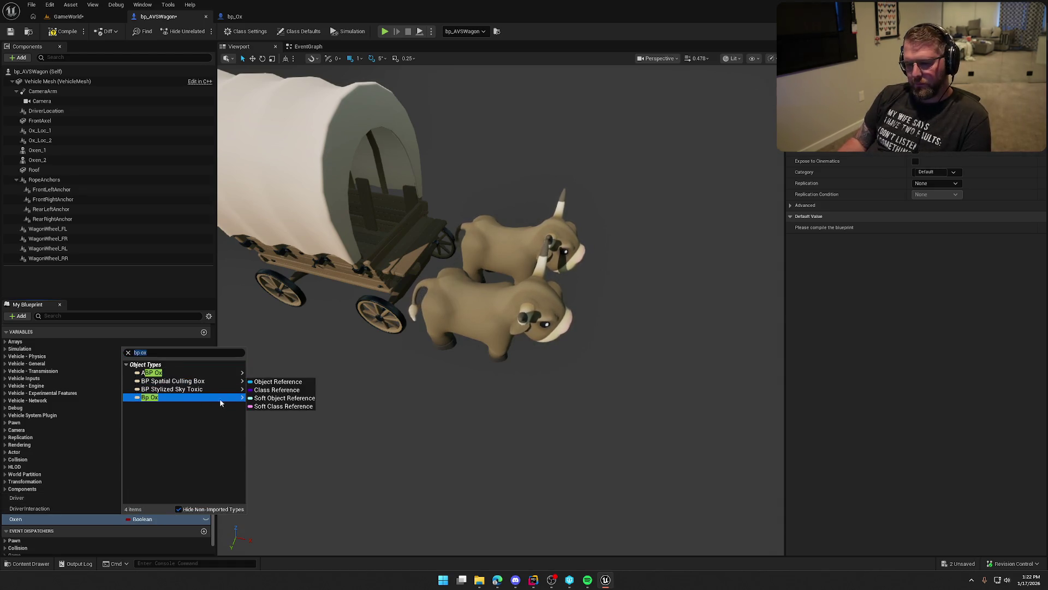
left_click(276, 381)
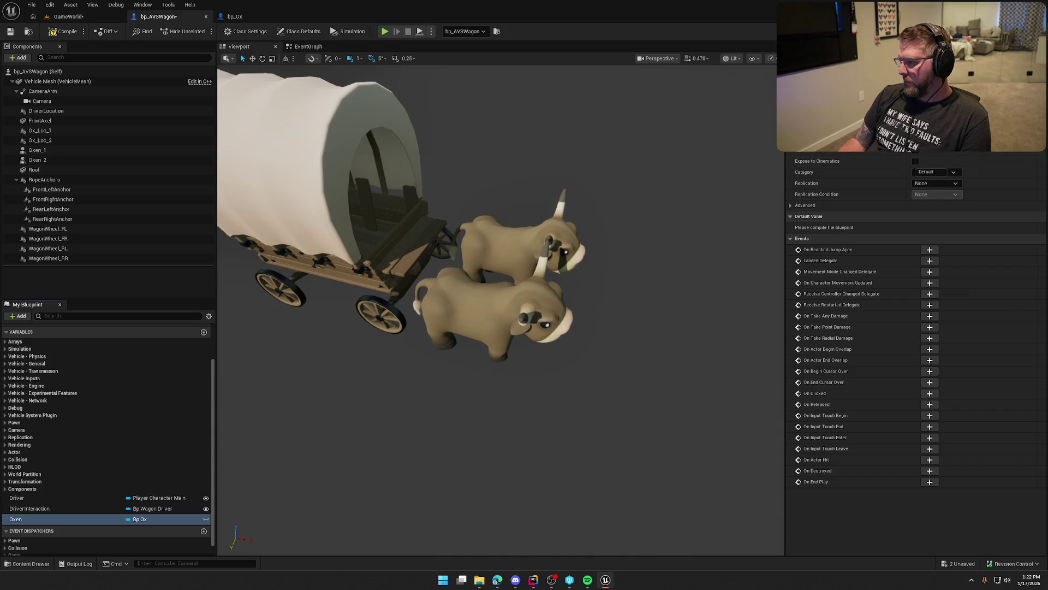
left_click(955, 131)
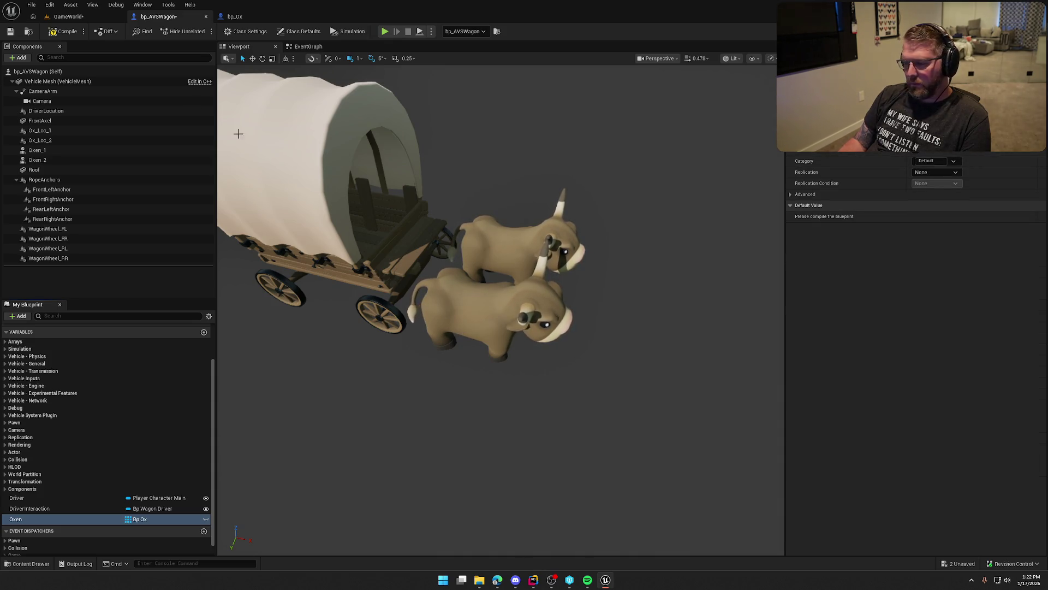
- Set Oxen's Replication to Replicated, compile the wagon, and select the Oxen_2 mesh
key("ctrl+s")
left_click(935, 172)
left_click(935, 190)
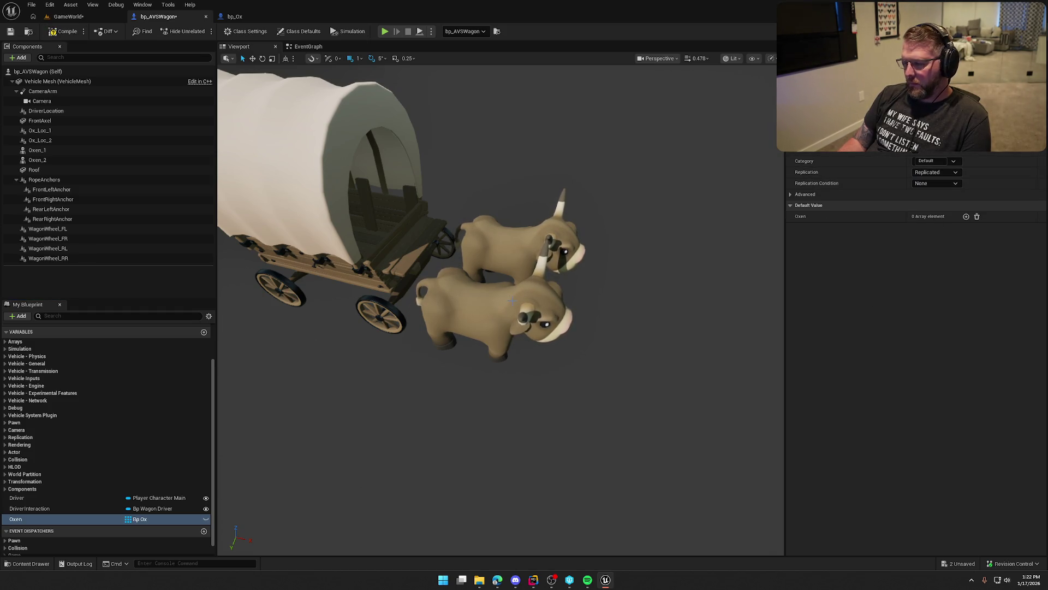
left_click(61, 32)
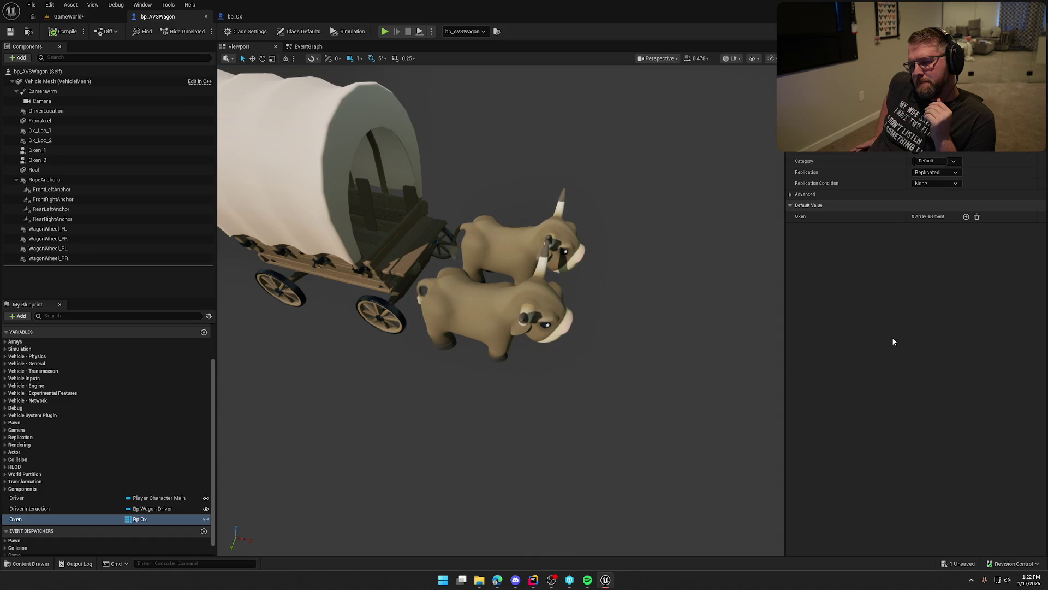
left_click(54, 159)
- Delete the Oxen_2 and Oxen_1 ox mesh components and save the wagon blueprint
key("Delete")
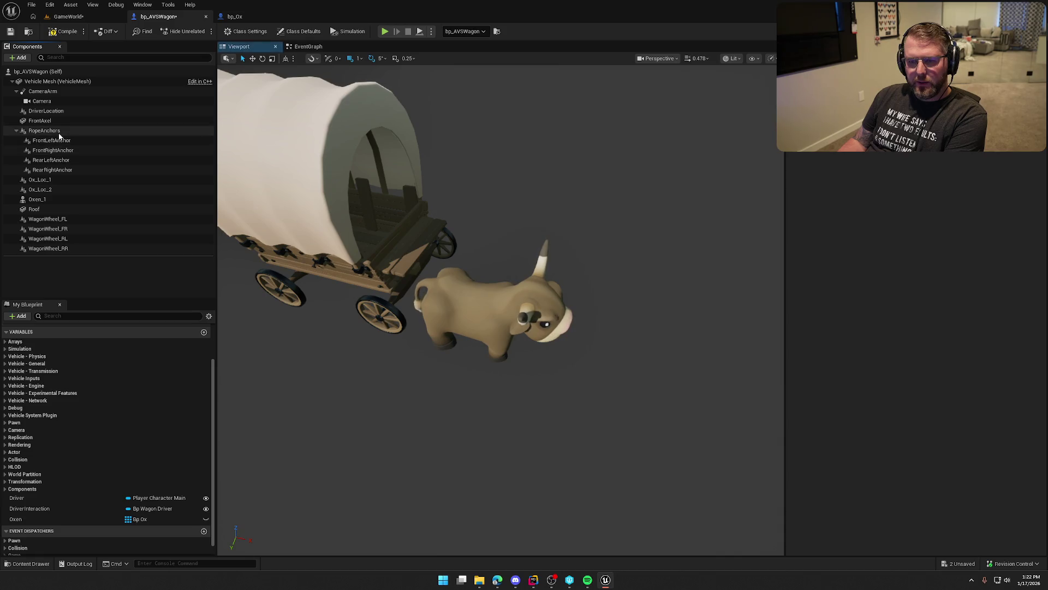
left_click(38, 200)
key("Delete")
key("ctrl+s")
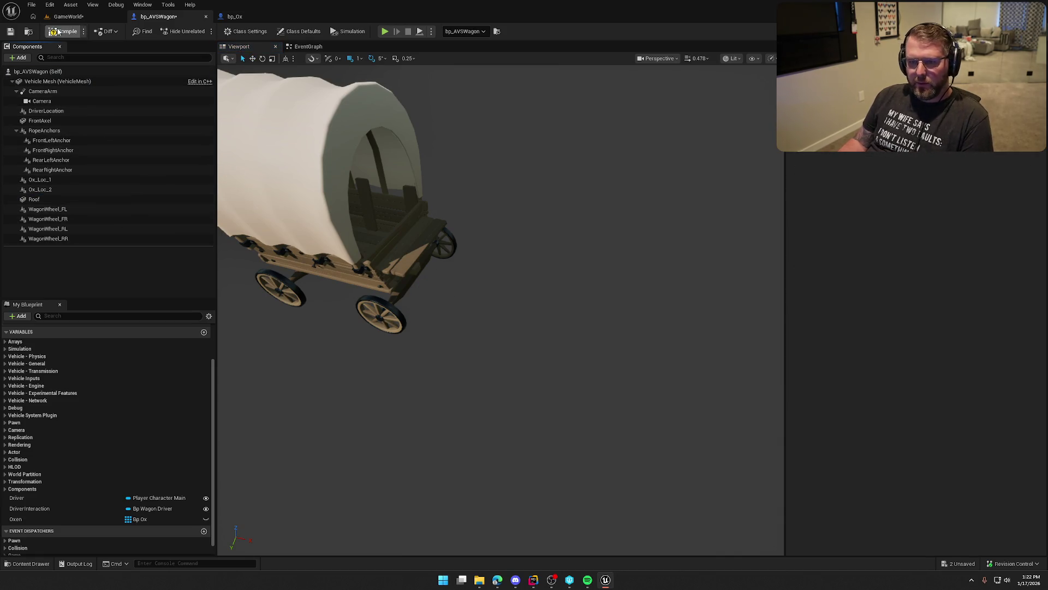
- In the EventGraph, align the Ox Loc 1 and Ox Loc 2 nodes beside the Update Ox Transform calls
left_click(307, 47)
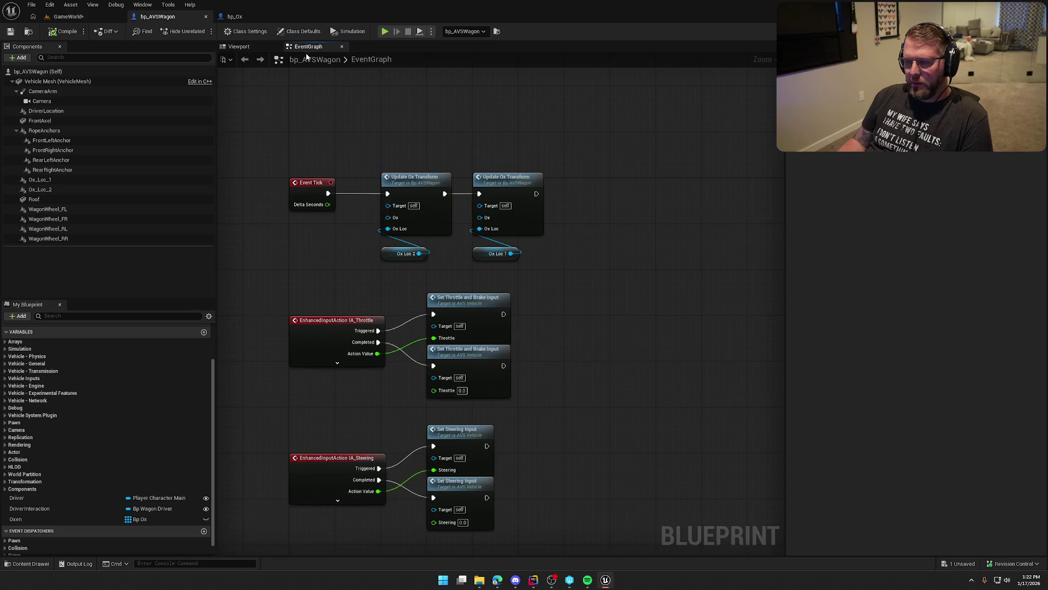
left_click_drag(393, 259, 392, 247)
left_click_drag(475, 256, 475, 245)
left_click(448, 262)
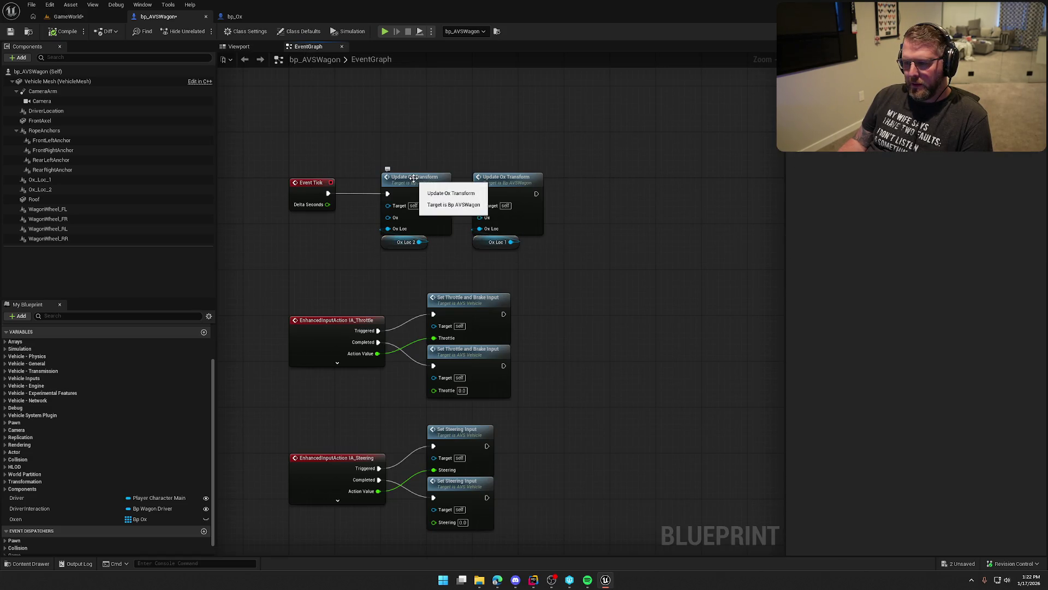
left_click_drag(376, 143, 546, 252)
scroll(498, 264, "up", 1)
left_click(480, 302)
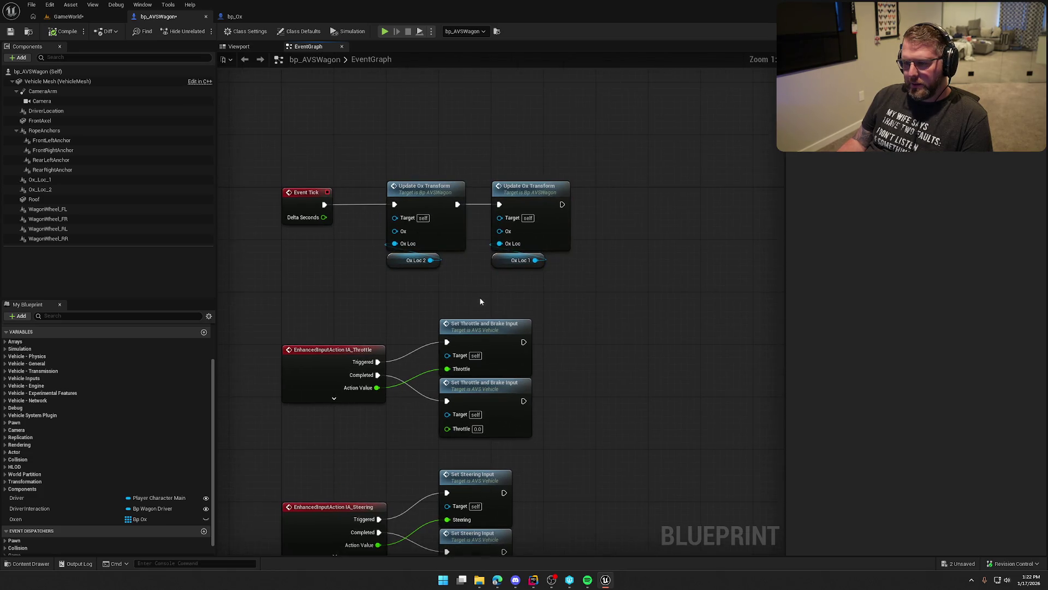
- Inspect the UpdateOxTransform function graph and its Set World Location nodes
double_click(438, 214)
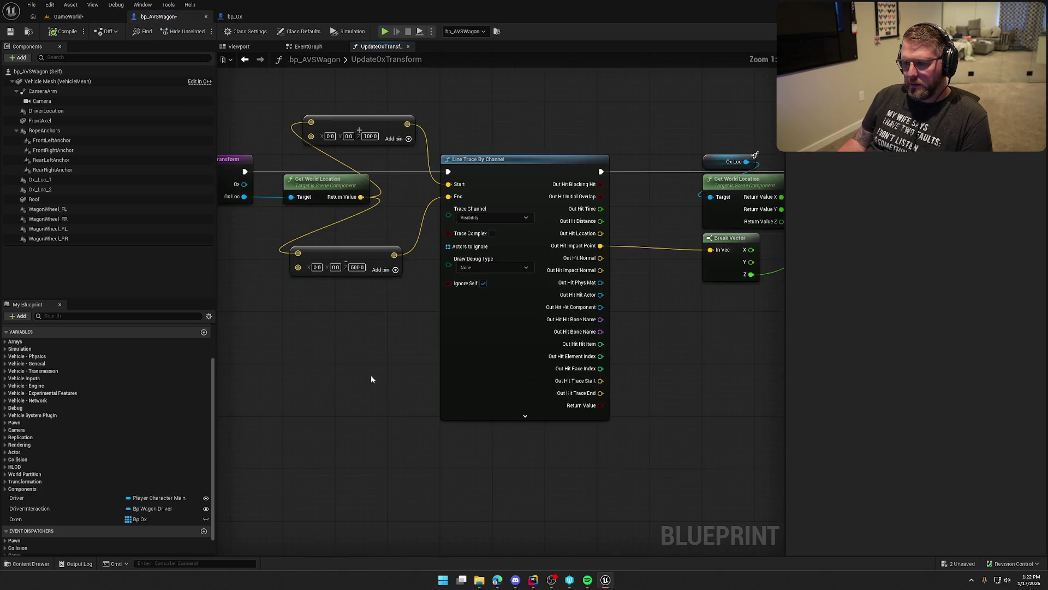
left_click_drag(461, 396, 225, 385)
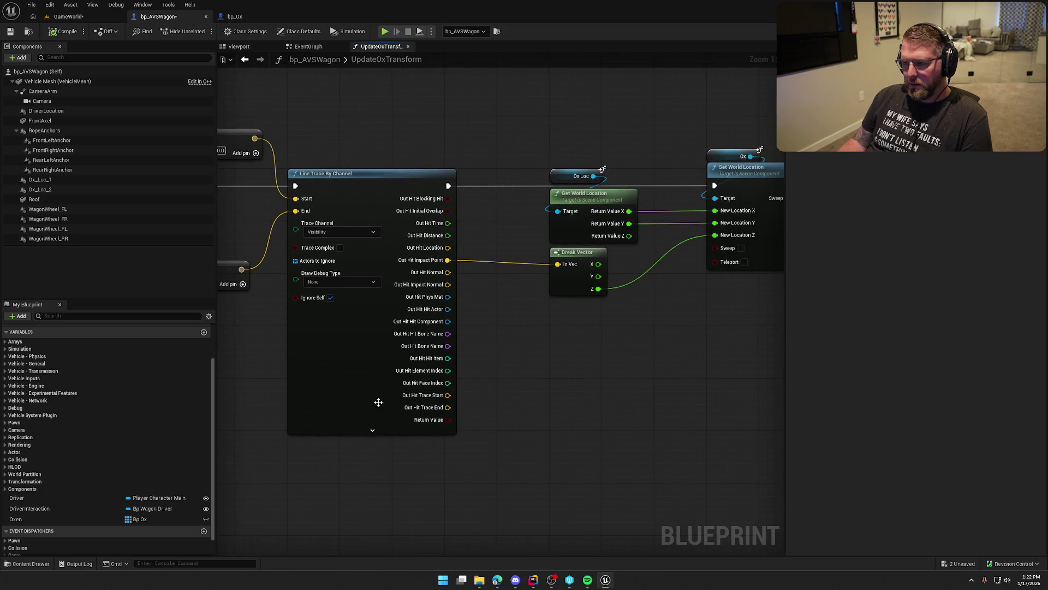
left_click_drag(378, 403, 198, 406)
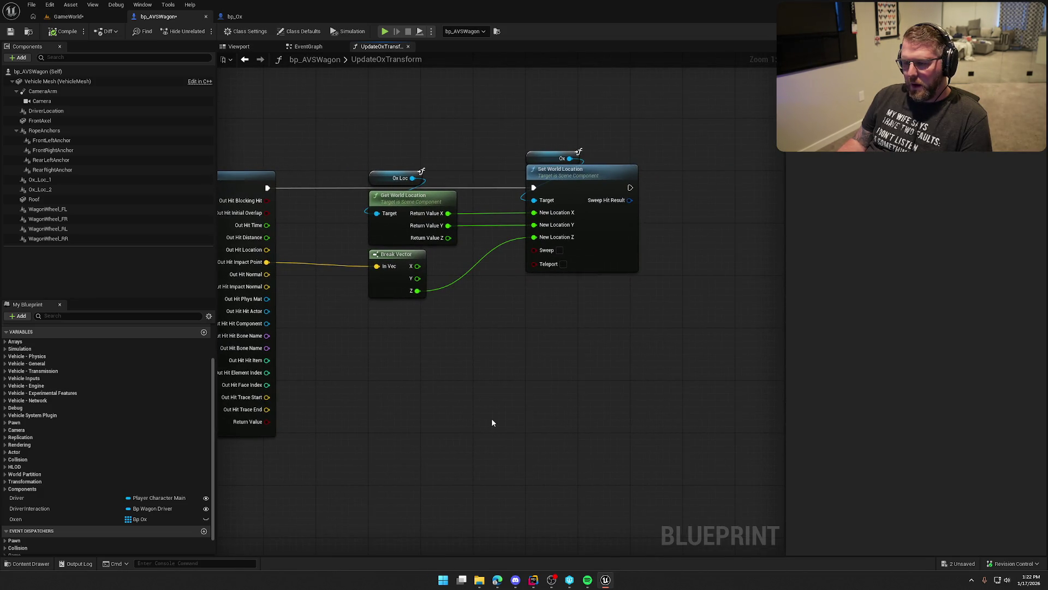
scroll(491, 422, "down", 3)
left_click_drag(650, 433, 608, 357)
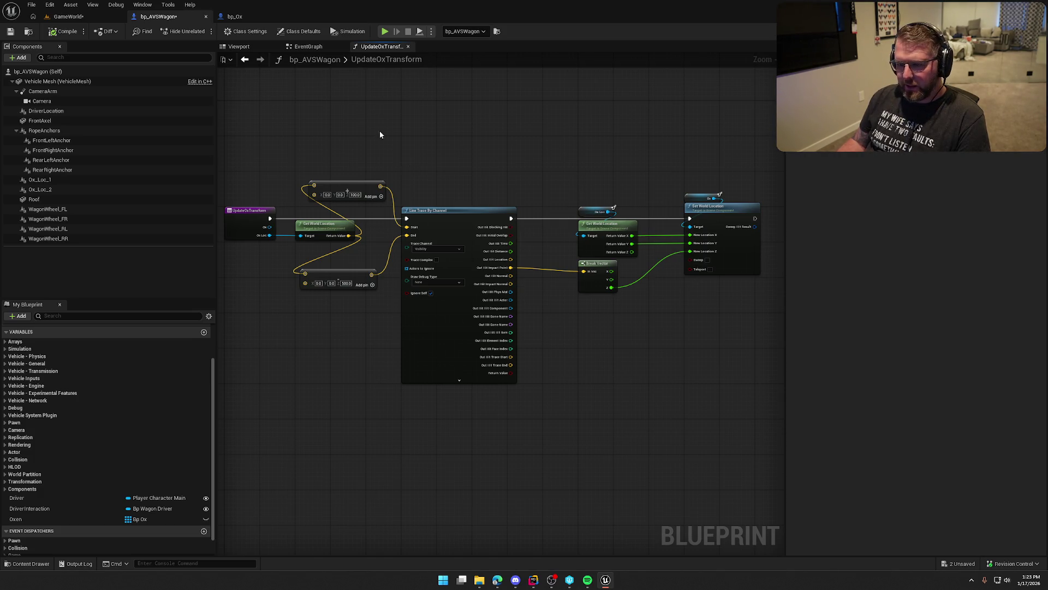
- Back in the EventGraph, marquee-select Event Tick, both Update Ox Transform calls and the Ox Loc nodes
left_click(308, 46)
mouse_move(345, 138)
left_mouse_down()
mouse_move(469, 252)
mouse_move(606, 284)
left_mouse_up()
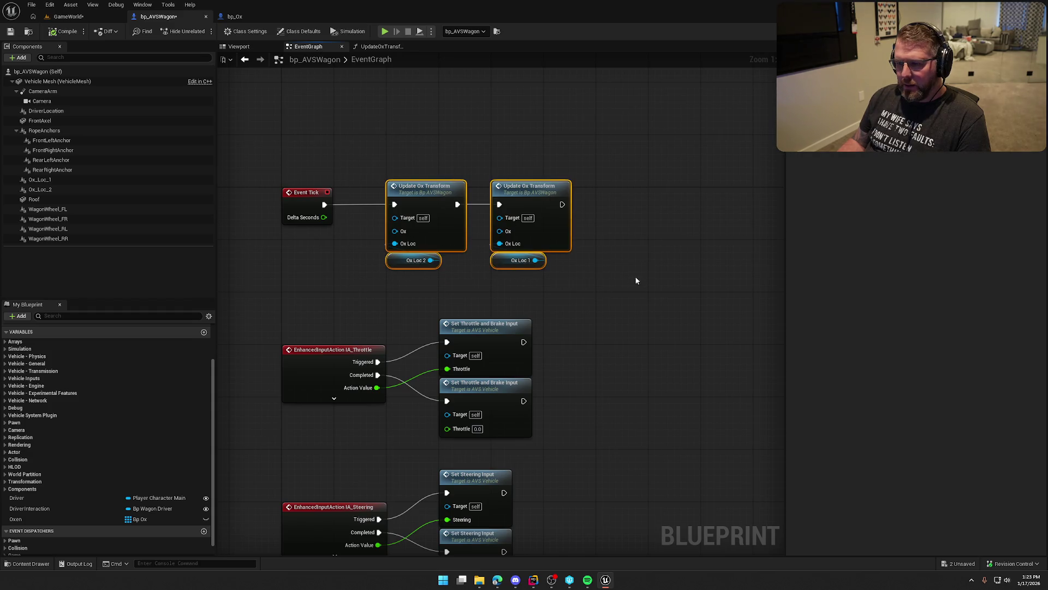
left_click_drag(263, 152, 635, 312)
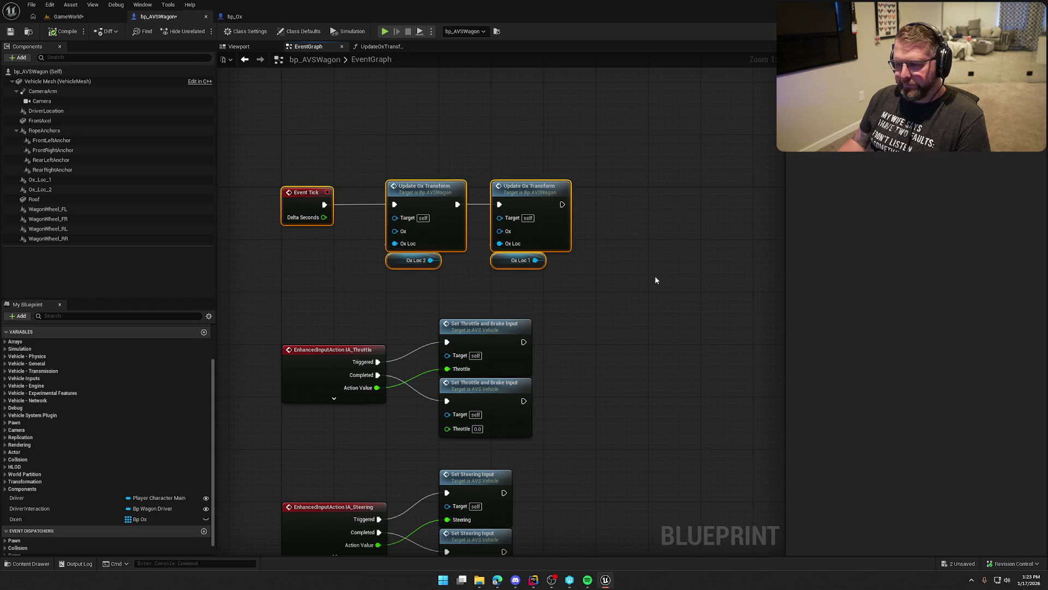